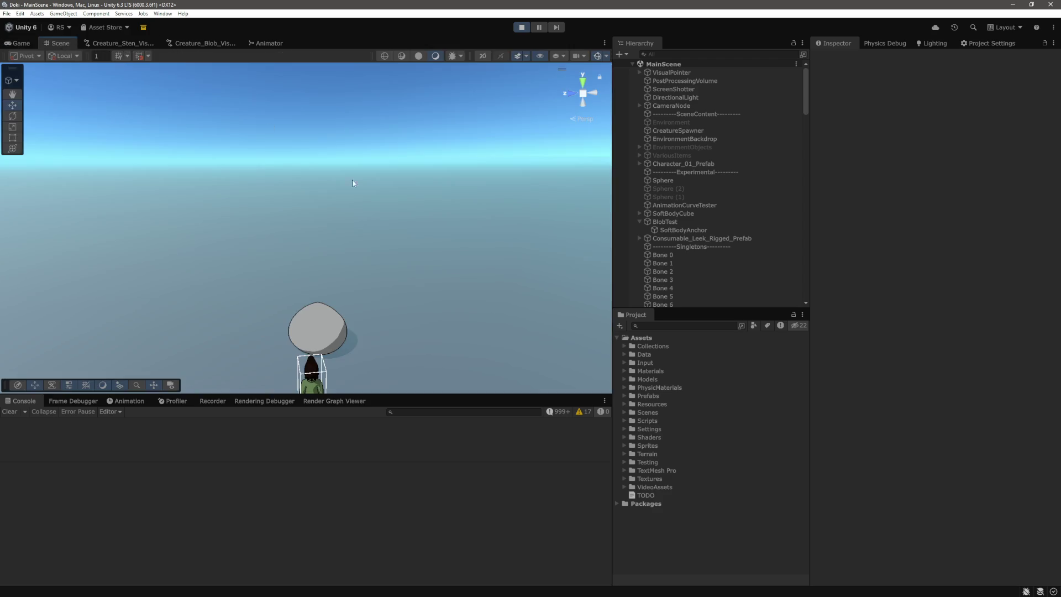
Step: Zoom in on the blob, select Bone 0 through Bone 13, and switch to Wireframe
mouse_move(379, 256)
left_mouse_down()
mouse_move(367, 220)
mouse_move(412, 215)
mouse_move(403, 192)
mouse_move(478, 218)
left_mouse_up()
scroll(678, 203, "down", 5)
mouse_move(374, 191)
left_mouse_down()
mouse_move(393, 201)
mouse_move(400, 189)
left_mouse_up()
scroll(399, 189, "up", 3)
left_click(663, 130)
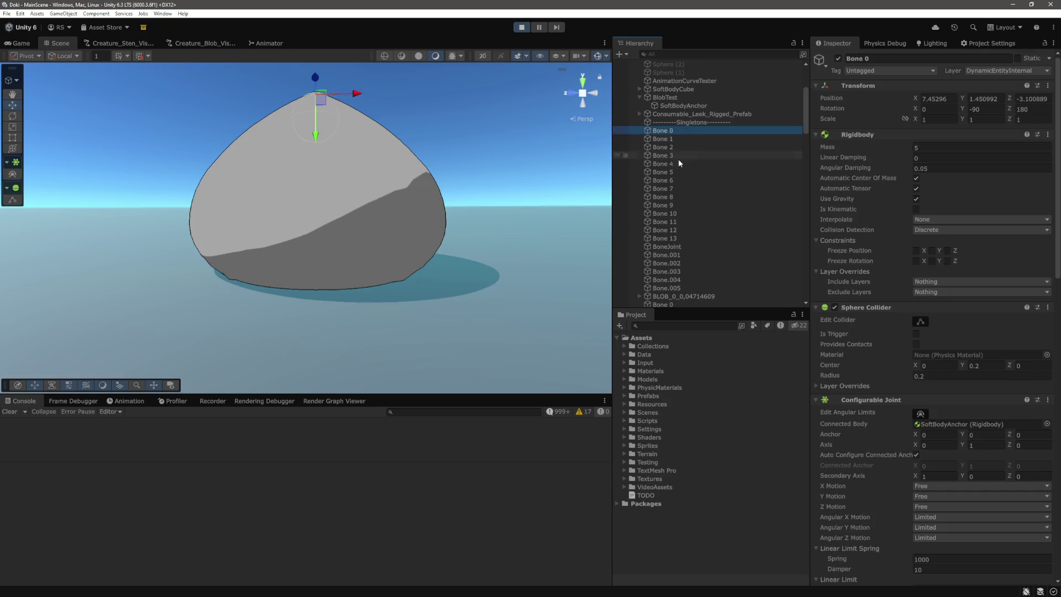
left_click(676, 236, "shift")
left_click(385, 60)
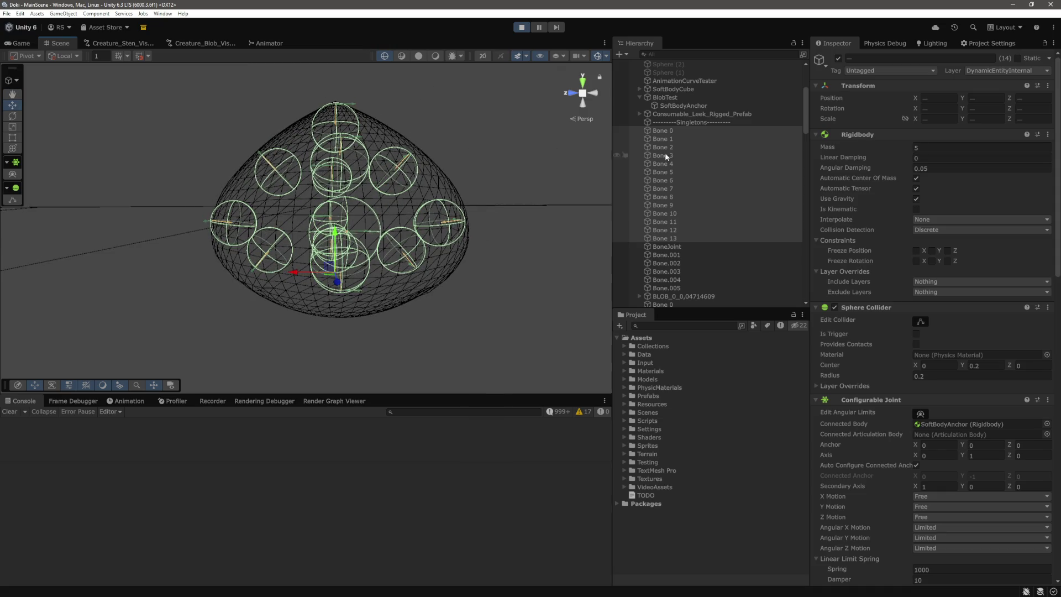
Step: Frame Bone 0, drag it upward to stretch the blob's top, then select Bone 2
left_click(663, 130)
key("f")
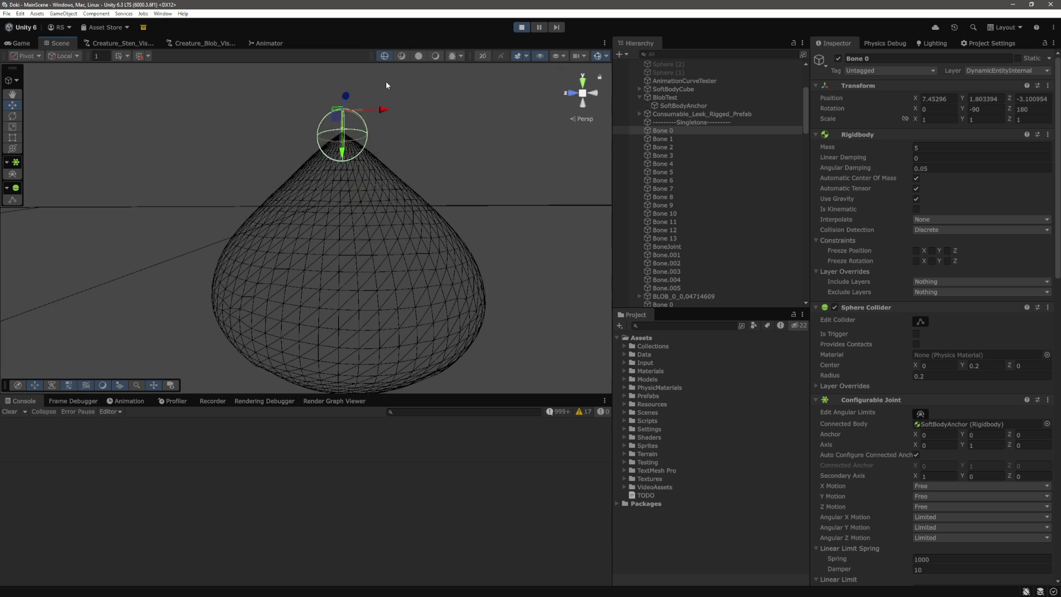
left_click_drag(350, 197, 344, 175)
left_click(424, 236)
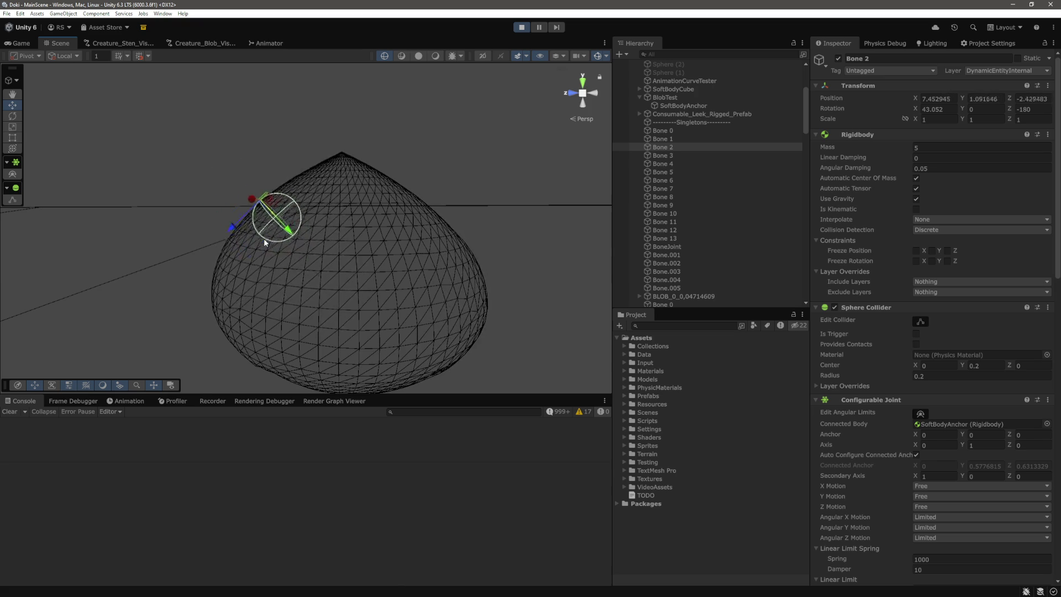
Step: Inspect Bones 5, 11, 12 and 6 in turn, framing Bone 6 in the view
left_click(666, 172)
left_click(665, 222)
left_click_drag(475, 248, 553, 251)
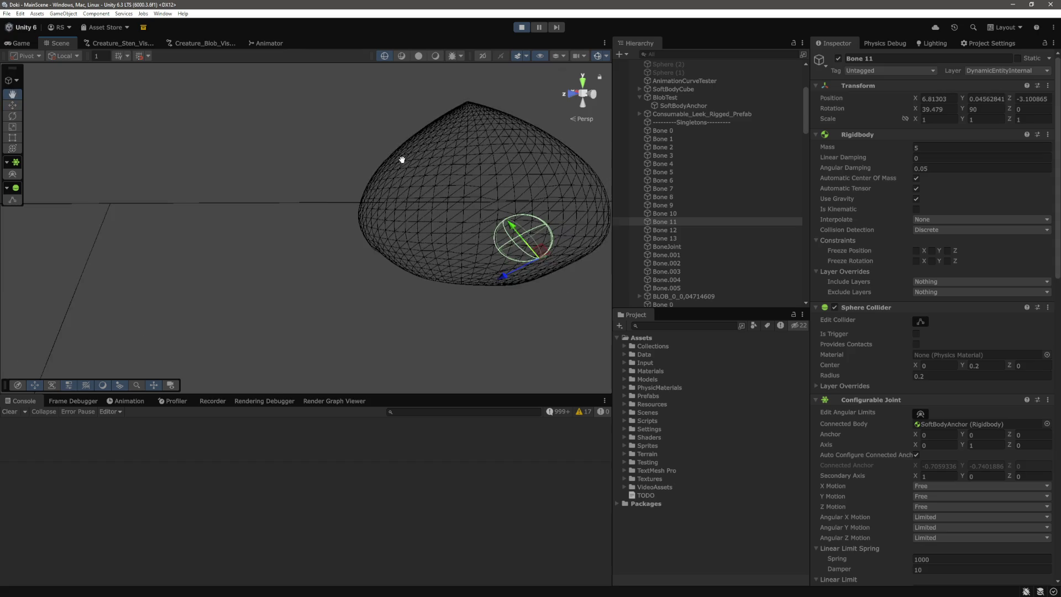
left_click_drag(403, 159, 337, 105)
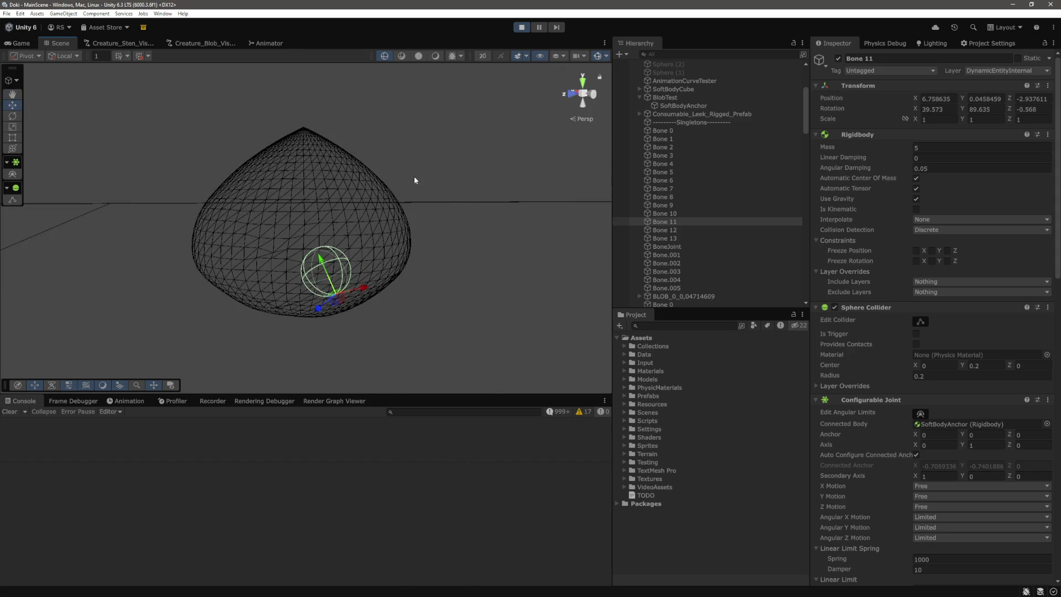
left_click(695, 230)
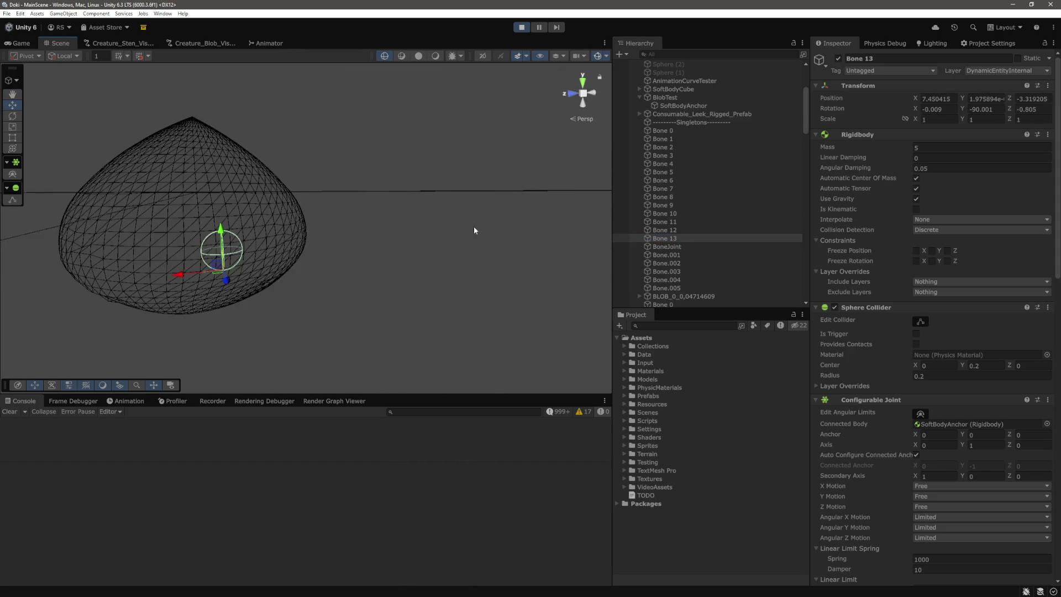
left_click(681, 180)
key("f")
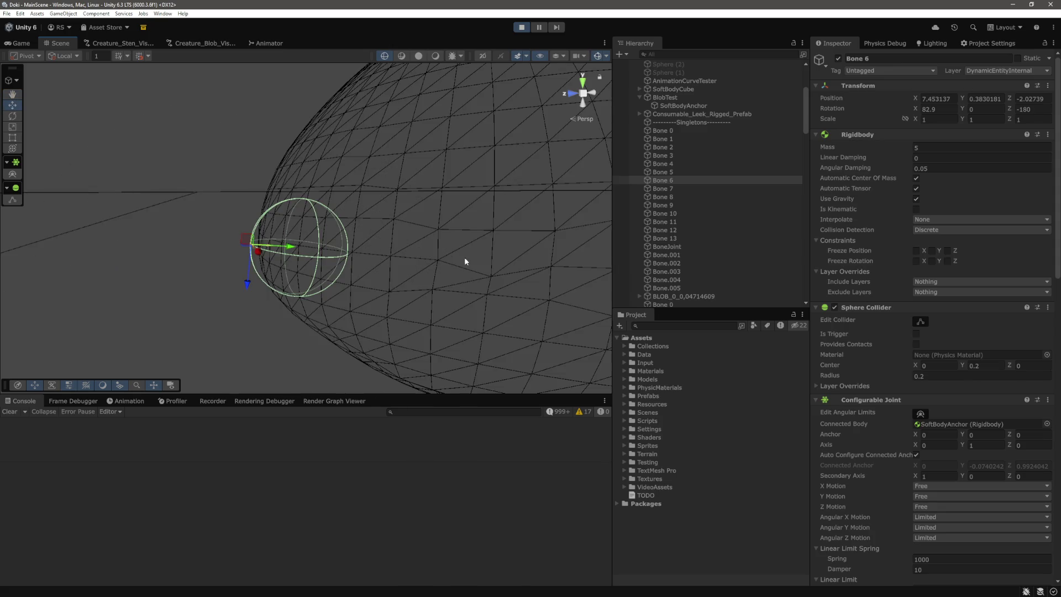
Step: Select Bone 0 through Bone 13, frame all their colliders, then return to the Game view
left_click(695, 131)
left_click(665, 238, "shift")
key("f")
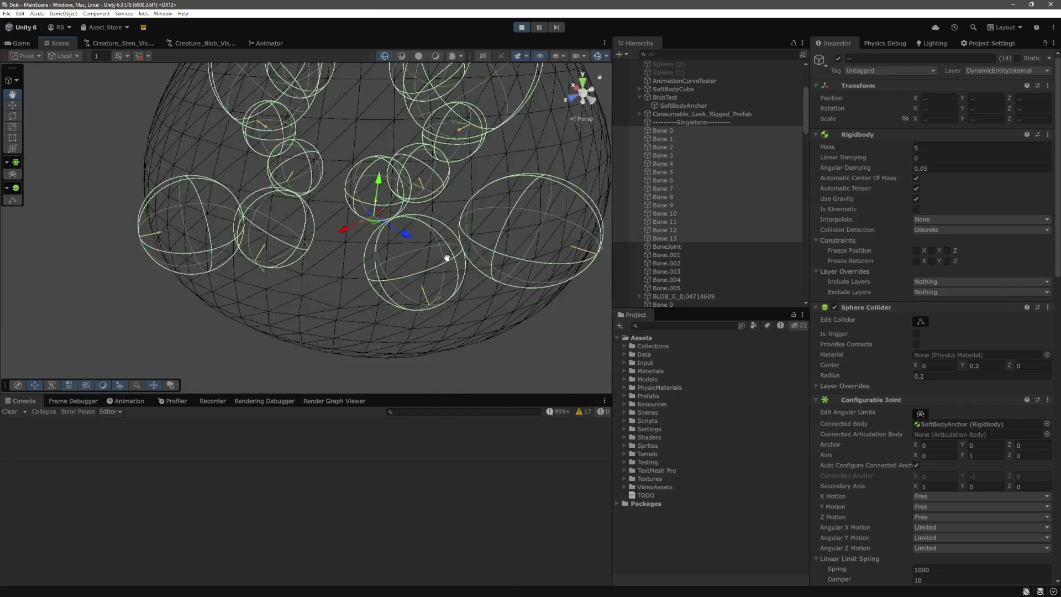
left_click(21, 43)
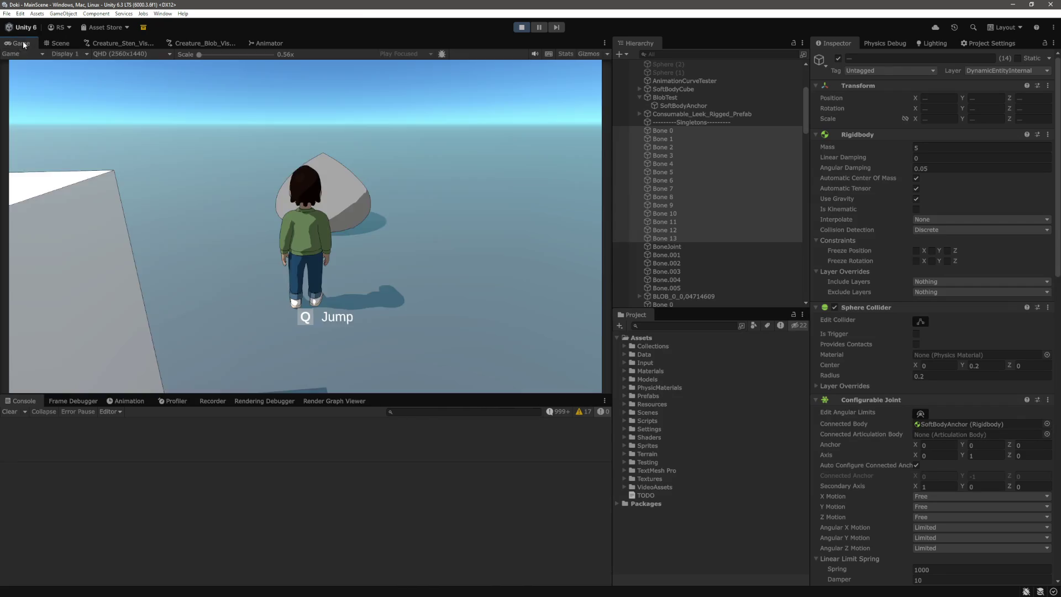
Step: Walk the character toward the blob in the Game view, then go back to the Scene view
left_click(384, 145)
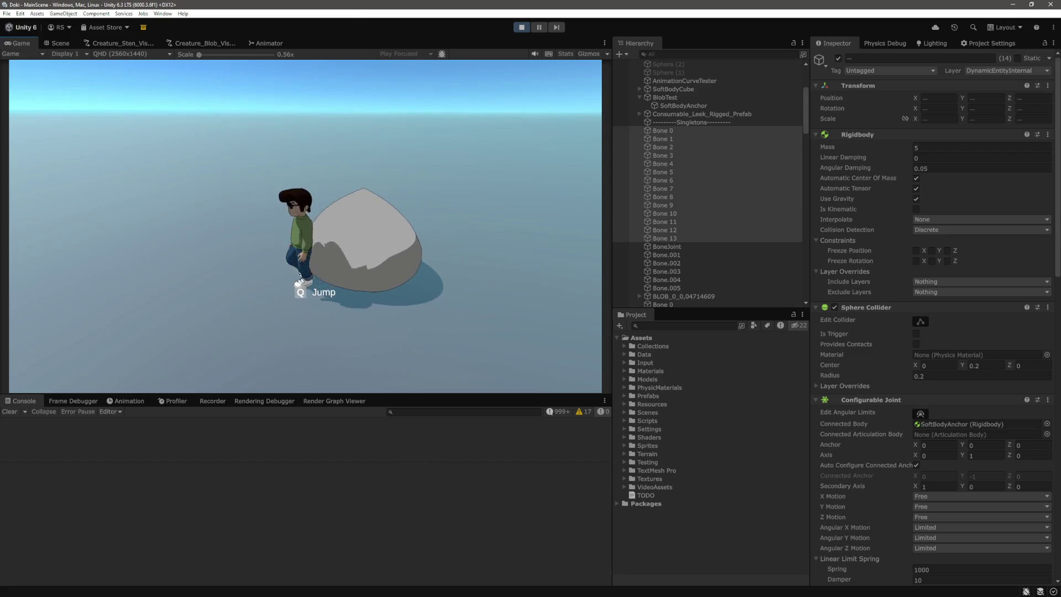
key("s")
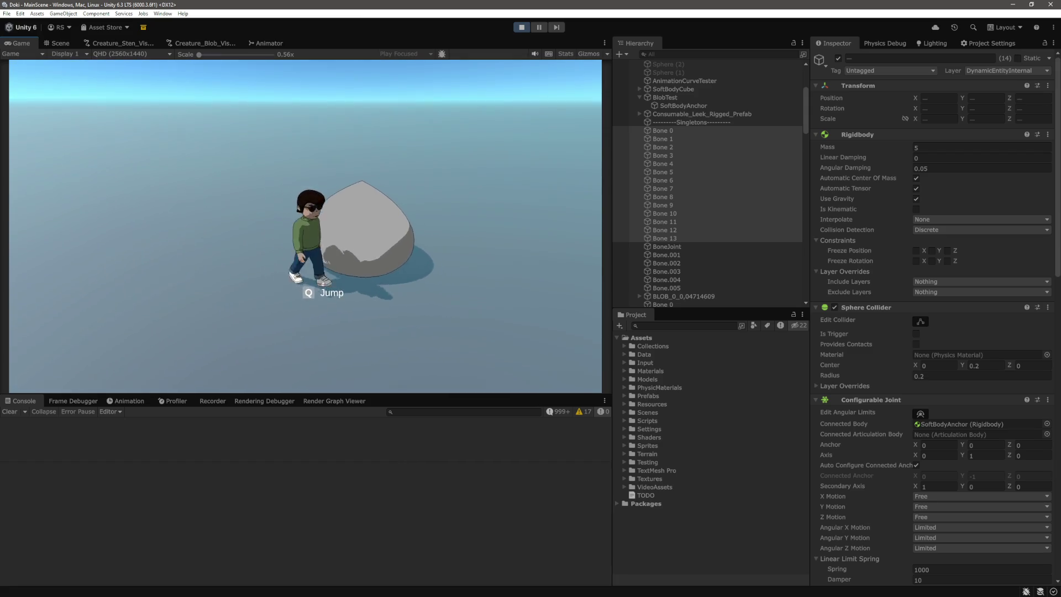
left_click(58, 43)
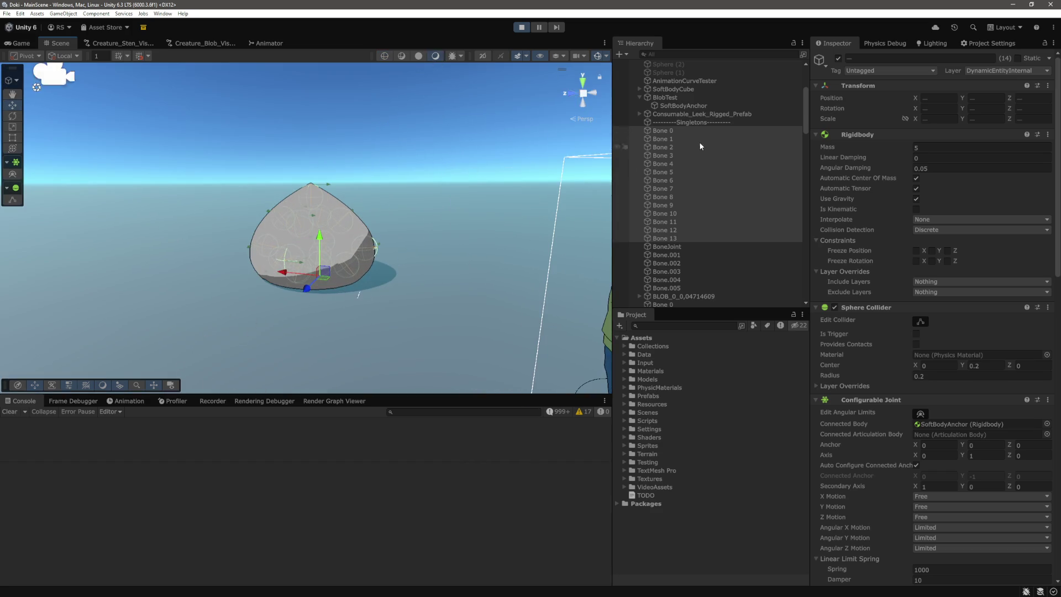
Step: Frame BlobTest, push it down to watch it deform, then stop and restart play mode
scroll(685, 145, "up", 2)
left_click(678, 131)
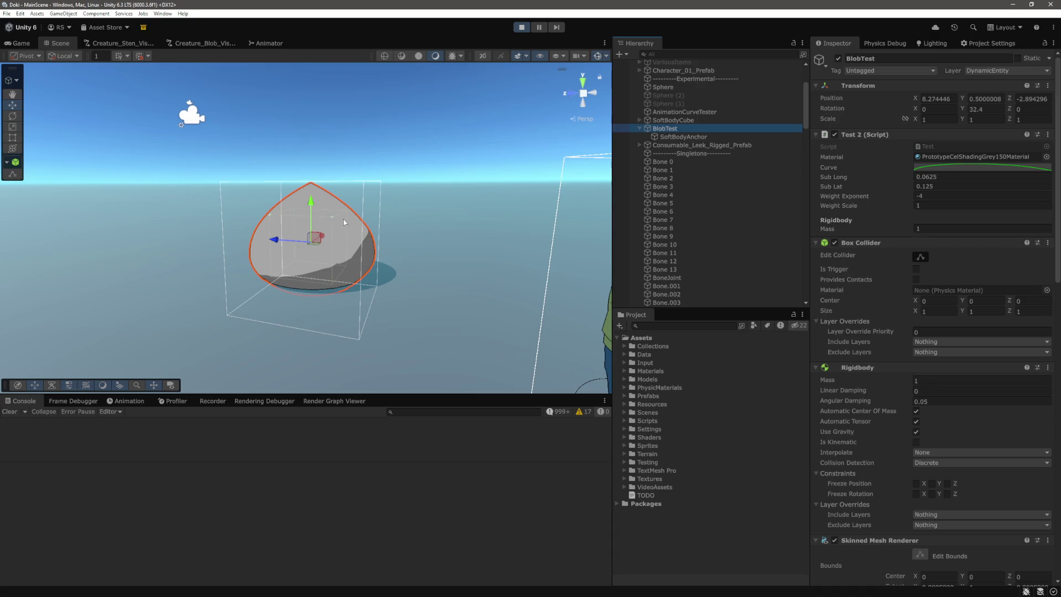
mouse_move(387, 210)
left_mouse_down()
mouse_move(432, 207)
mouse_move(398, 204)
left_mouse_up()
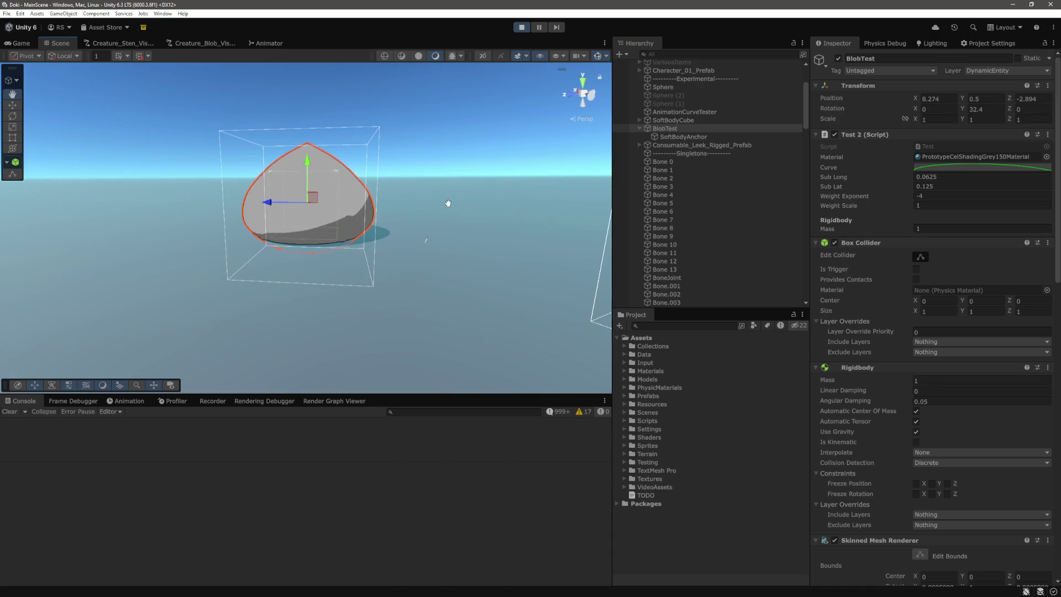
key("f")
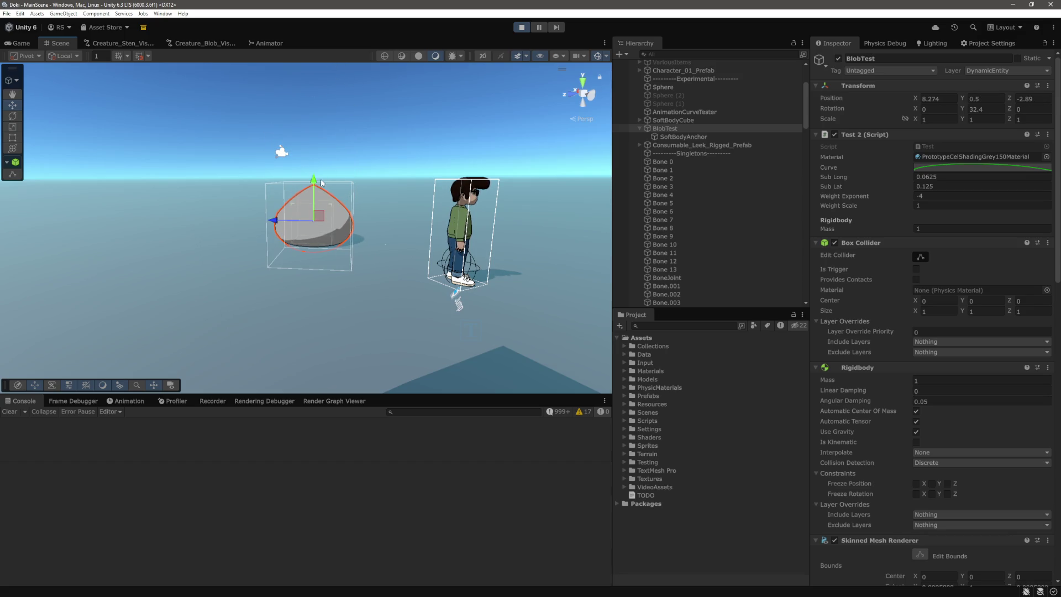
left_click_drag(317, 177, 318, 236)
left_click(522, 27)
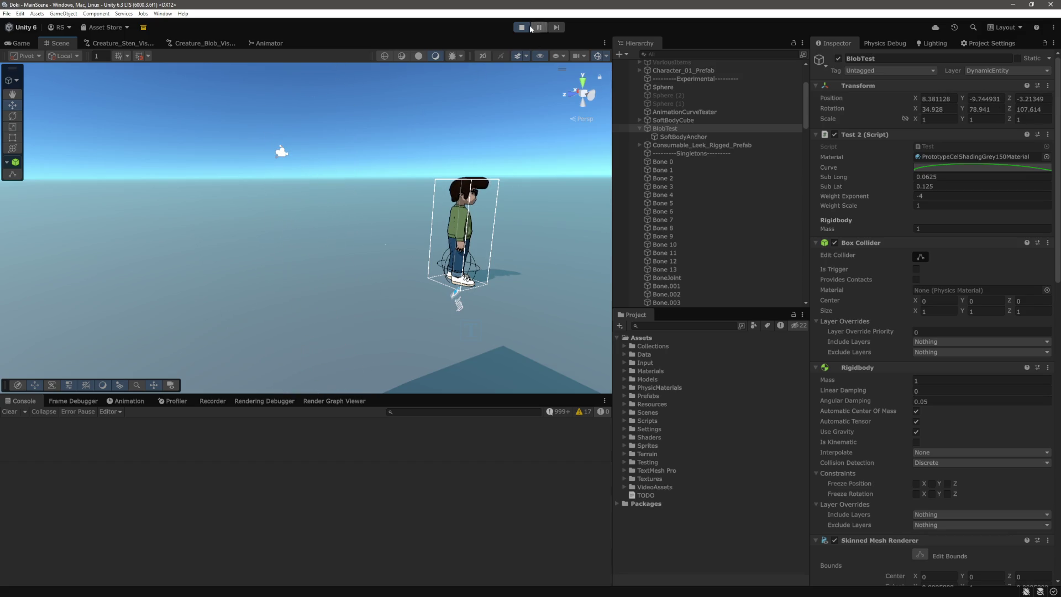
left_click(520, 31)
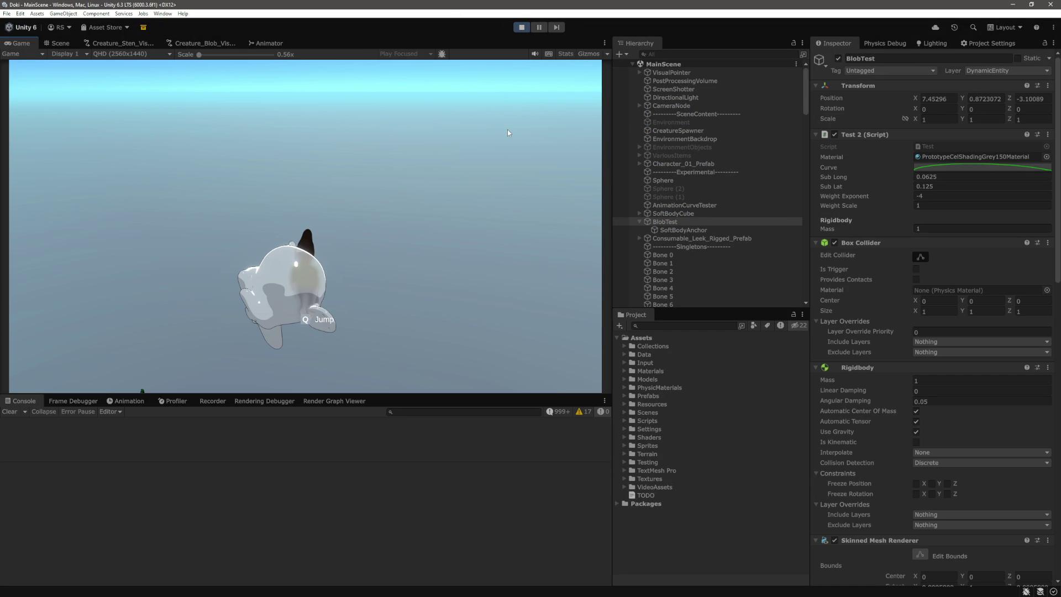
Step: In the Scene view, lift BlobTest high above the ground, then shake it back and forth along Z
left_click(58, 44)
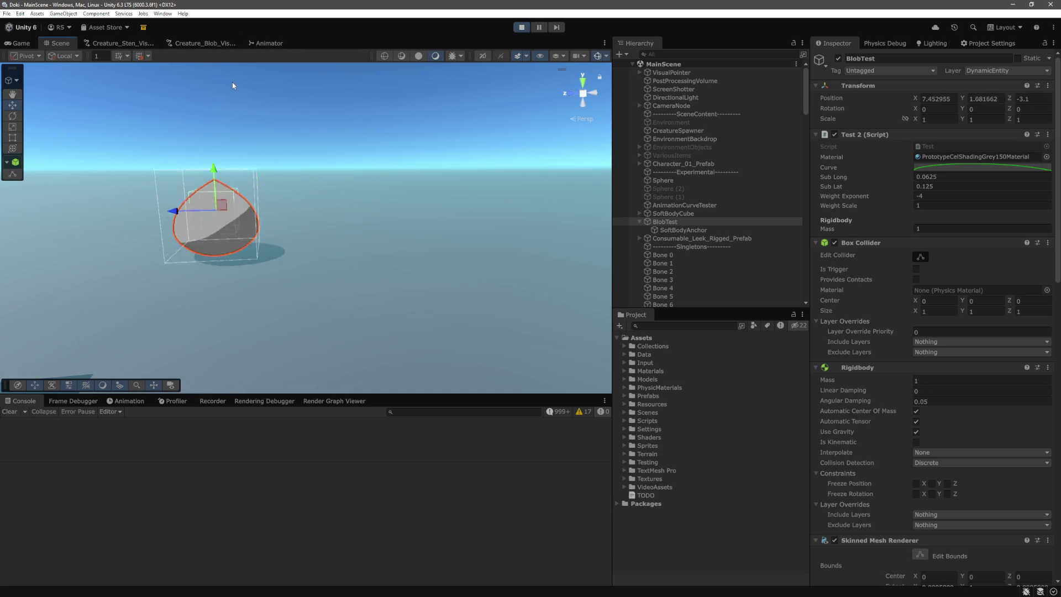
left_click_drag(217, 185, 236, 34)
mouse_move(183, 226)
left_mouse_down()
mouse_move(177, 257)
mouse_move(248, 267)
mouse_move(142, 292)
mouse_move(259, 293)
mouse_move(223, 303)
mouse_move(241, 308)
mouse_move(417, 303)
mouse_move(102, 326)
mouse_move(460, 297)
mouse_move(65, 317)
mouse_move(353, 308)
mouse_move(282, 315)
left_mouse_up()
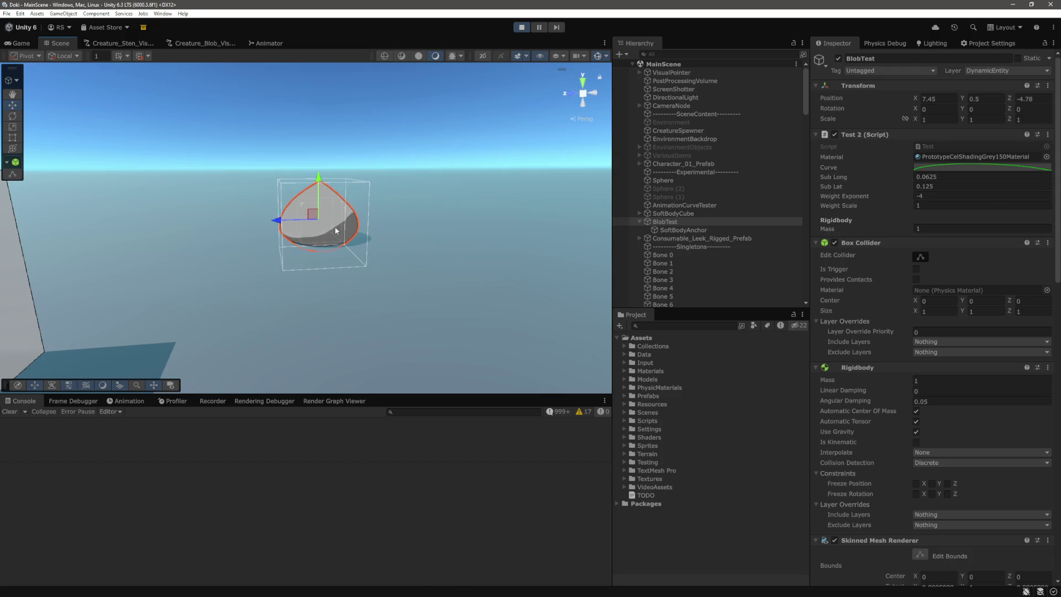
mouse_move(292, 237)
left_mouse_down()
mouse_move(575, 243)
mouse_move(171, 275)
mouse_move(252, 271)
left_mouse_up()
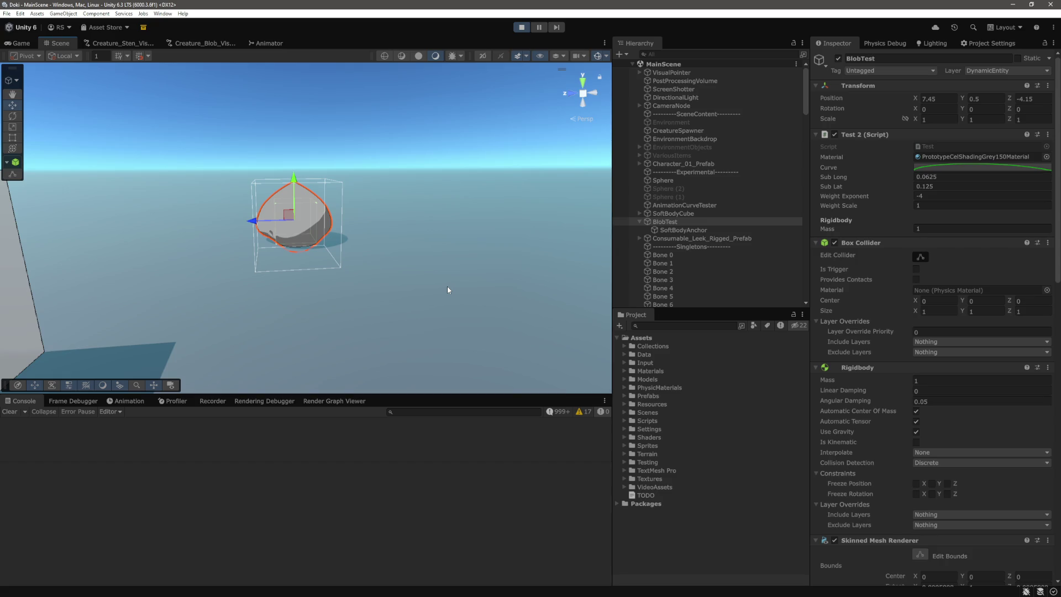
Step: Restart play mode, frame the regenerated BlobTest in the Scene view and tug it upward
key("ctrl+p")
left_click(525, 28)
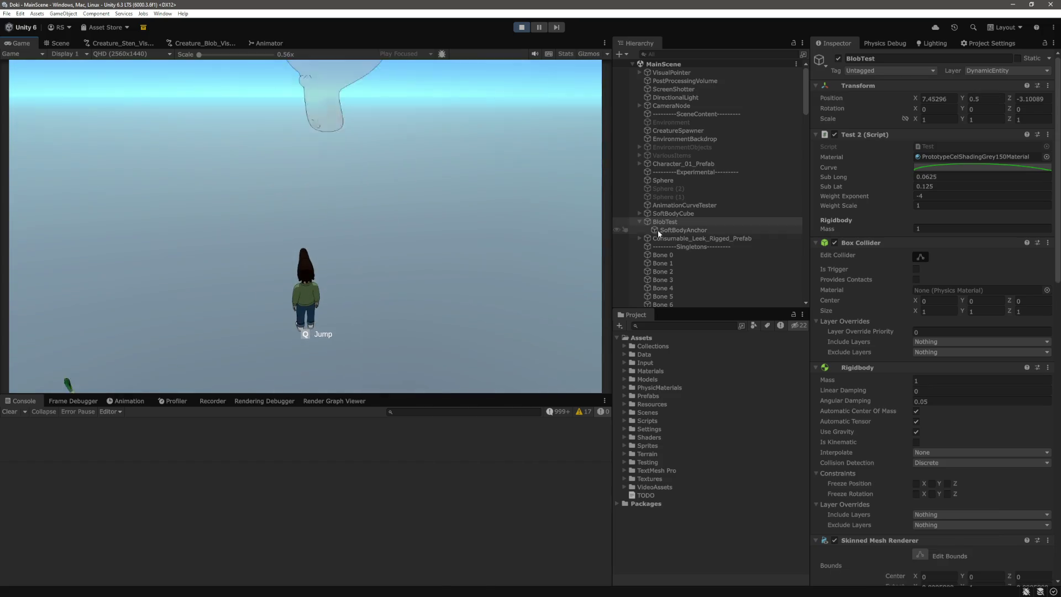
scroll(699, 165, "up", 5)
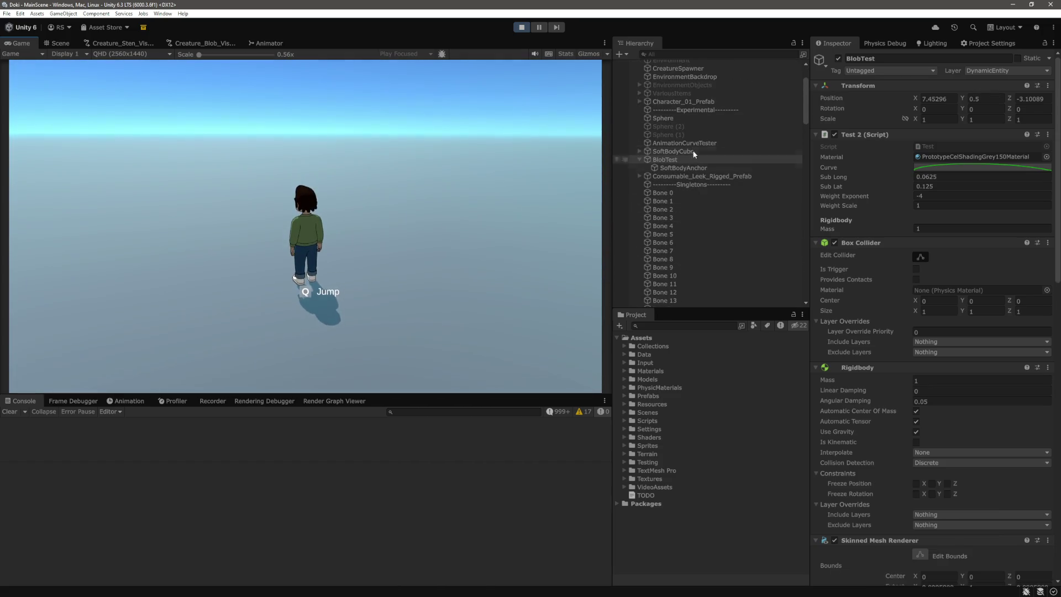
left_click(62, 43)
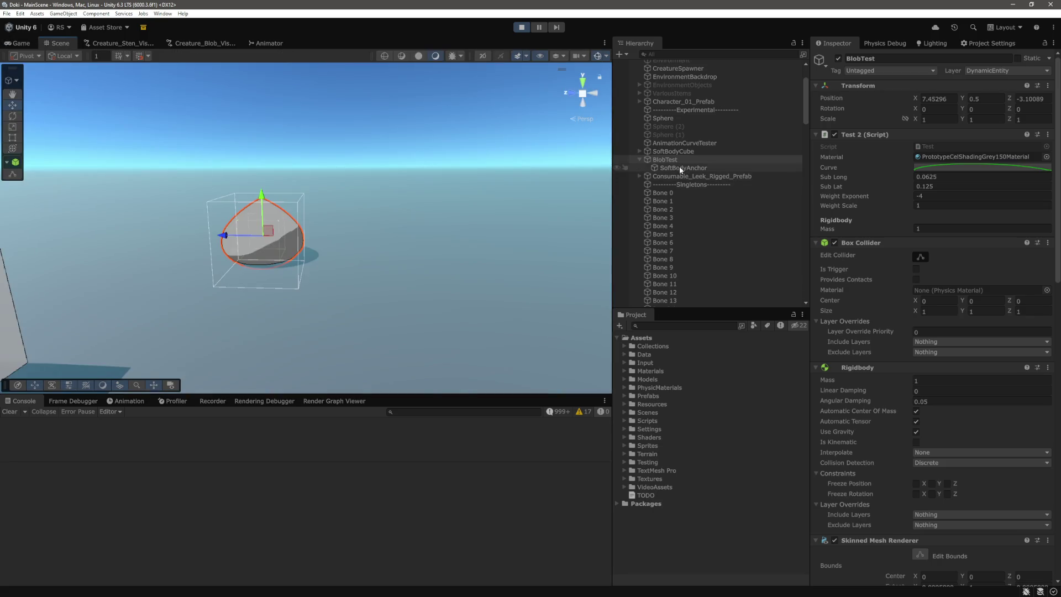
key("f")
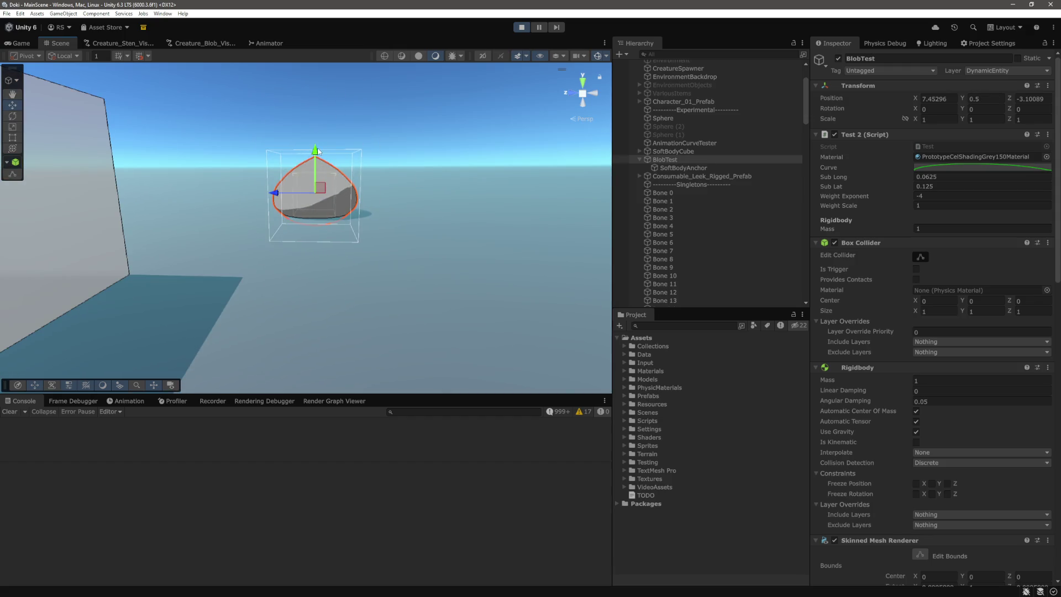
mouse_move(315, 156)
left_mouse_down()
mouse_move(329, 68)
mouse_move(341, 82)
left_mouse_up()
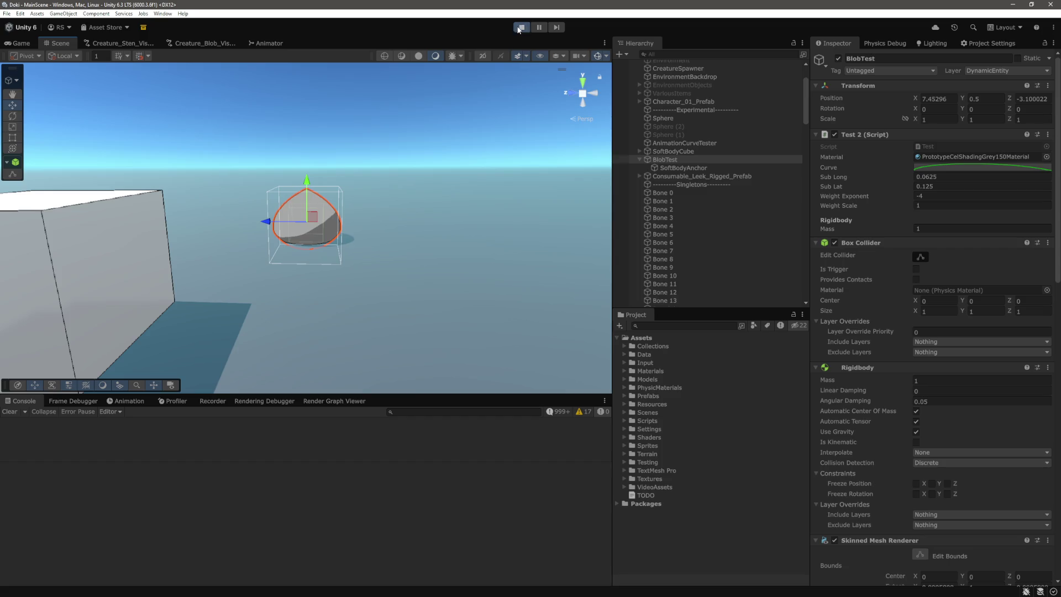
Step: Stop play, open Test.cs in VS Code at the SkinMesh2 call on line 64, then return to Unity
key("ctrl+p")
key("alt+Tab")
key("ctrl+p")
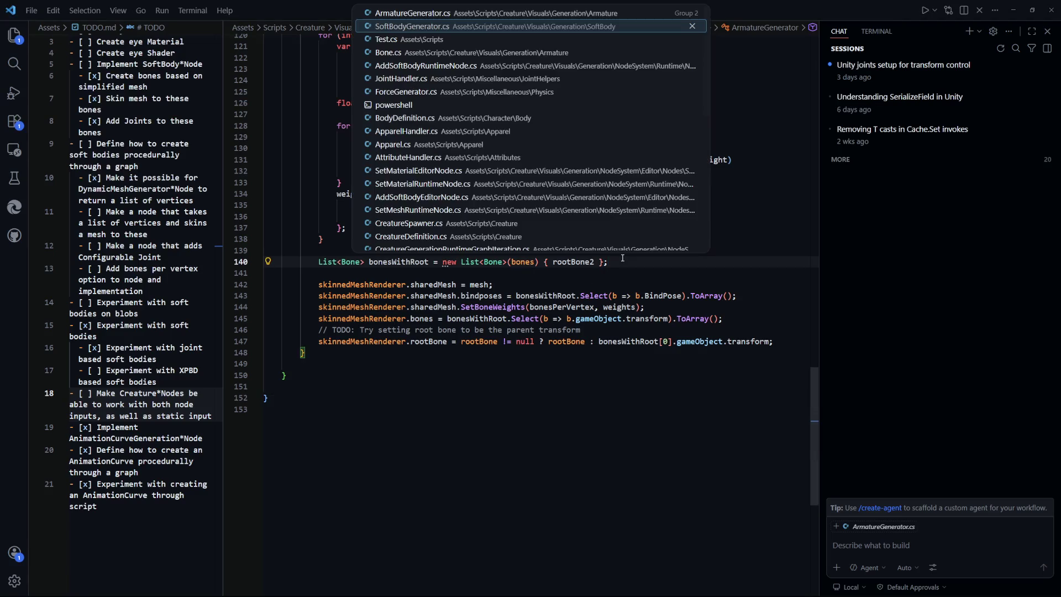
key("Down")
key("Return")
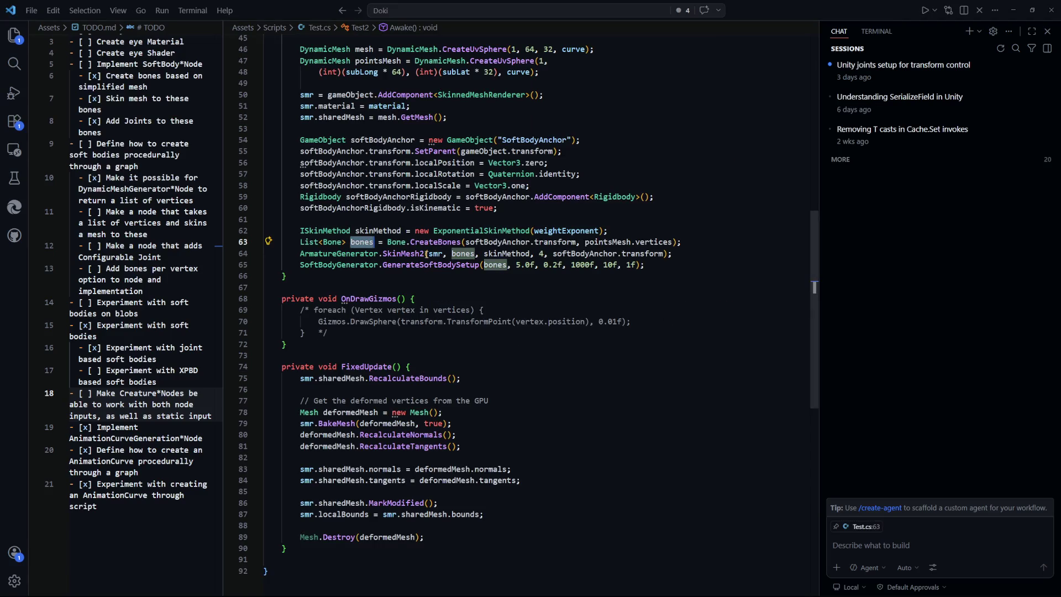
left_click(427, 254)
key("alt+Tab")
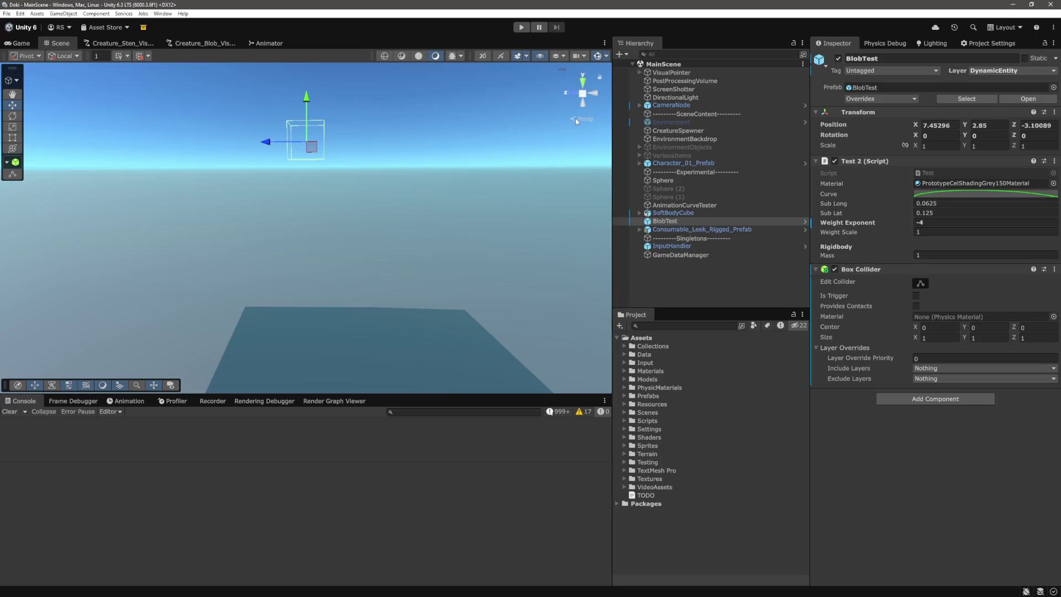
Step: Enter play mode, frame BlobTest and lift it five times so it drops and squashes, then stop
left_click(520, 27)
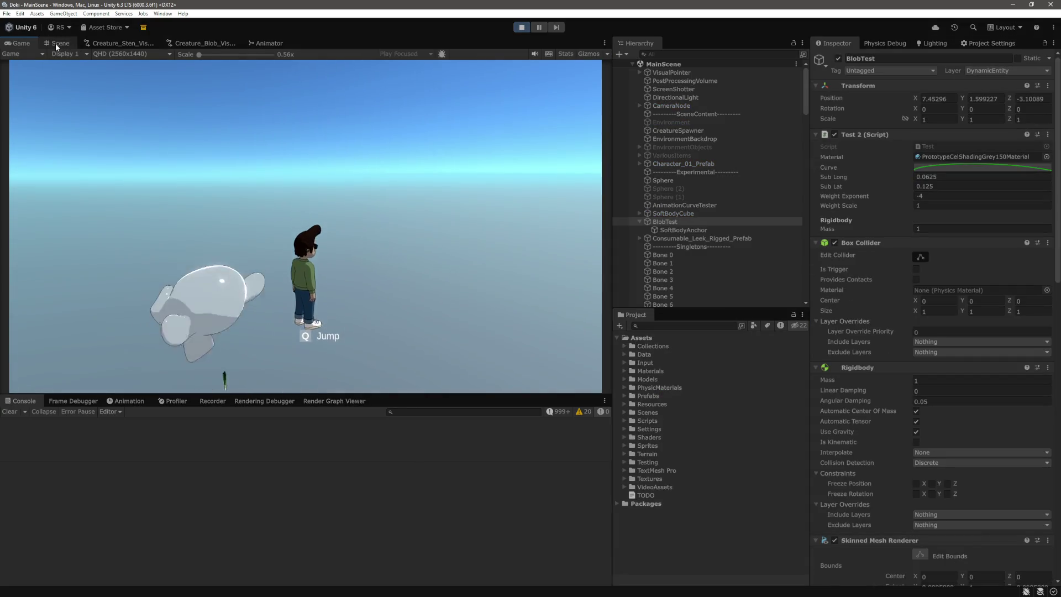
left_click(56, 43)
key("f")
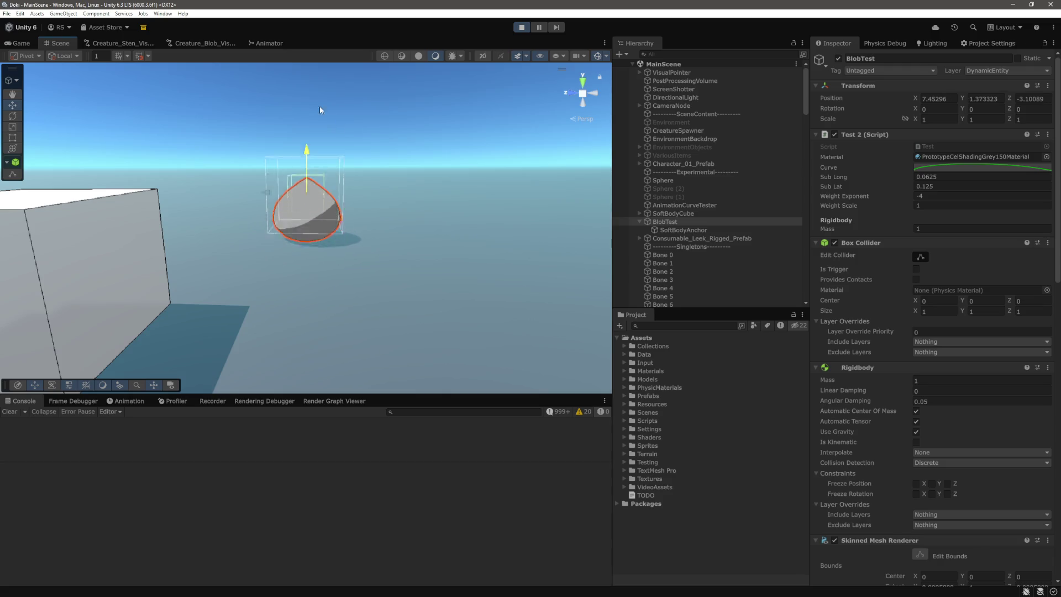
left_click_drag(308, 179, 323, 102)
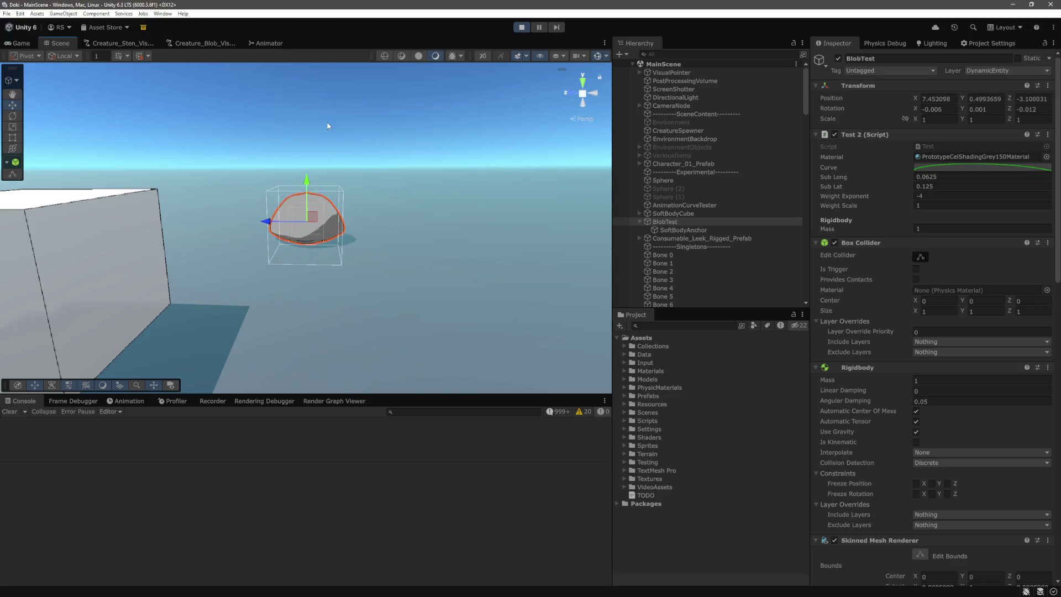
left_click_drag(305, 187, 321, 108)
left_click_drag(310, 185, 341, 95)
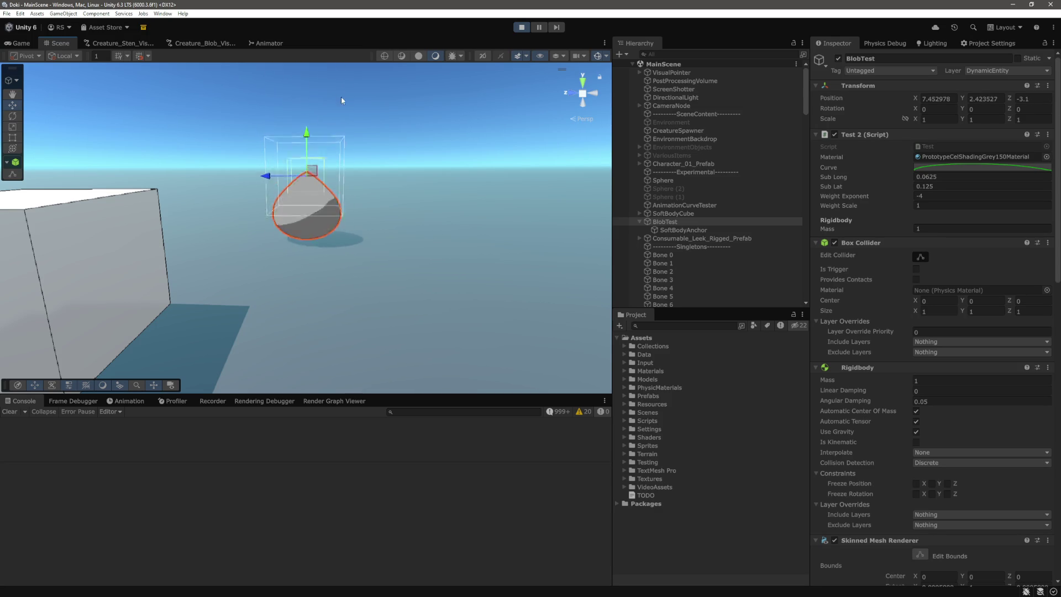
left_click_drag(310, 182, 331, 104)
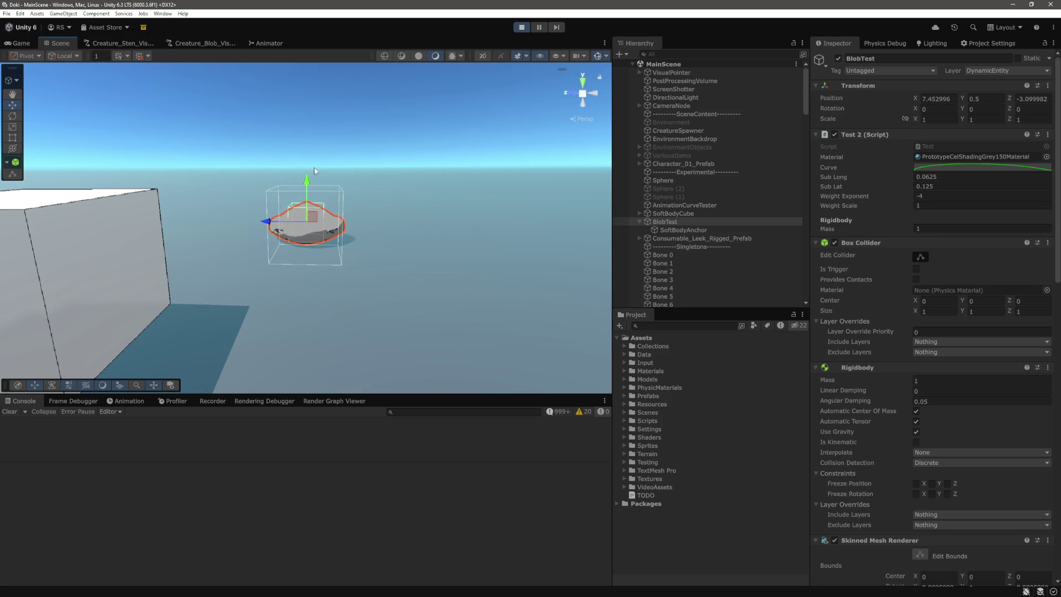
left_click_drag(309, 184, 340, 84)
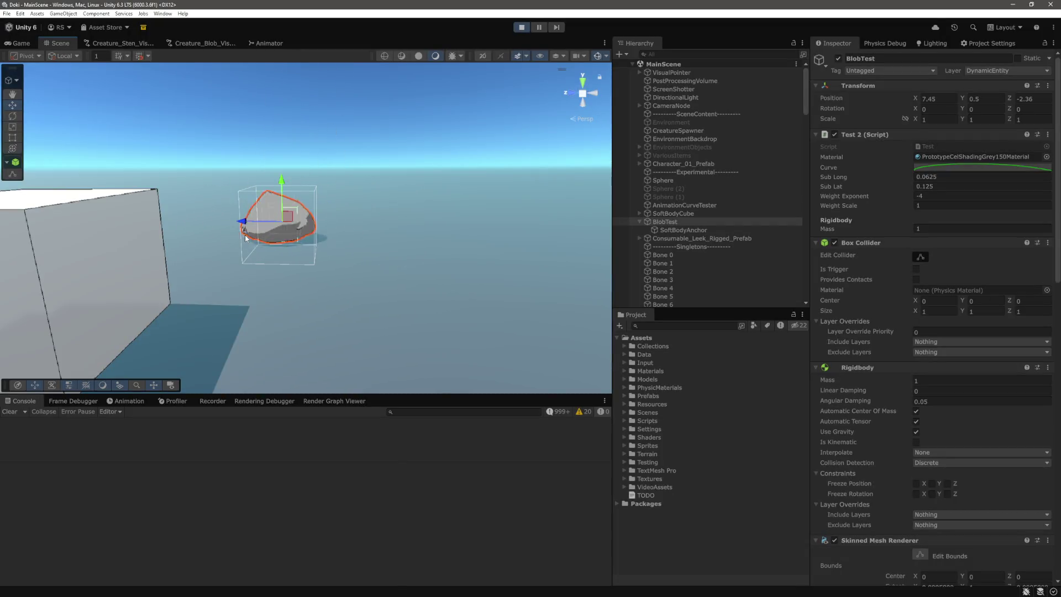
key("ctrl+p")
Step: Change the SkinMesh2 argument on line 64 of Test.cs from 4 to 6 and save
key("alt+Tab")
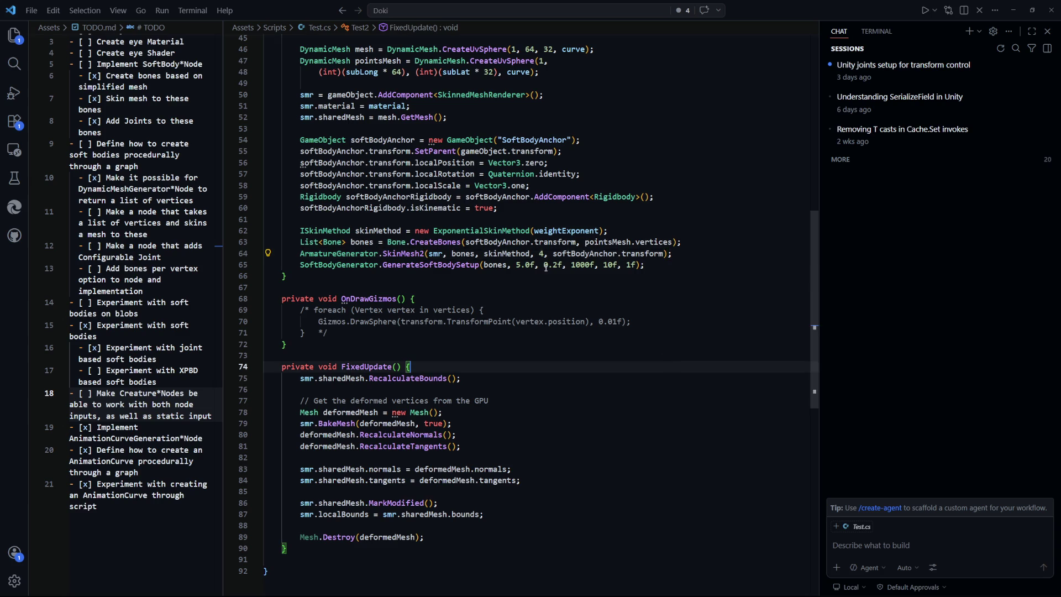
key("BackSpace")
type("6")
key("ctrl+s")
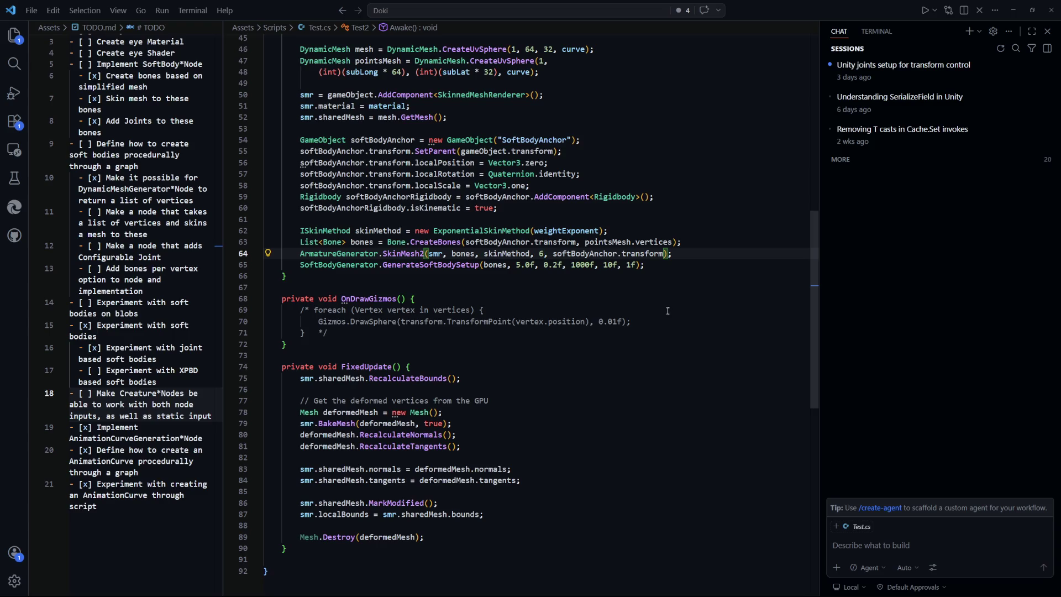
Step: Look over weightExponent on line 62, then switch back to Unity
left_click(669, 320)
scroll(668, 318, "up", 1)
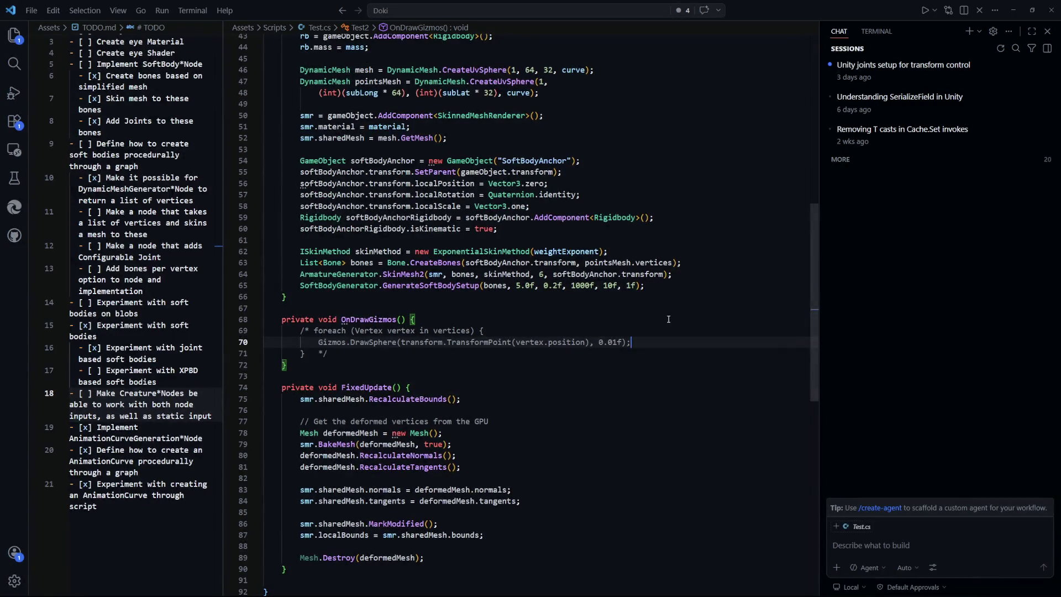
double_click(586, 253)
scroll(686, 363, "up", 3)
scroll(601, 285, "up", 2)
scroll(609, 306, "down", 3)
key("alt+Tab")
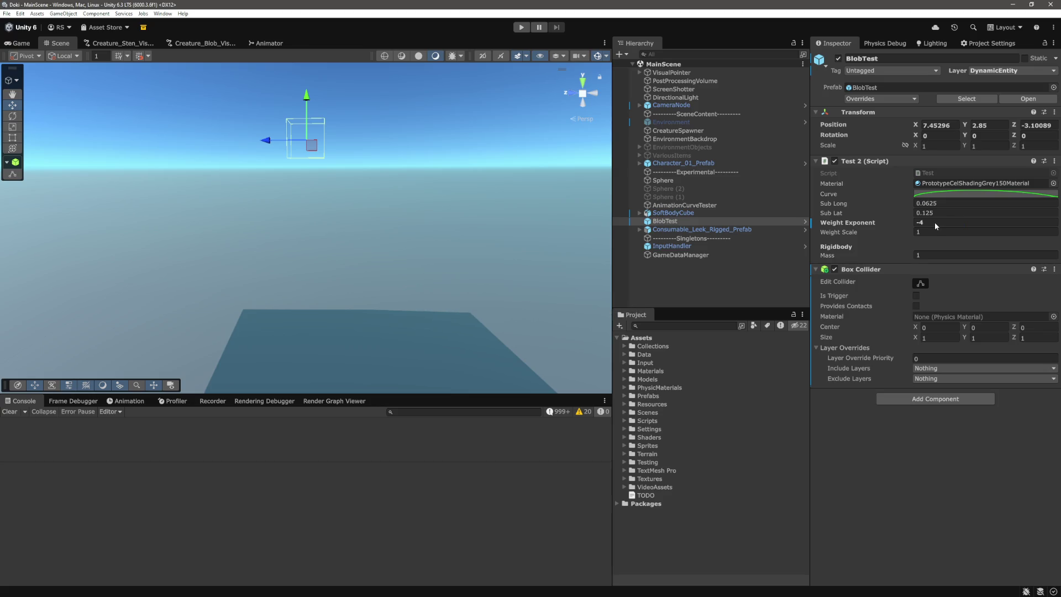
Step: Set BlobTest's Test 2 Weight Exponent to -2 and start play mode to view the blob
left_click(934, 222)
type("-2")
key("Return")
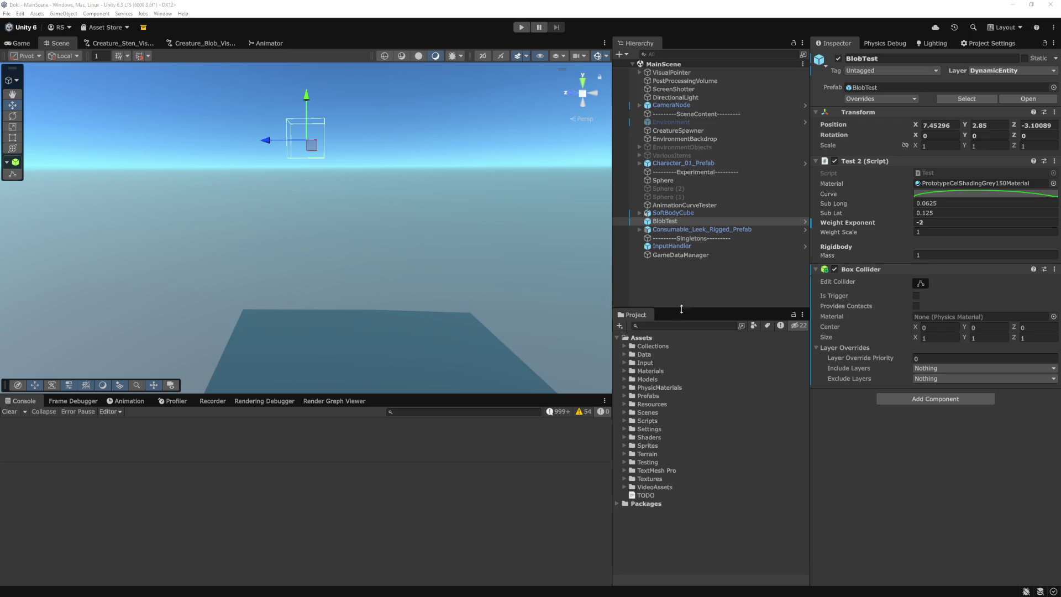
key("ctrl+p")
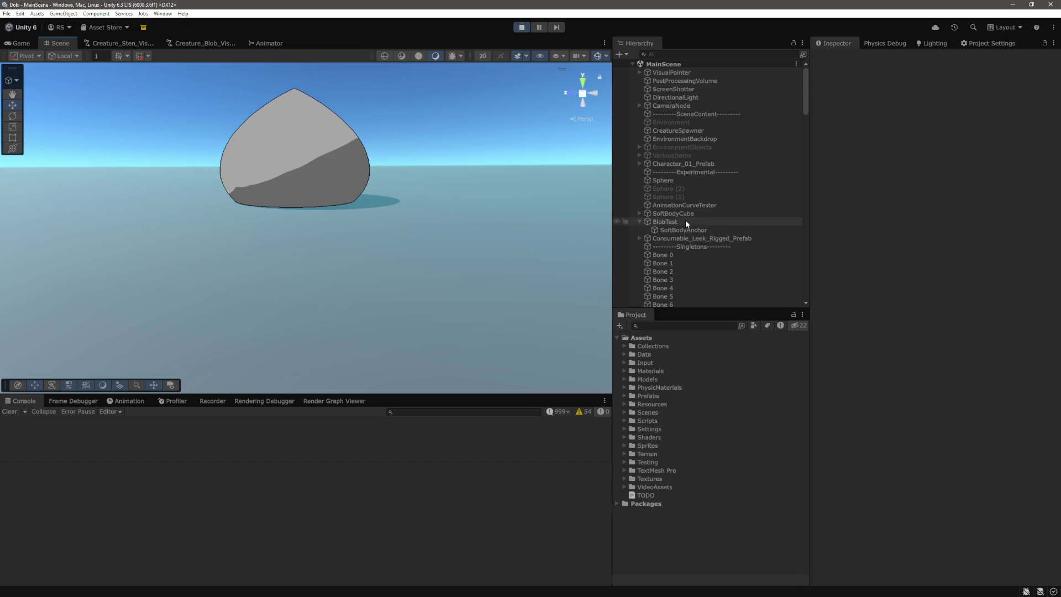
Step: Select and frame the running BlobTest in the Scene view, then switch to Test.cs in VS Code
scroll(684, 223, "down", 3)
left_click(680, 160)
key("f")
left_click(854, 198)
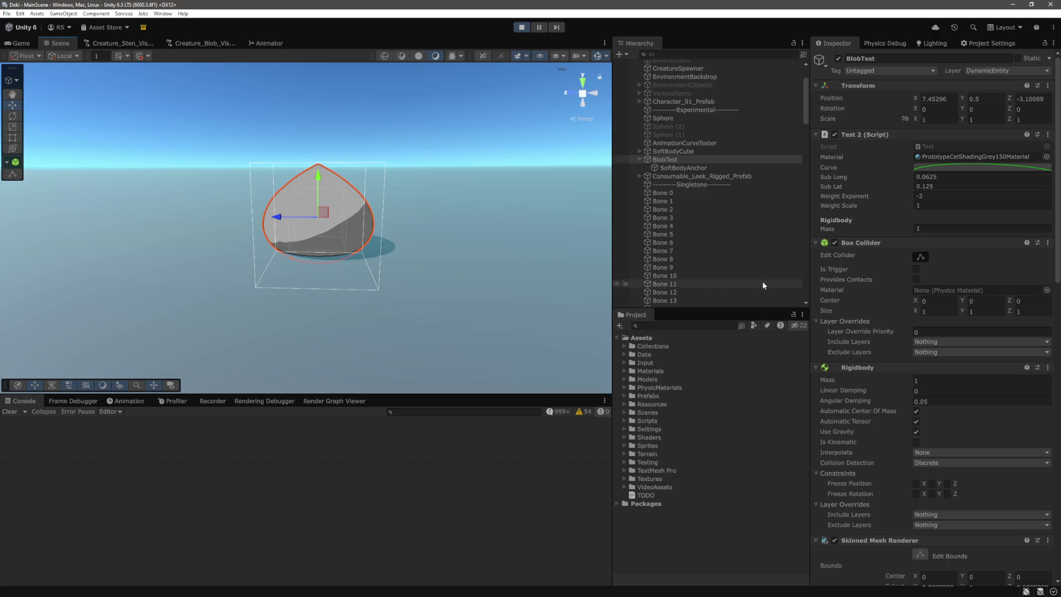
key("alt+Tab")
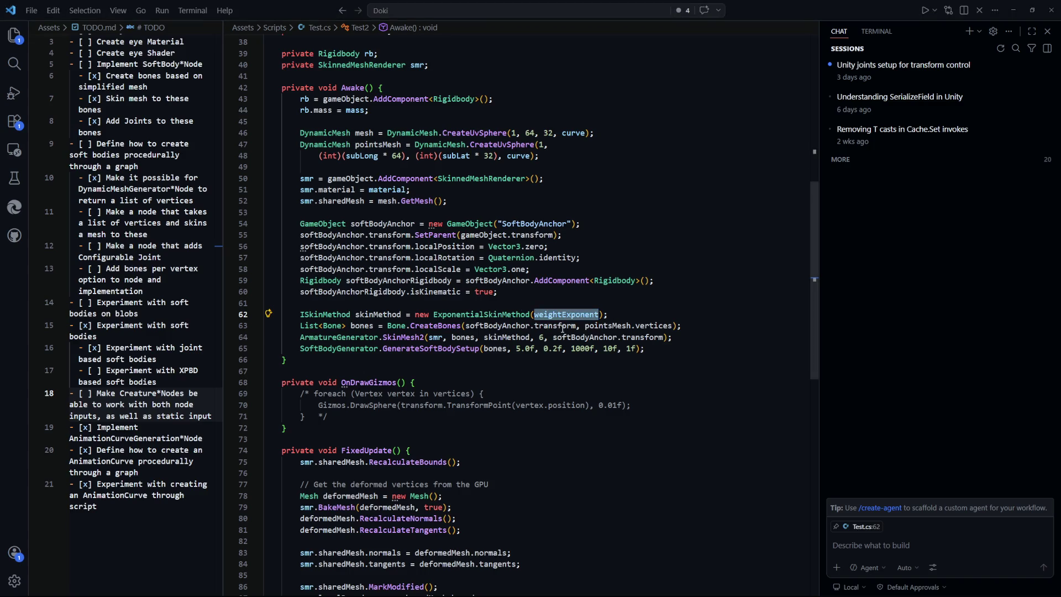
Step: After checking weightExponent on line 62 of Test.cs, return to the running Unity scene
key("alt+Tab")
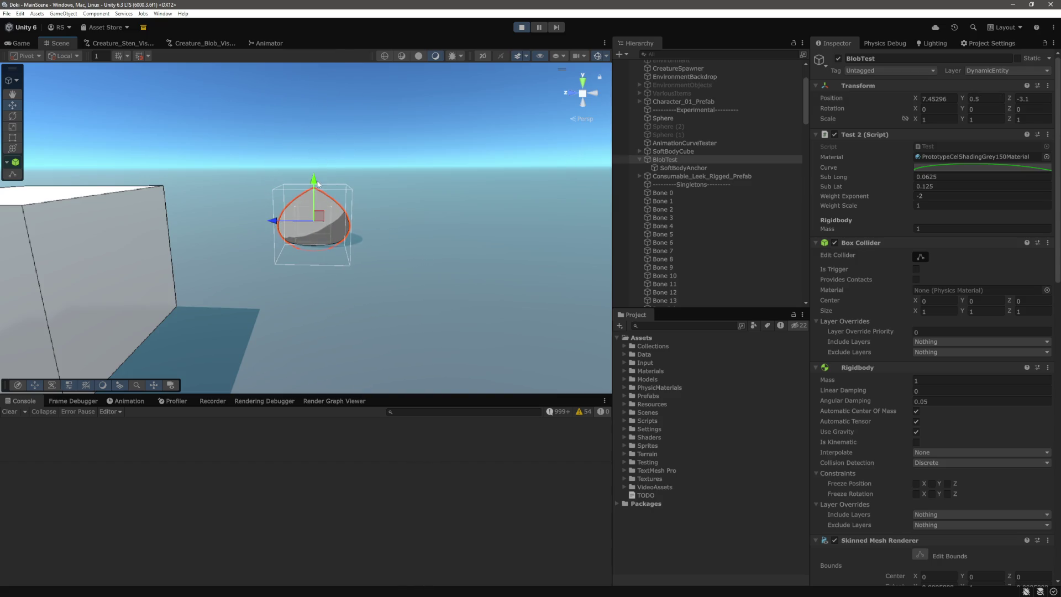
Step: Pull Bone 0 upward to stretch the top of the running blob
left_click(675, 200)
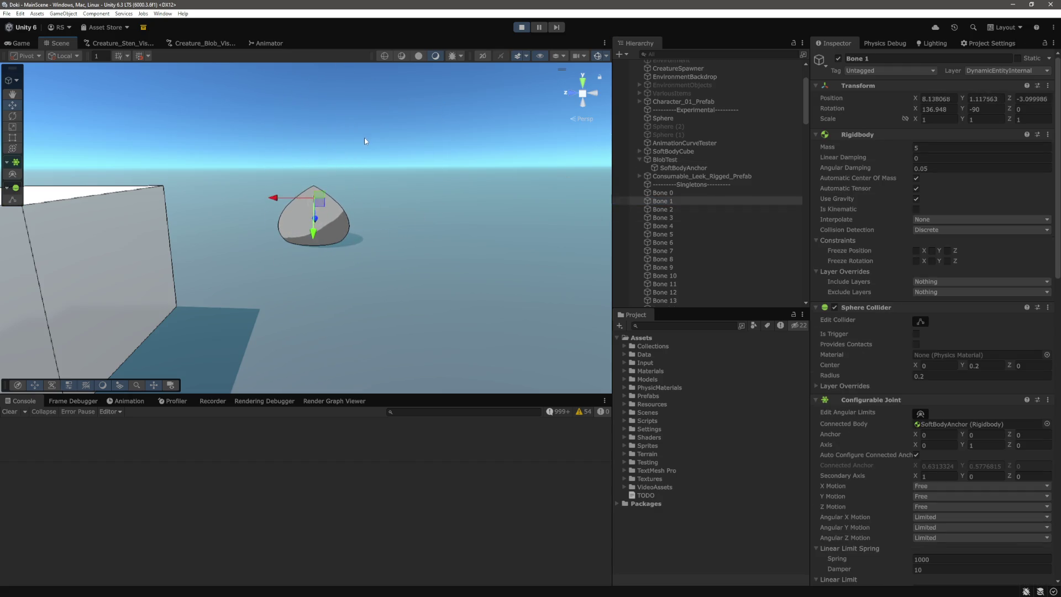
scroll(324, 209, "up", 5)
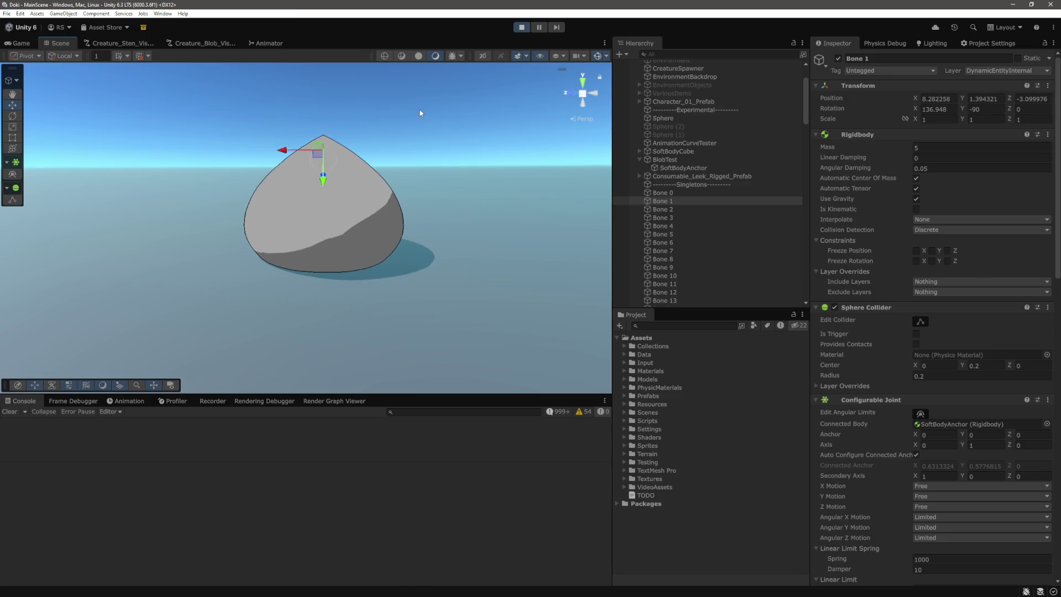
left_click(666, 192)
mouse_move(324, 180)
left_mouse_down()
mouse_move(343, 177)
mouse_move(328, 184)
mouse_move(352, 60)
mouse_move(341, 174)
left_mouse_up()
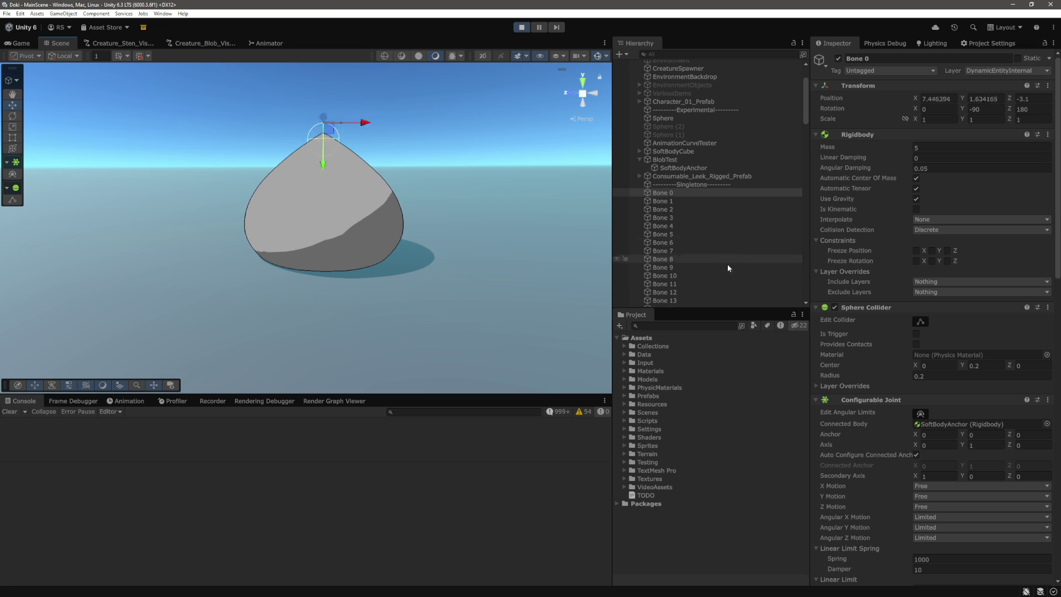
Step: Drag Bone 6 far to the left to stretch the blob's left side, then reselect BlobTest
left_click(699, 226)
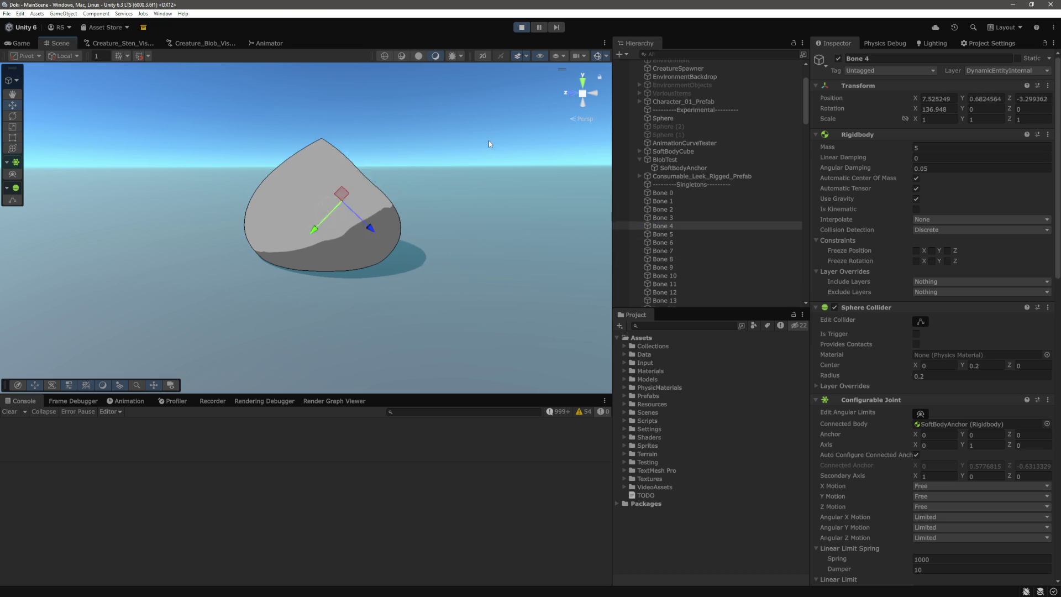
mouse_move(470, 181)
left_mouse_down()
mouse_move(474, 167)
mouse_move(414, 284)
left_mouse_up()
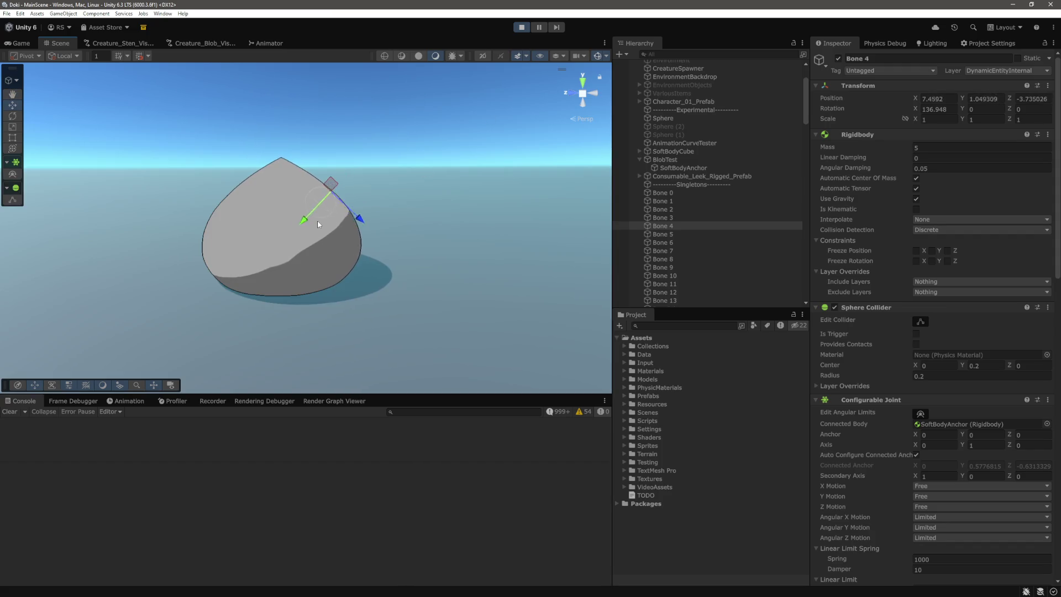
left_click_drag(322, 212, 452, 168)
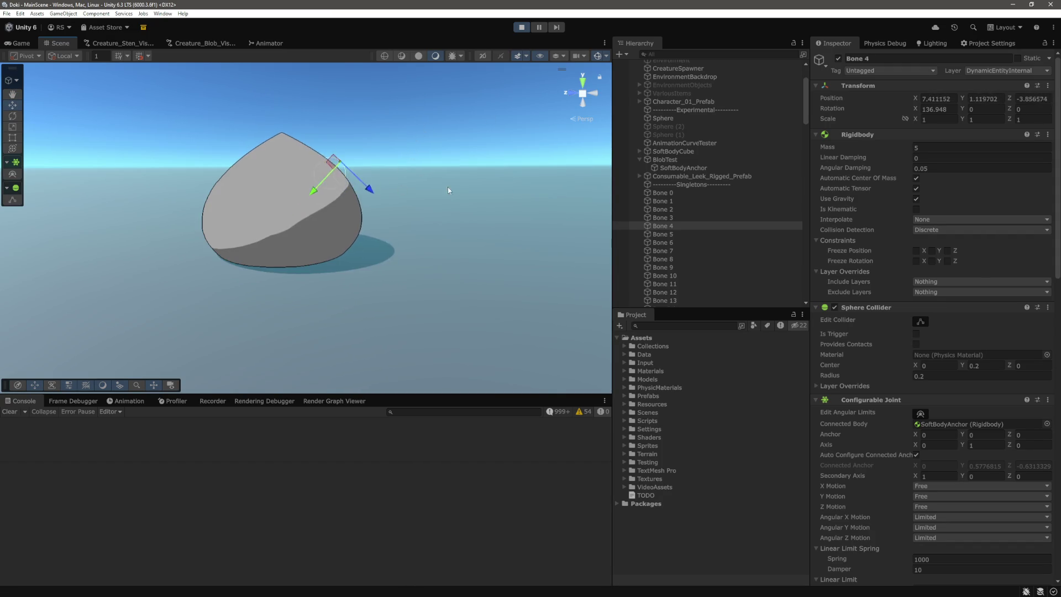
left_click(673, 250)
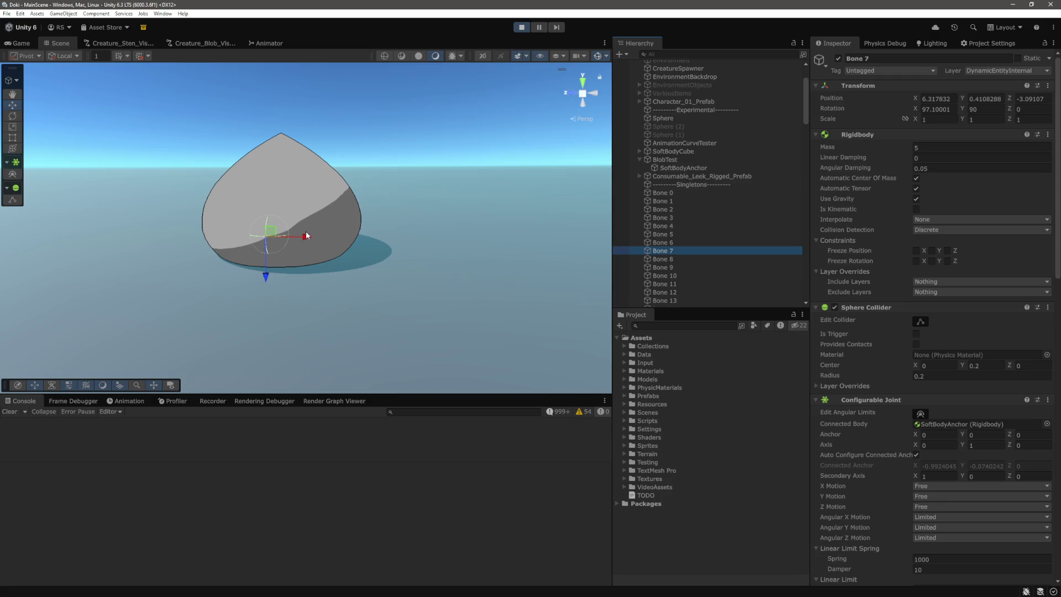
left_click(692, 235)
left_click(685, 243)
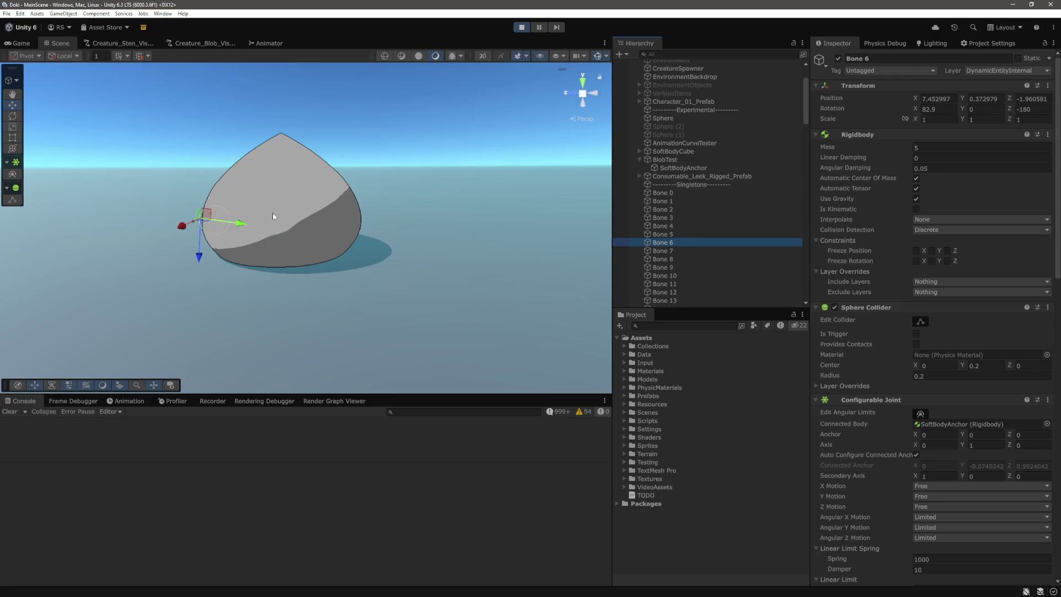
mouse_move(244, 223)
left_mouse_down()
mouse_move(95, 207)
mouse_move(374, 226)
mouse_move(131, 213)
left_mouse_up()
mouse_move(380, 223)
left_mouse_down()
mouse_move(200, 220)
mouse_move(300, 246)
left_mouse_up()
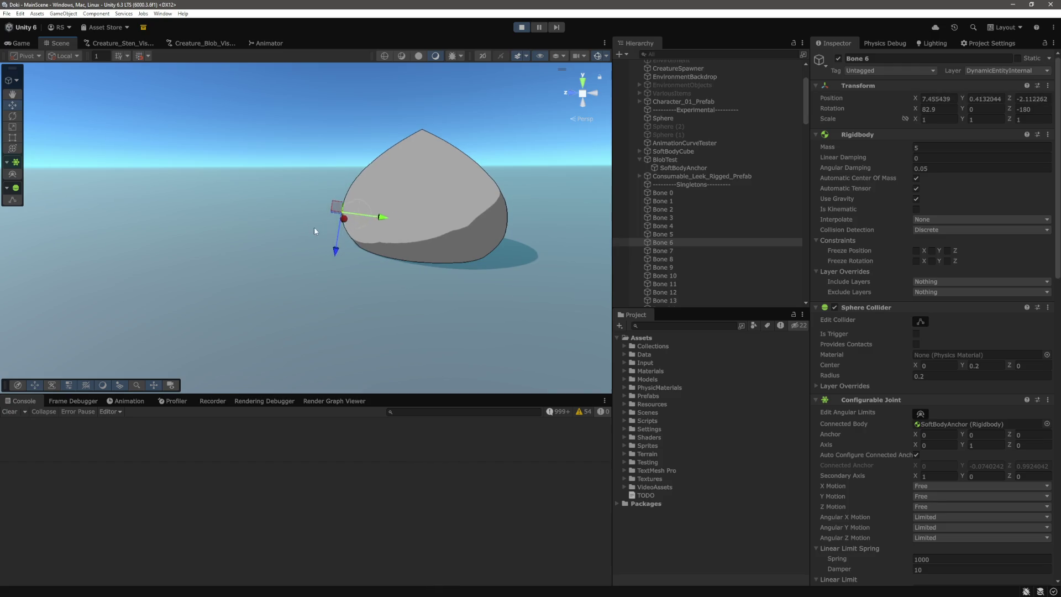
mouse_move(326, 218)
left_mouse_down()
mouse_move(99, 185)
mouse_move(318, 224)
left_mouse_up()
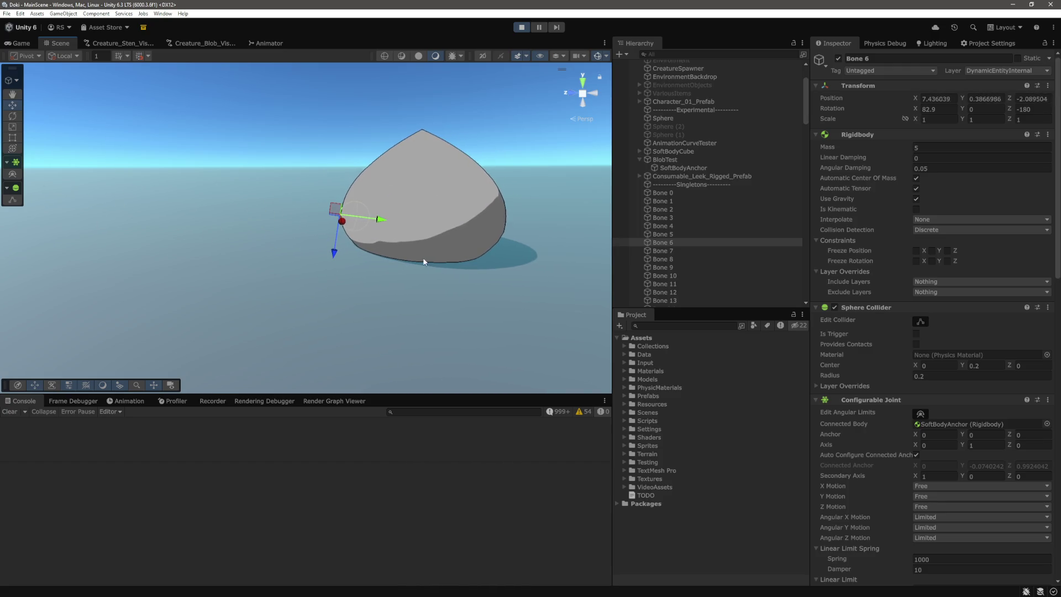
left_click(442, 248)
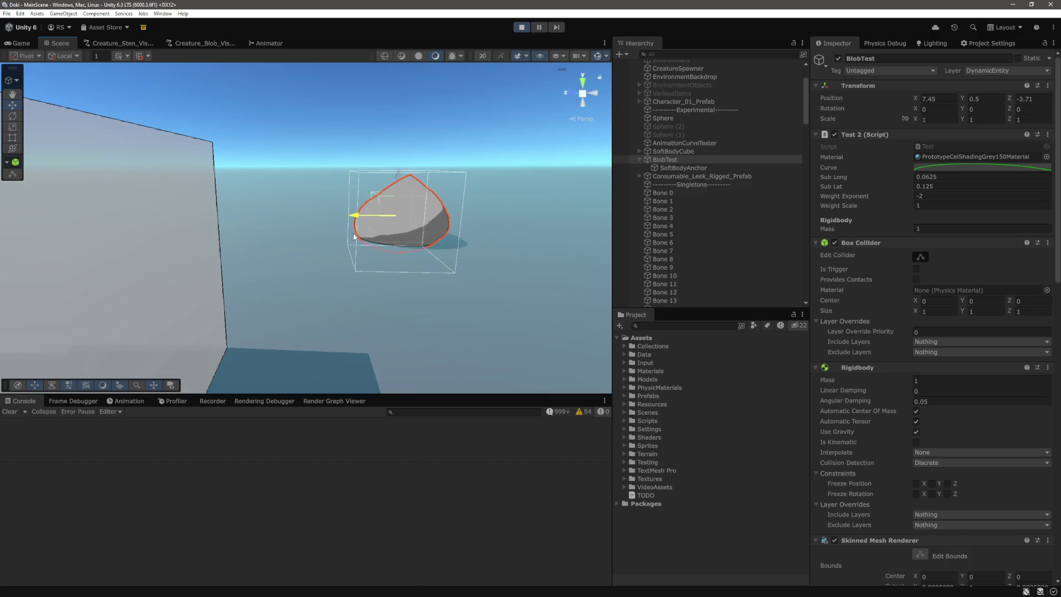
Step: Drag BlobTest along its Z axis, then lift it on Y and release so it drops and squishes
left_click_drag(520, 238, 448, 250)
mouse_move(285, 227)
left_mouse_down()
mouse_move(183, 237)
mouse_move(276, 237)
mouse_move(203, 254)
mouse_move(434, 257)
mouse_move(221, 257)
mouse_move(346, 255)
mouse_move(213, 266)
mouse_move(376, 268)
mouse_move(228, 270)
mouse_move(332, 276)
left_mouse_up()
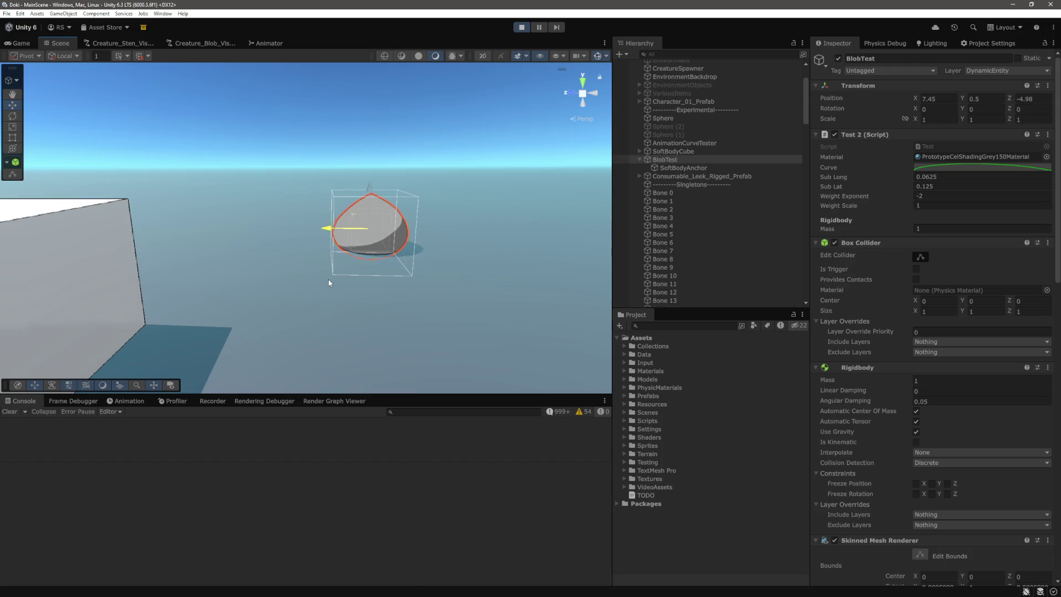
mouse_move(374, 194)
left_mouse_down()
mouse_move(372, 141)
mouse_move(370, 191)
mouse_move(403, 48)
left_mouse_up()
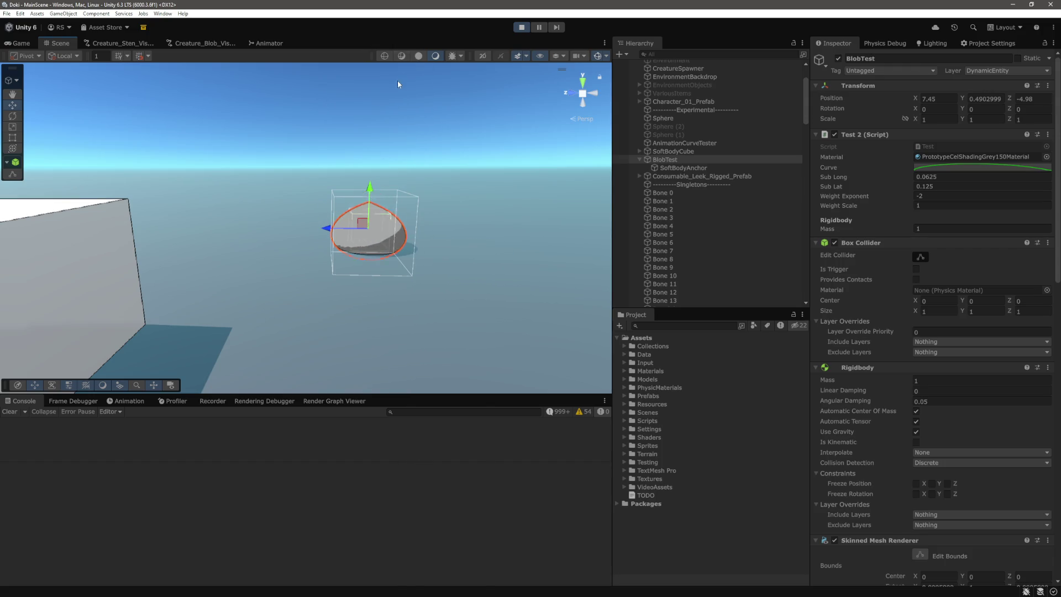
left_click(370, 187)
left_click(371, 189)
left_click(493, 99)
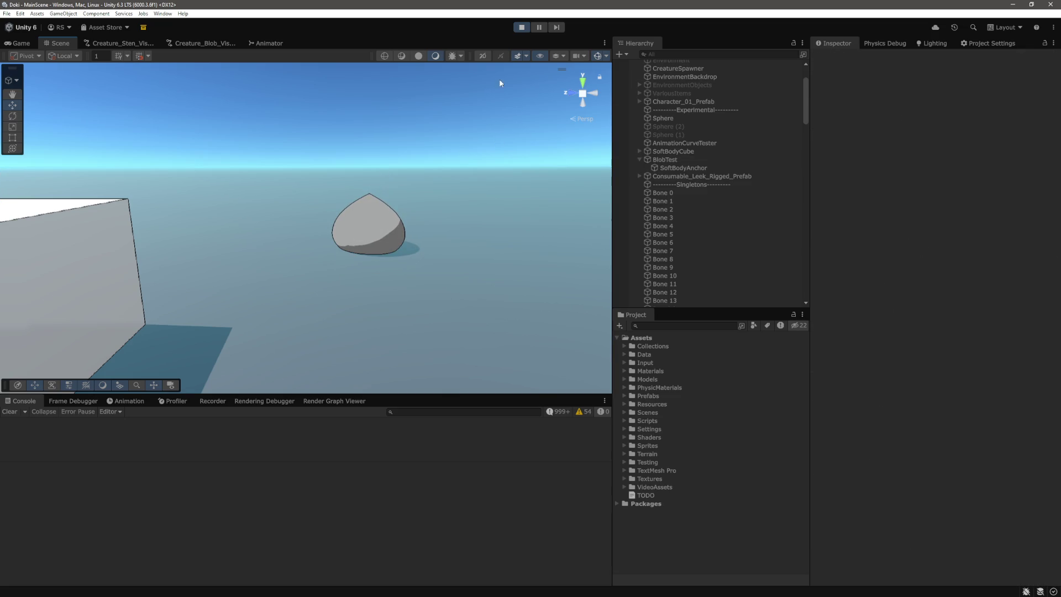
Step: Stop Play mode and tilt and move the scene camera back to view BlobTest from further away
left_click(521, 28)
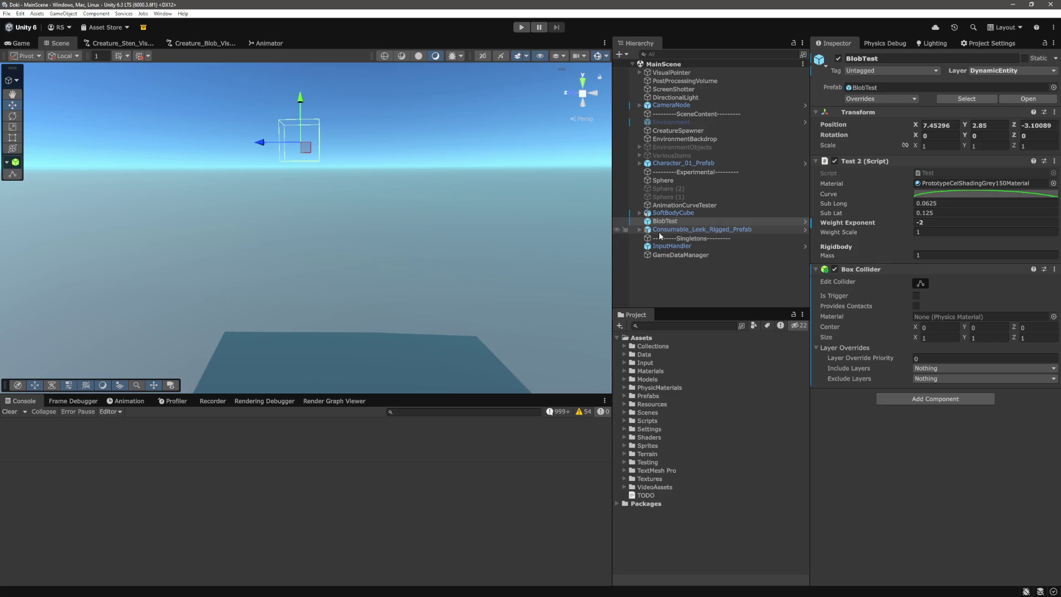
scroll(455, 182, "down", 1)
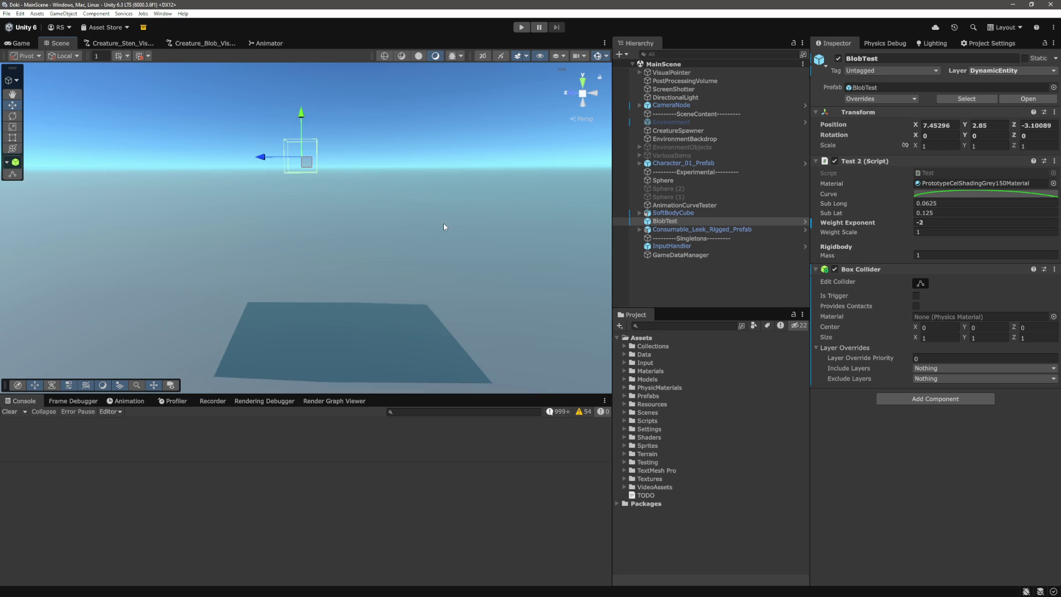
left_click_drag(443, 222, 454, 238)
key("Up")
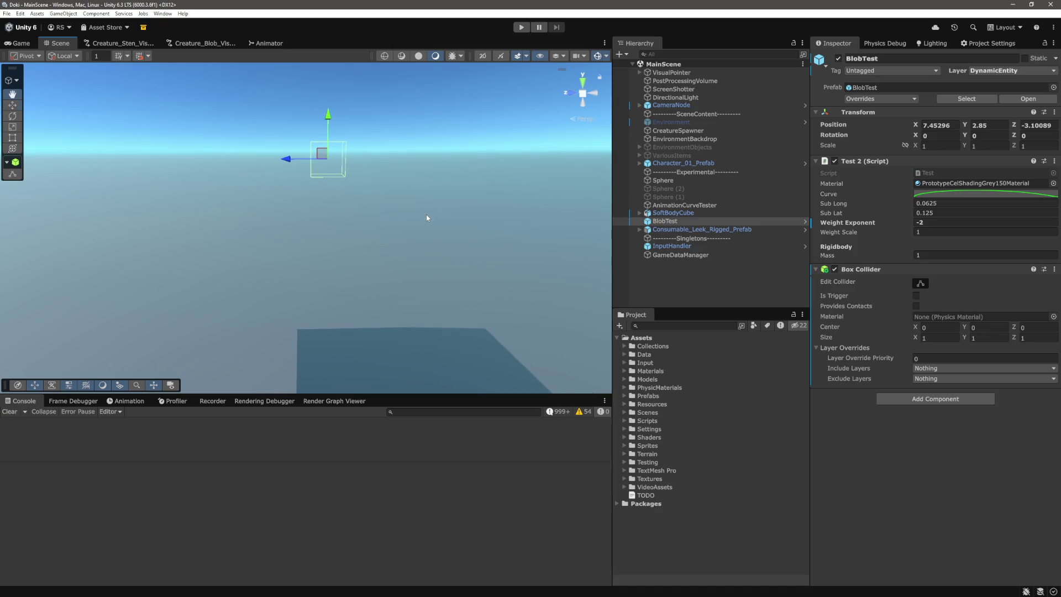
key("Right")
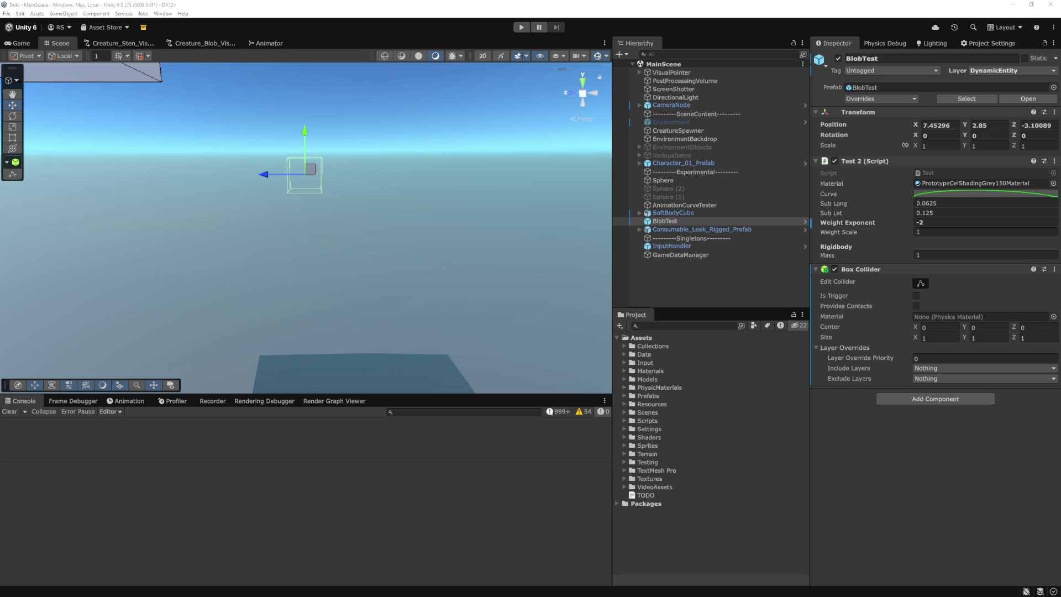
Step: Change the SkinMesh2 call on line 64 of Test.cs to SkinMesh and return to Unity
key("alt+Tab")
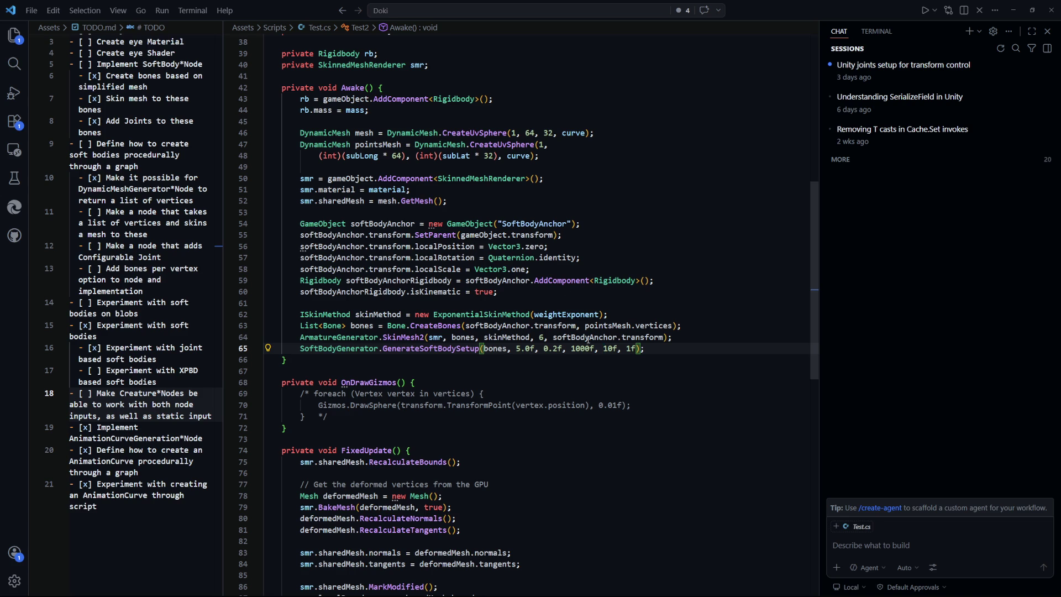
left_click(450, 372)
left_click(426, 337)
key("BackSpace")
key("alt+Tab")
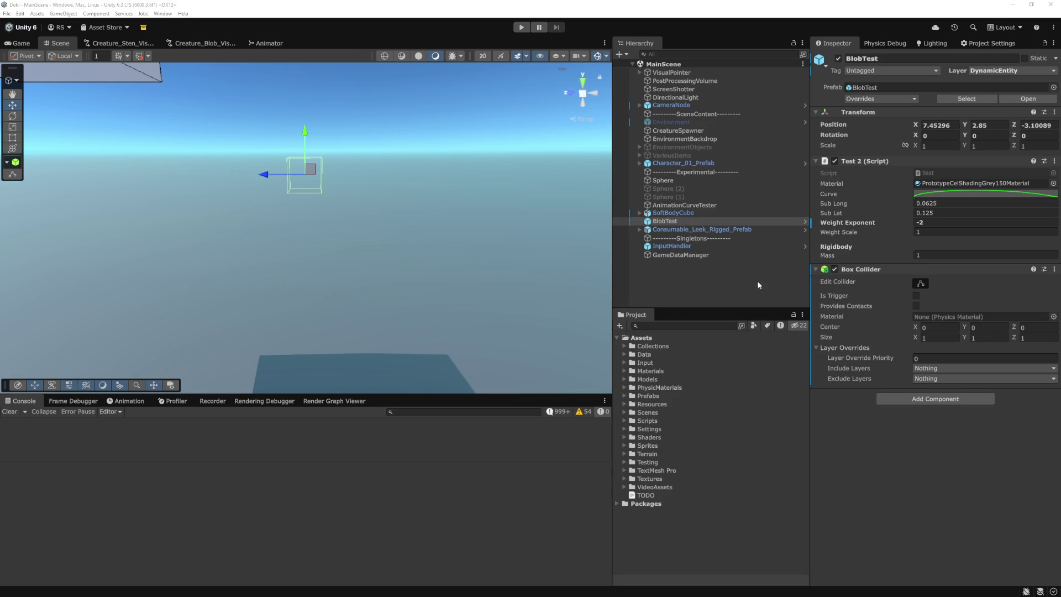
Step: Select BlobTest and start Play mode with the SkinMesh version
left_click(712, 286)
left_click(691, 245)
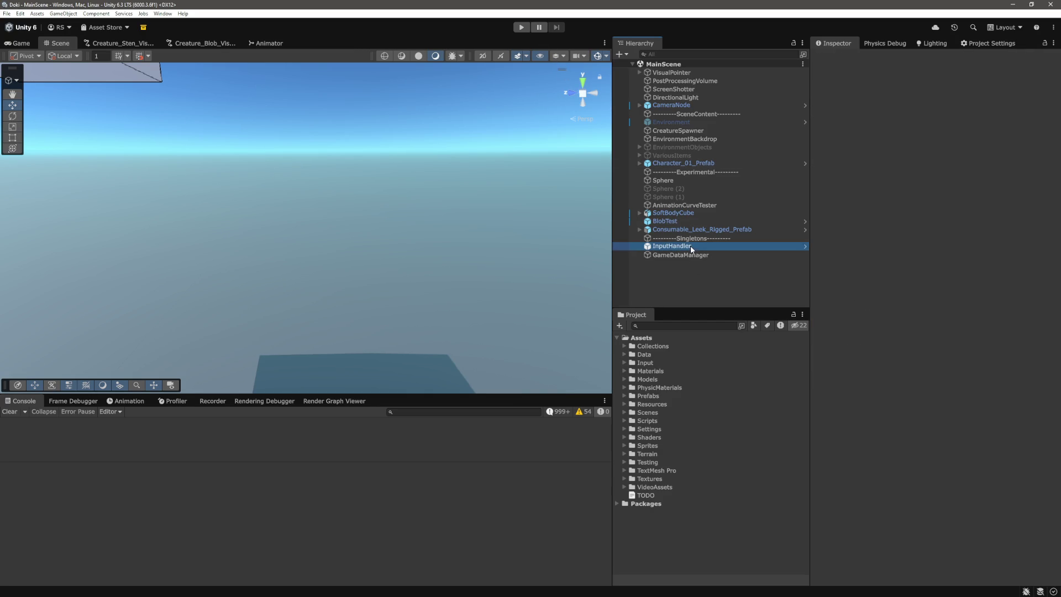
left_click(679, 221)
left_click(524, 28)
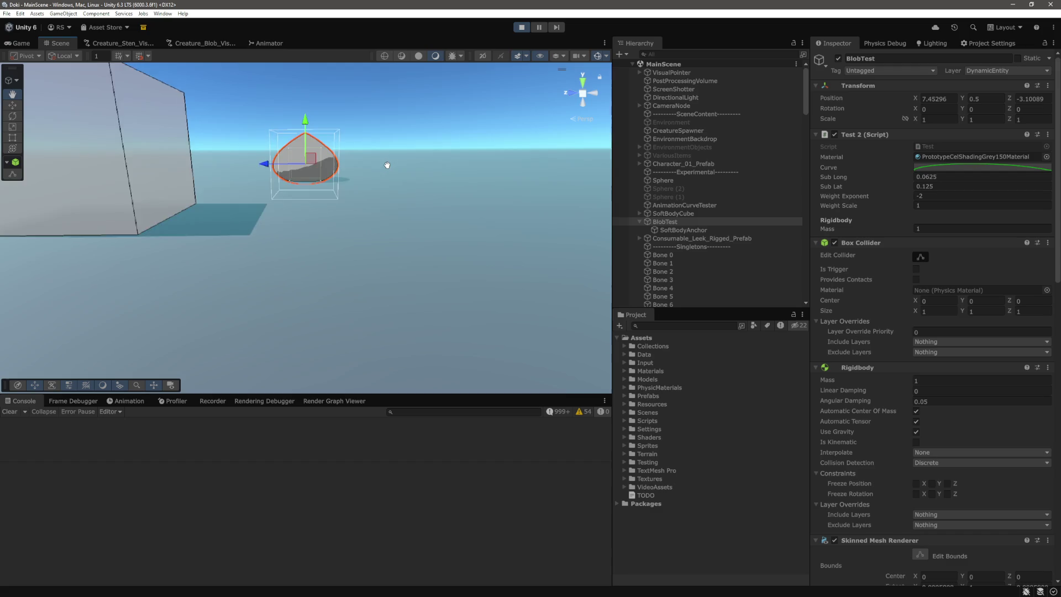
Step: Lift the blob to about Y 3 and drop it several times to watch it squash
mouse_move(388, 224)
left_mouse_down()
mouse_move(389, 153)
mouse_move(389, 188)
left_mouse_up()
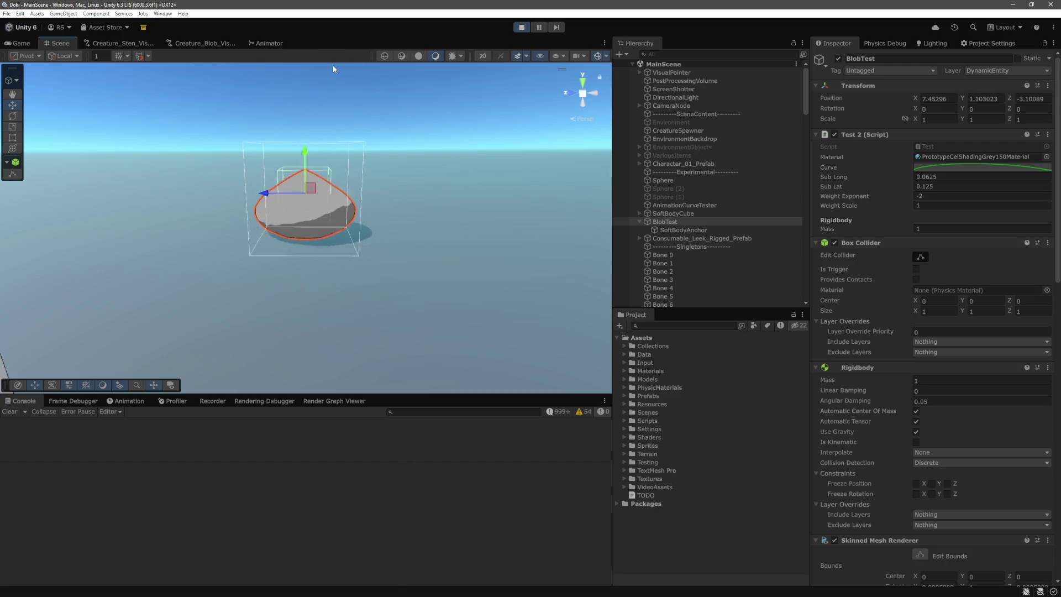
scroll(308, 176, "down", 4)
left_click_drag(307, 184, 330, 38)
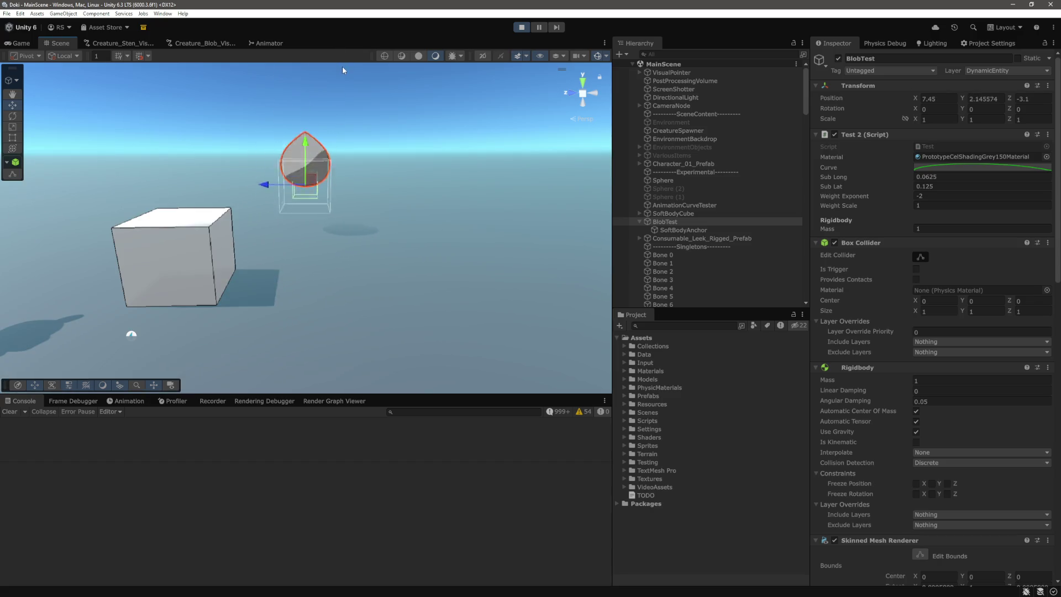
left_click_drag(309, 177, 310, 77)
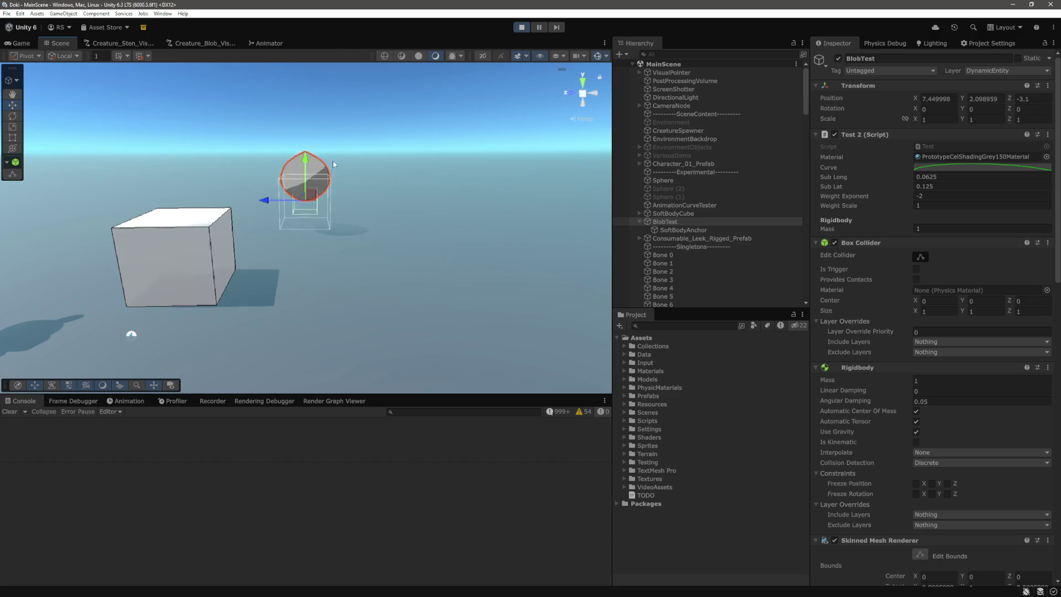
mouse_move(305, 179)
left_mouse_down()
mouse_move(320, 88)
mouse_move(313, 137)
left_mouse_up()
mouse_move(307, 177)
left_mouse_down()
mouse_move(324, 44)
mouse_move(310, 173)
mouse_move(319, 105)
left_mouse_up()
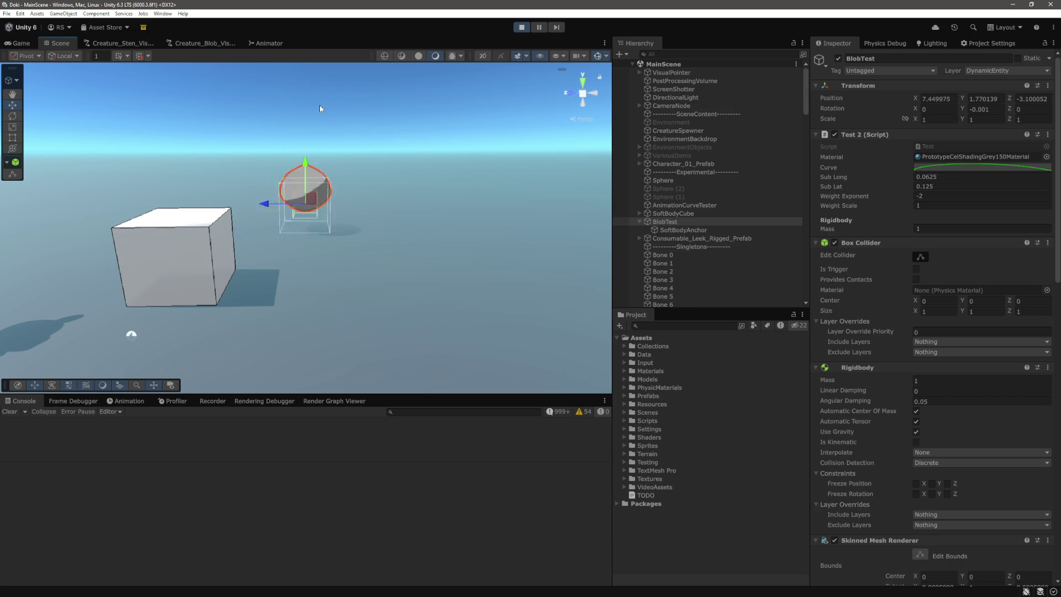
mouse_move(307, 175)
left_mouse_down()
mouse_move(320, 84)
mouse_move(310, 144)
left_mouse_up()
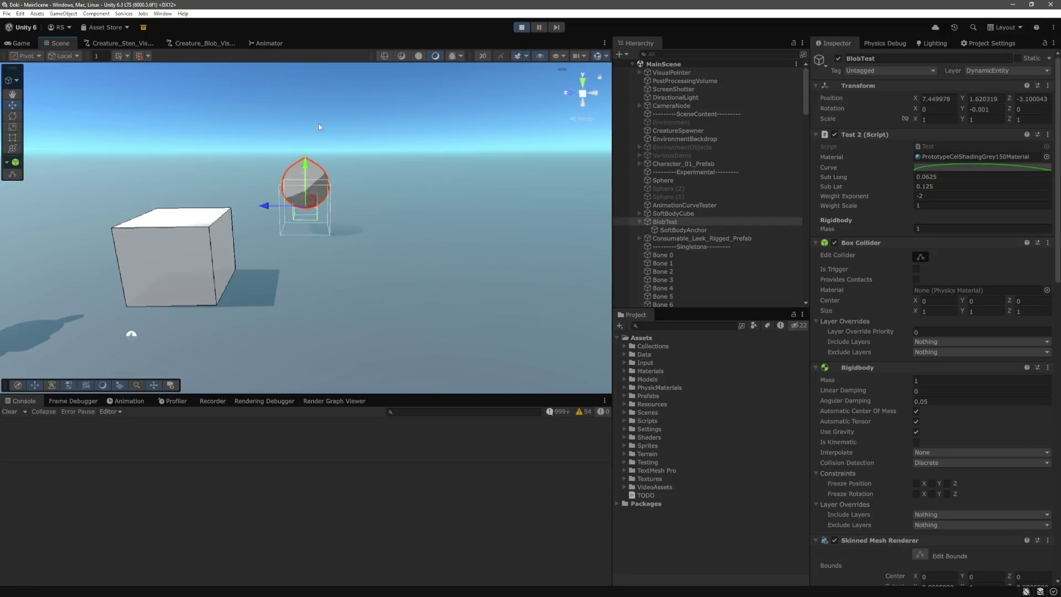
left_click_drag(305, 177, 320, 107)
left_click_drag(308, 181, 325, 114)
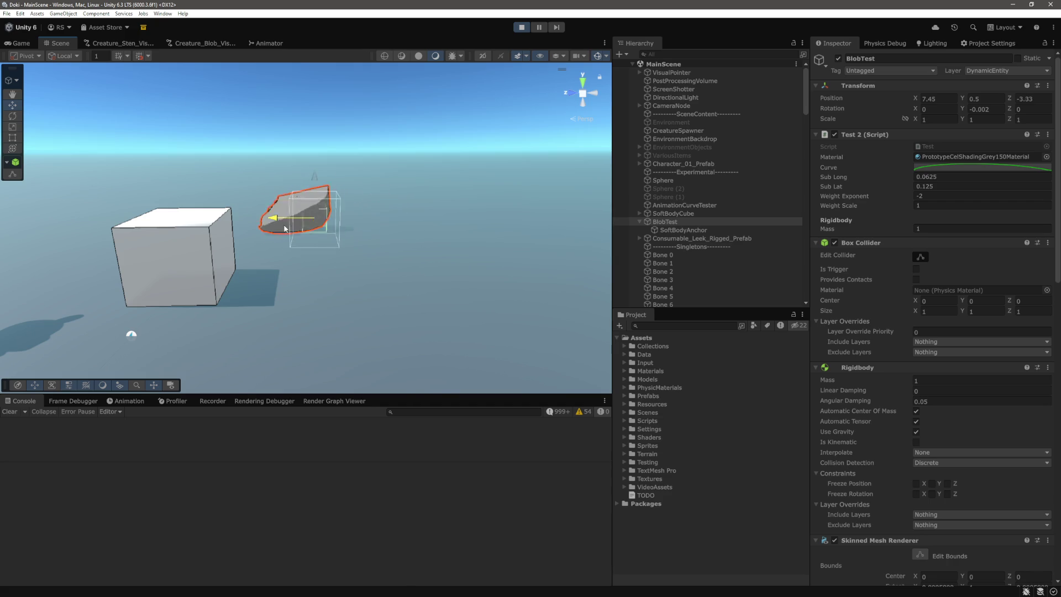
Step: Slide the blob toward the cube along Z, then lift it to about Y 3.5 and drop it again
mouse_move(281, 239)
left_mouse_down()
mouse_move(304, 239)
mouse_move(191, 236)
mouse_move(362, 250)
mouse_move(285, 244)
left_mouse_up()
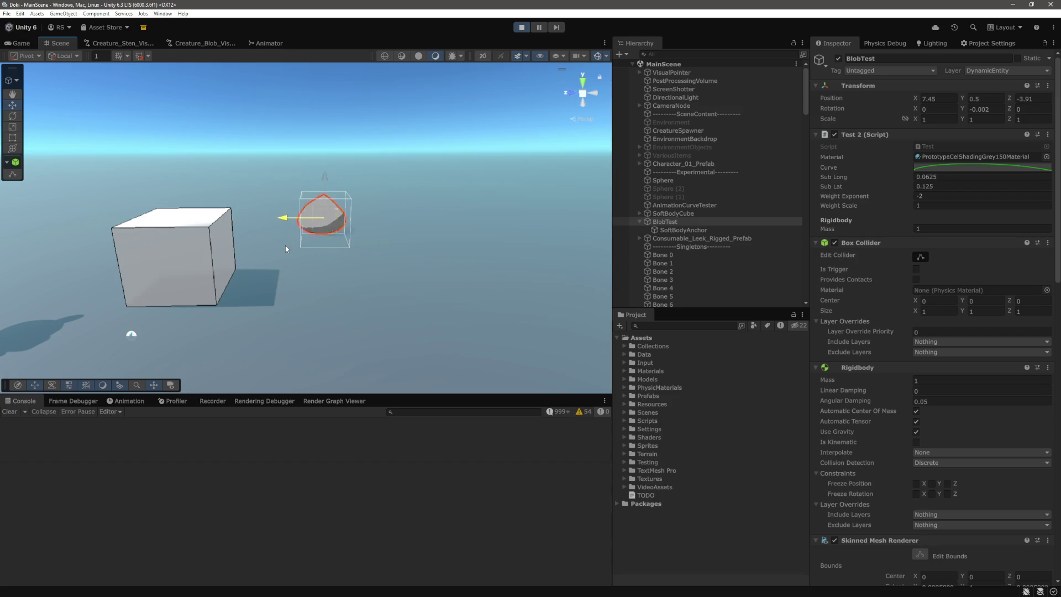
scroll(353, 239, "up", 6)
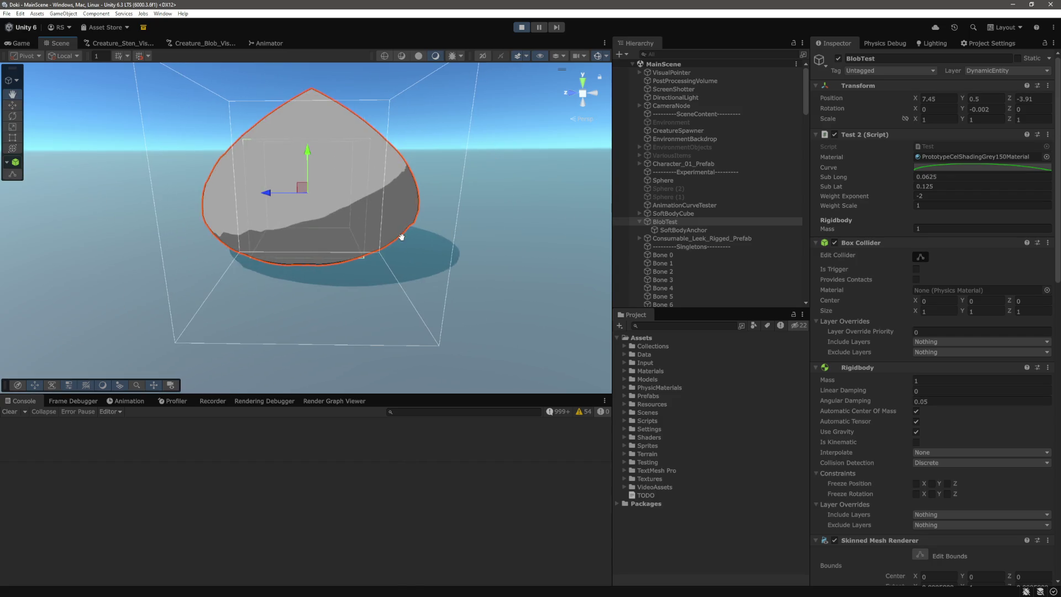
scroll(402, 237, "down", 5)
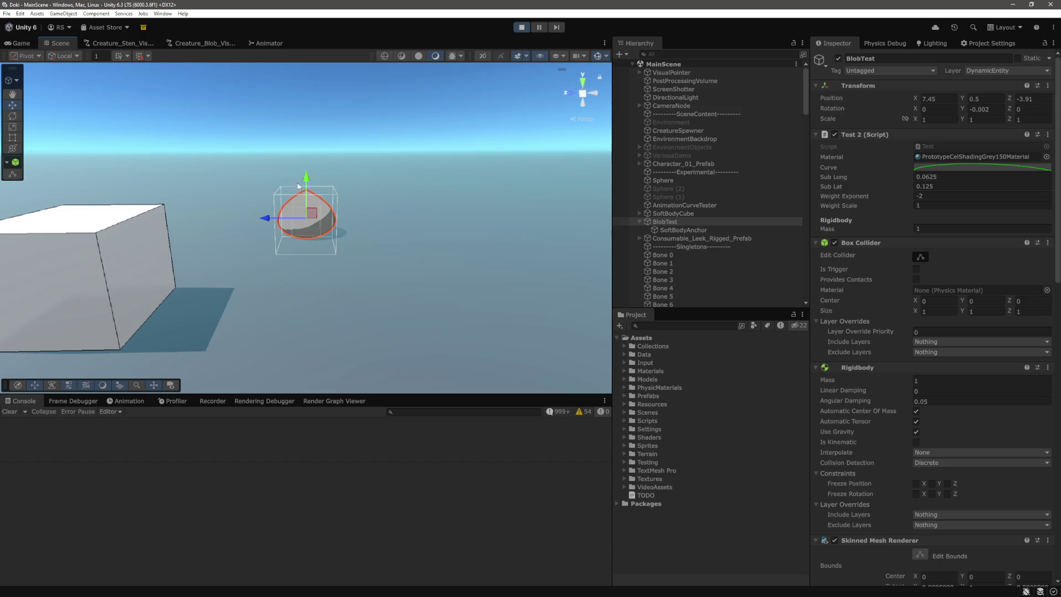
left_click_drag(307, 190, 307, 138)
left_click_drag(322, 196, 321, 105)
left_click_drag(320, 101, 321, 117)
mouse_move(308, 184)
left_mouse_down()
mouse_move(338, 77)
mouse_move(319, 160)
left_mouse_up()
mouse_move(262, 219)
left_mouse_down()
mouse_move(389, 226)
mouse_move(221, 220)
mouse_move(275, 218)
left_mouse_up()
Step: Select Bone 0 through Bone 13 and set their Rigidbody Mass to 15
scroll(671, 166, "down", 5)
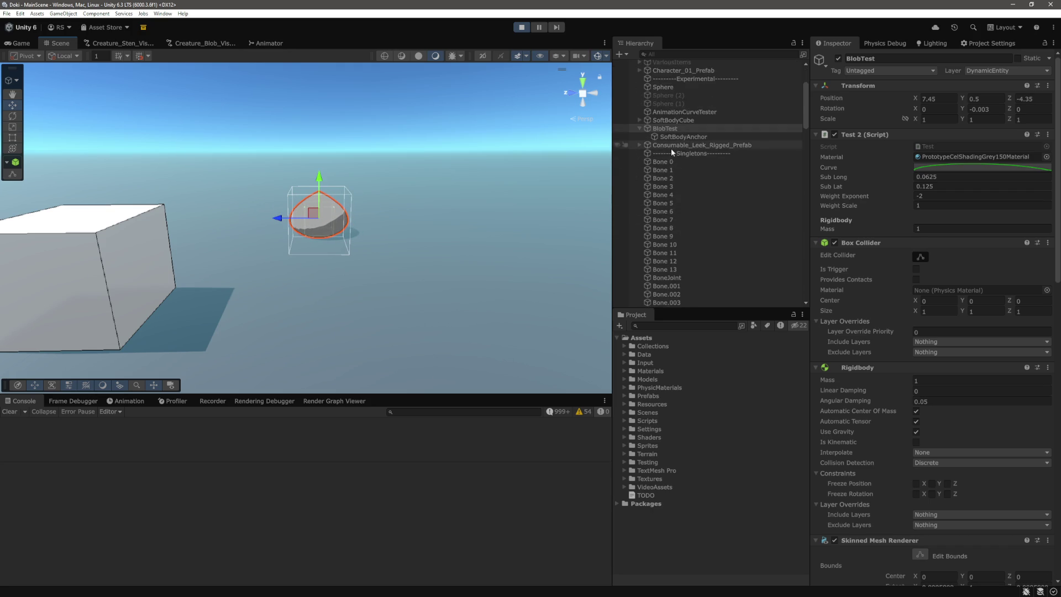
left_click(663, 161)
left_click(666, 270, "shift")
left_click(947, 149)
type("15")
left_click(308, 196)
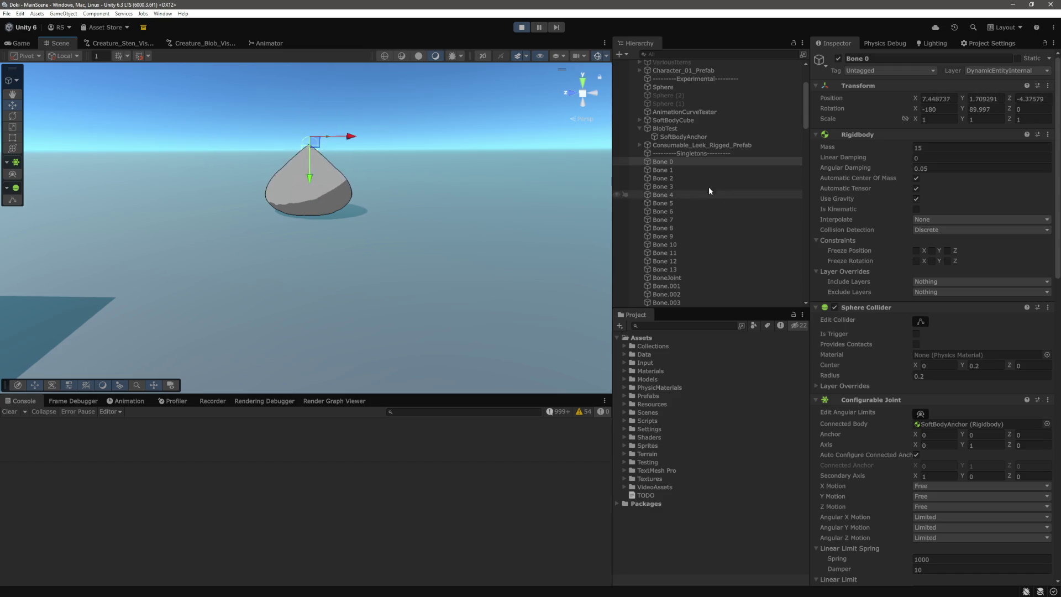
Step: Reselect BlobTest, lift it so it falls, then slide it along Z
left_click(681, 121)
left_click(677, 128)
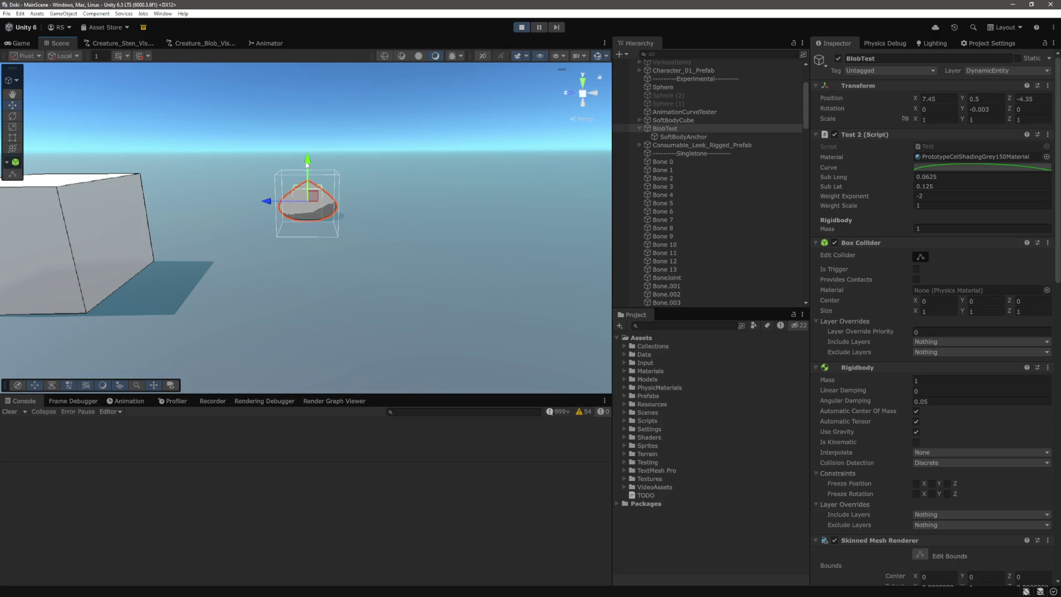
mouse_move(309, 165)
left_mouse_down()
mouse_move(311, 119)
mouse_move(333, 72)
mouse_move(322, 155)
mouse_move(338, 22)
mouse_move(350, 77)
mouse_move(329, 154)
mouse_move(307, 156)
mouse_move(308, 83)
left_mouse_up()
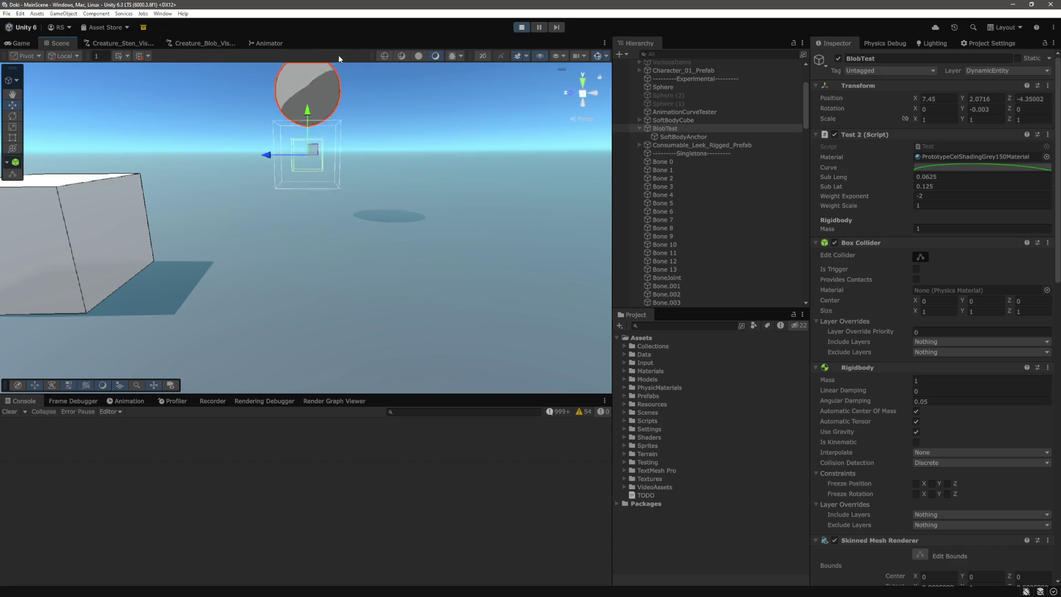
mouse_move(276, 202)
left_mouse_down()
mouse_move(337, 206)
mouse_move(221, 207)
mouse_move(306, 207)
mouse_move(257, 206)
left_mouse_up()
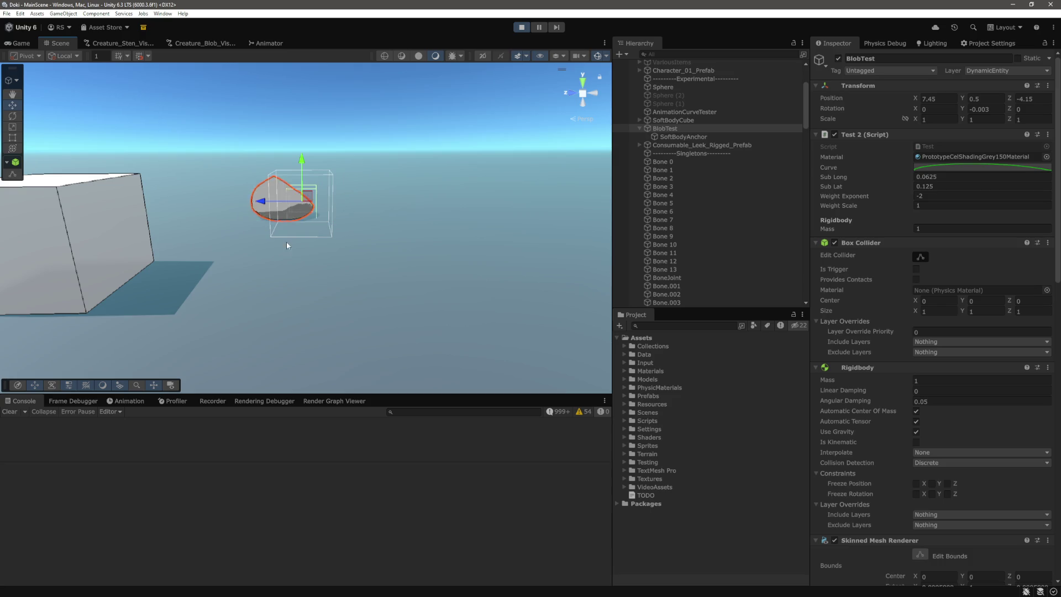
Step: Set the Rigidbody Mass of Bone 0 through Bone 13 to 1
left_click(668, 162)
scroll(685, 221, "down", 2)
left_click(950, 148)
type("15")
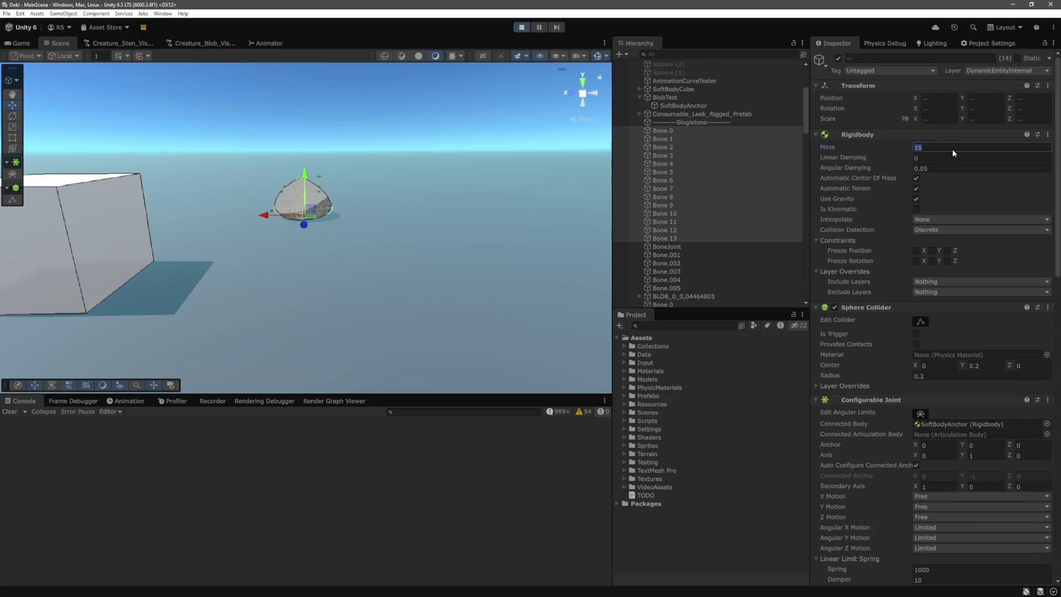
left_click(504, 151)
Step: Select and frame BlobTest, lift and drop it twice, then slide it along Z
scroll(505, 151, "up", 2)
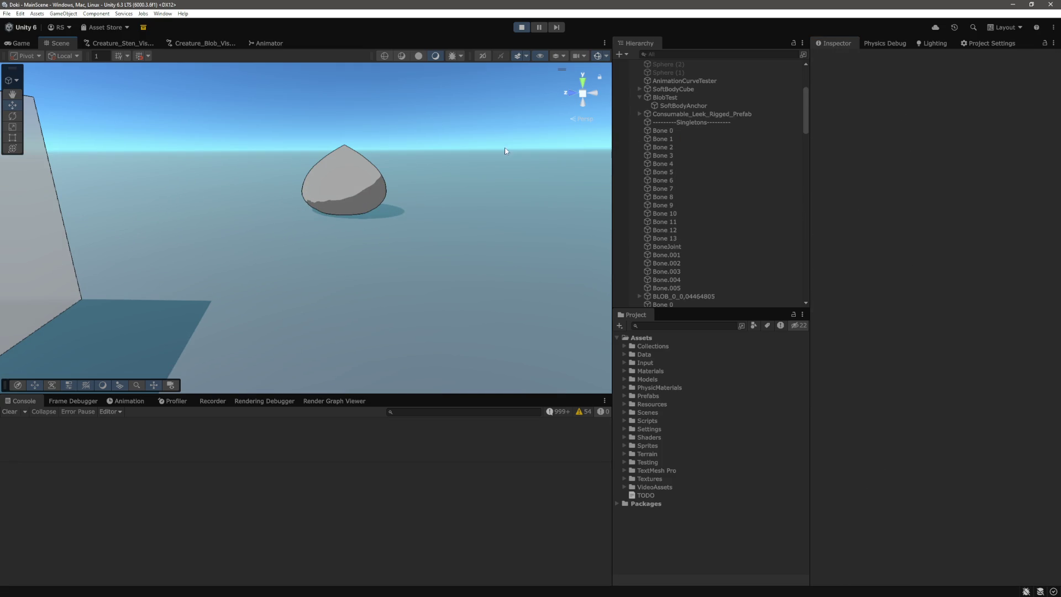
left_click(664, 97)
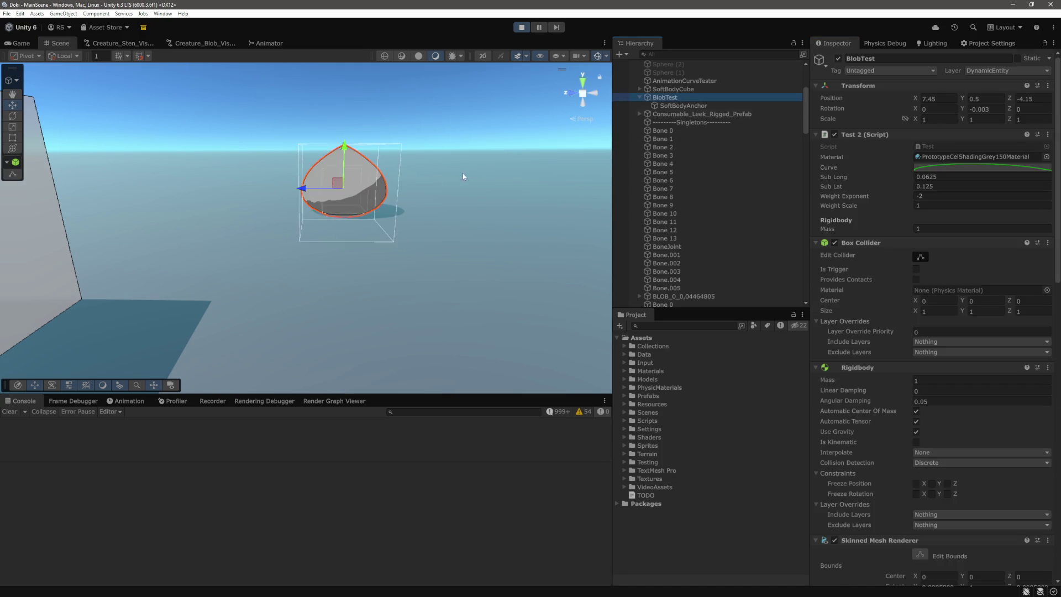
key("f")
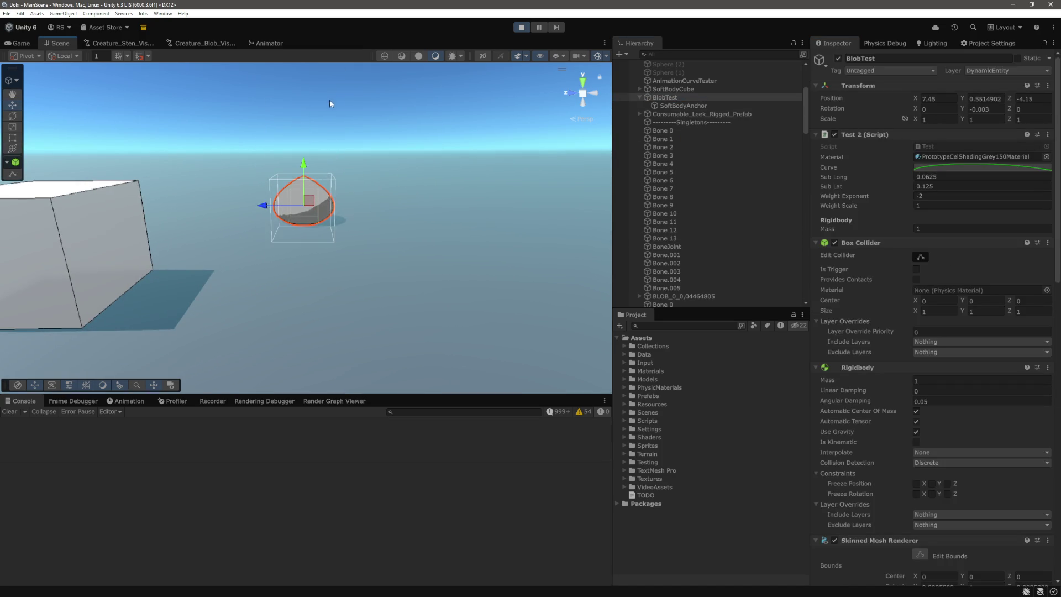
left_click_drag(301, 169, 363, 42)
mouse_move(303, 168)
left_mouse_down()
mouse_move(303, 100)
mouse_move(321, 161)
mouse_move(306, 139)
mouse_move(307, 72)
mouse_move(308, 117)
left_mouse_up()
mouse_move(276, 209)
left_mouse_down()
mouse_move(281, 224)
mouse_move(253, 234)
mouse_move(314, 227)
mouse_move(280, 234)
mouse_move(301, 233)
left_mouse_up()
Step: Reframe the blob, lift and bounce it again, then briefly reselect the bones before reselecting BlobTest
key("f")
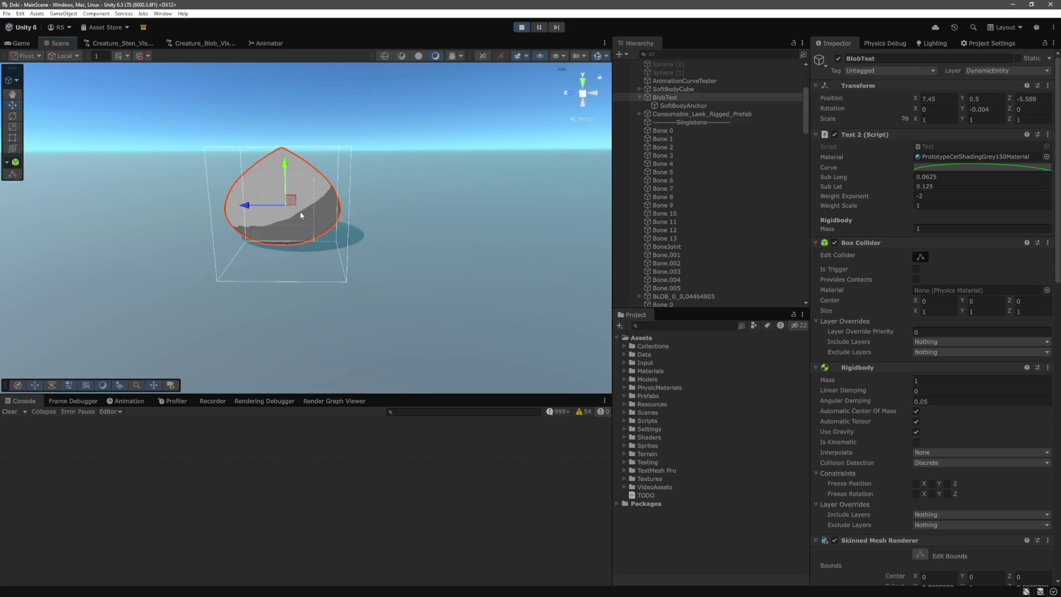
scroll(389, 229, "down", 3)
left_click_drag(299, 169, 343, 47)
mouse_move(296, 175)
left_mouse_down()
mouse_move(296, 108)
mouse_move(305, 164)
mouse_move(297, 108)
mouse_move(299, 127)
left_mouse_up()
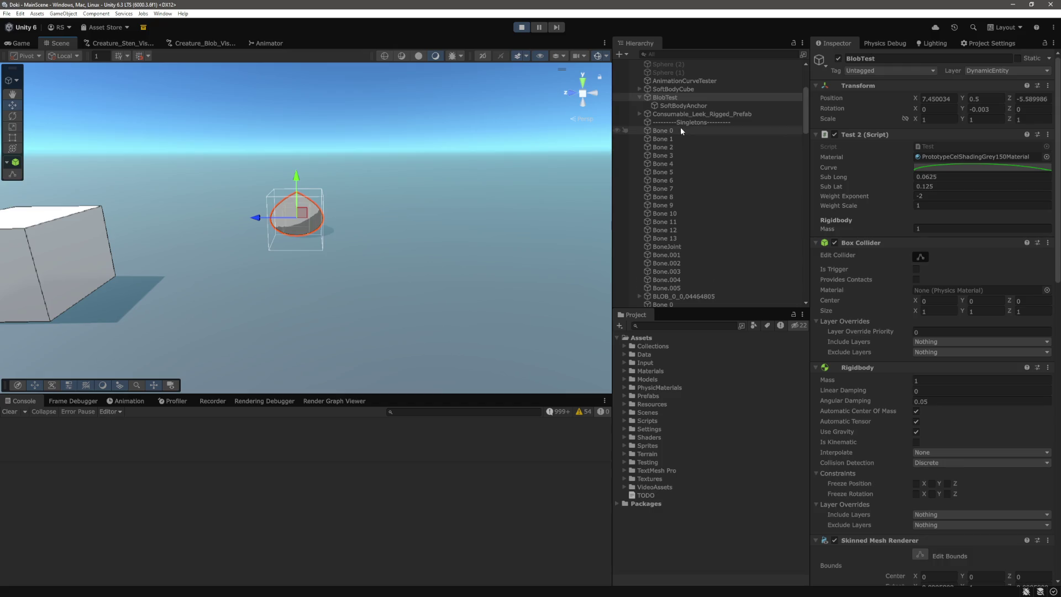
left_click(680, 131)
left_click(682, 239, "shift")
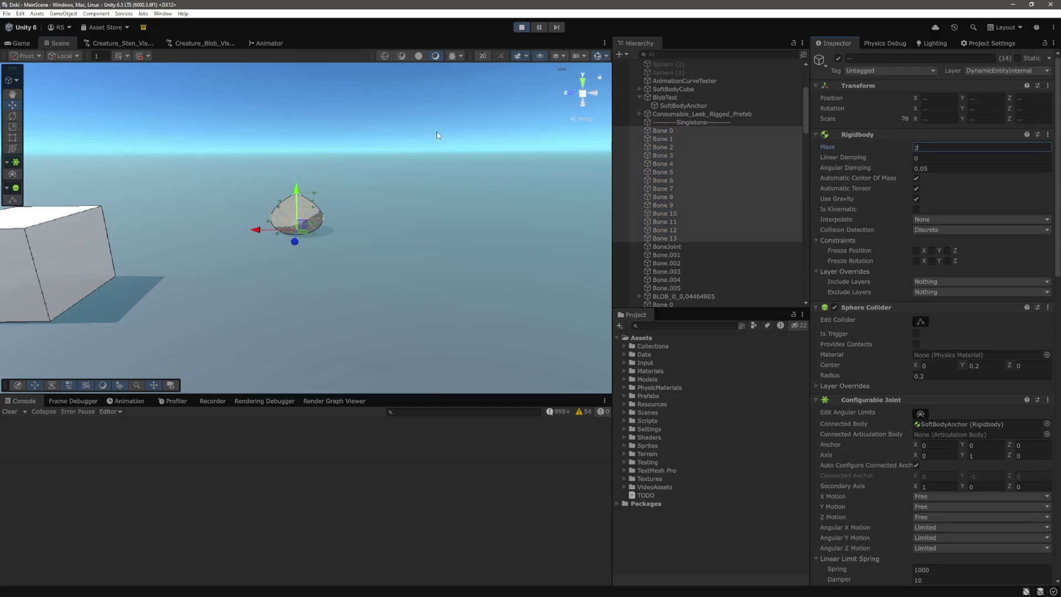
left_click(436, 131)
left_click(665, 98)
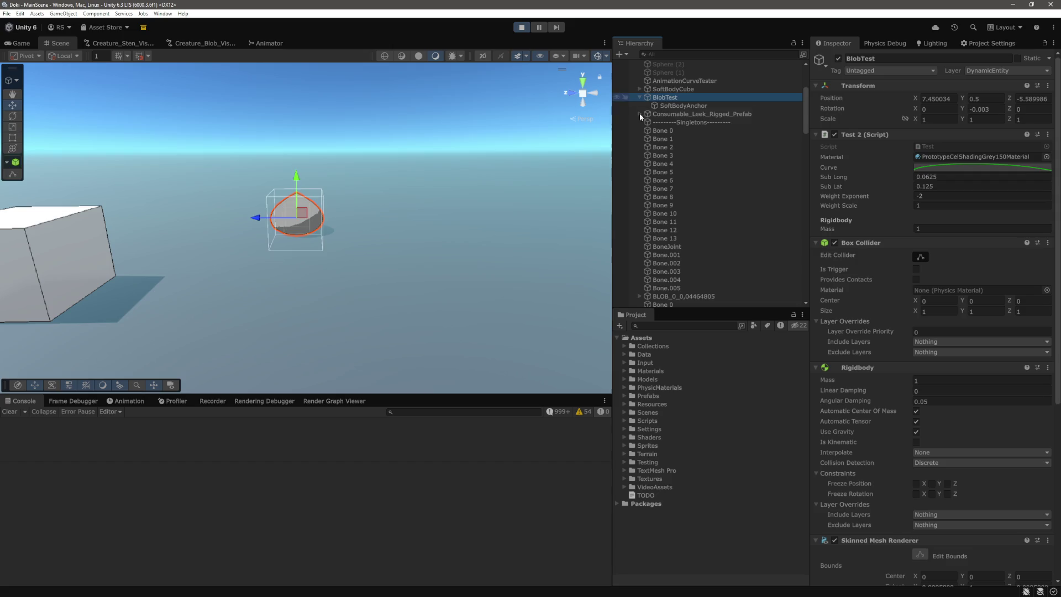
Step: Lift the blob twice and drop it onto the ground
mouse_move(296, 175)
left_mouse_down()
mouse_move(296, 105)
mouse_move(311, 100)
left_mouse_up()
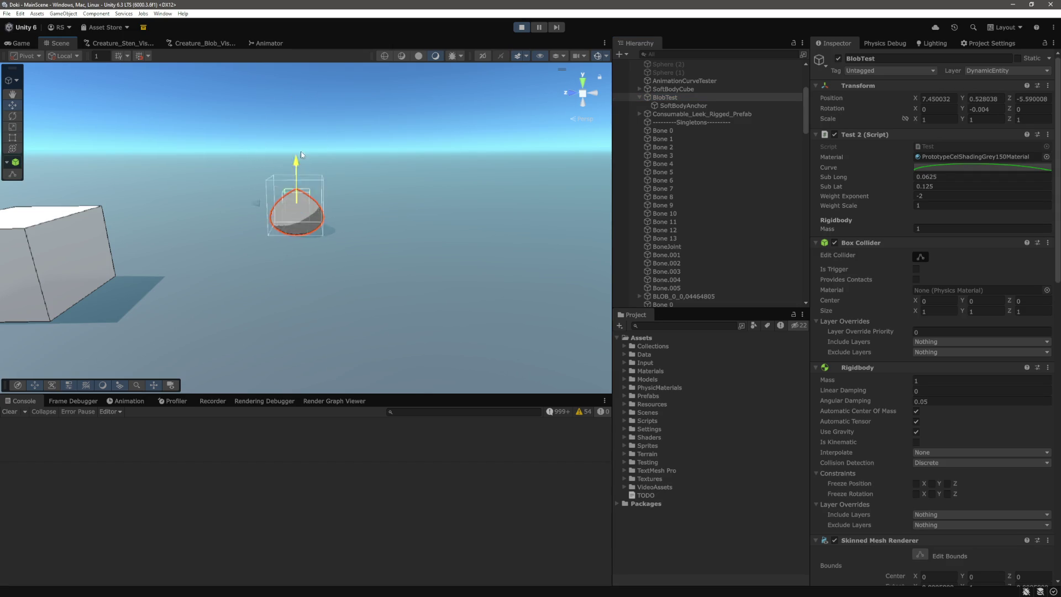
left_click_drag(296, 186, 305, 110)
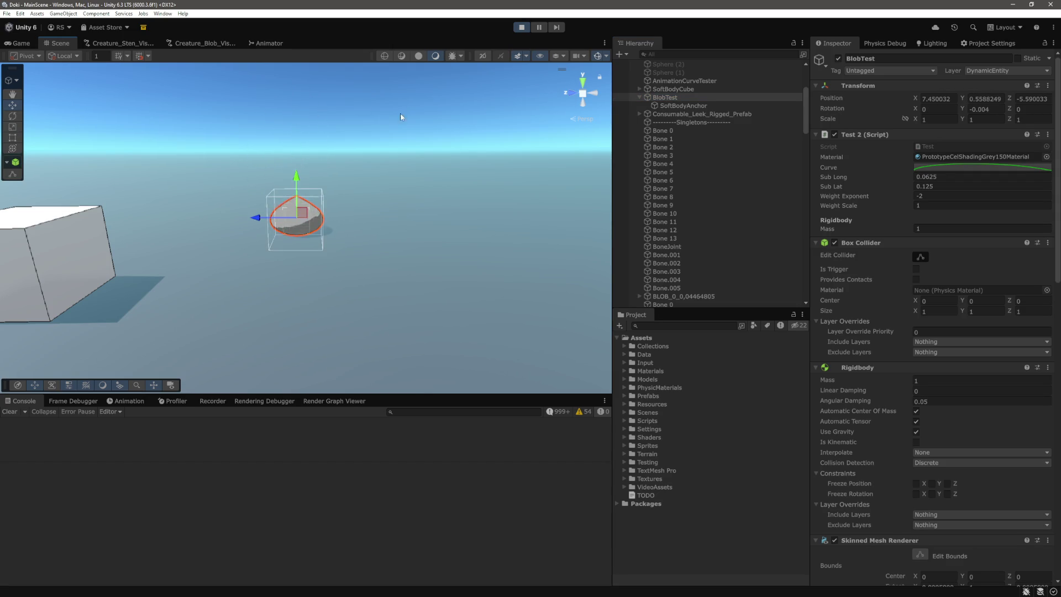
scroll(362, 201, "up", 4)
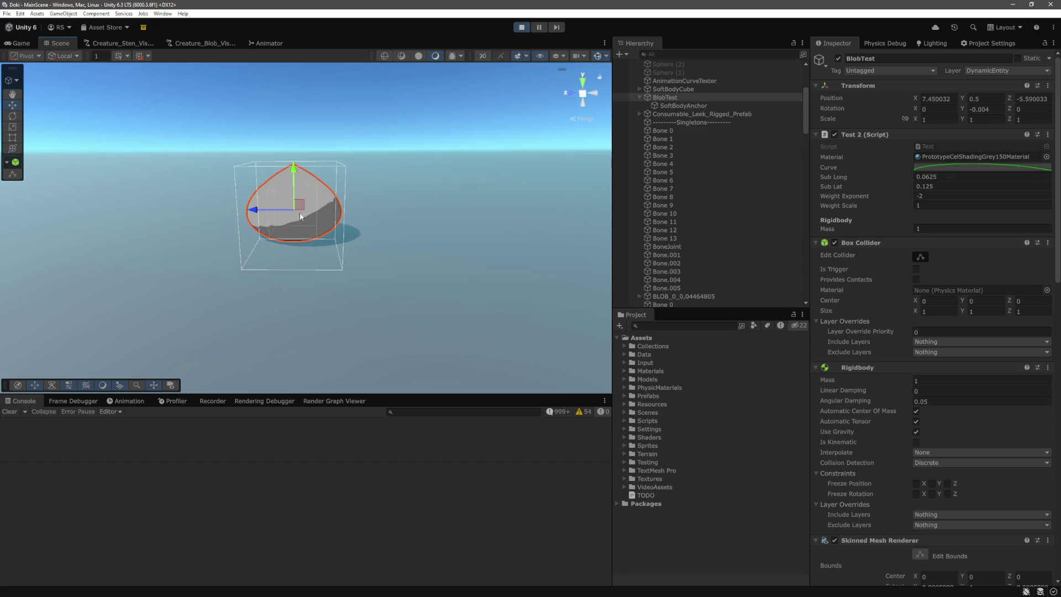
scroll(315, 168, "down", 4)
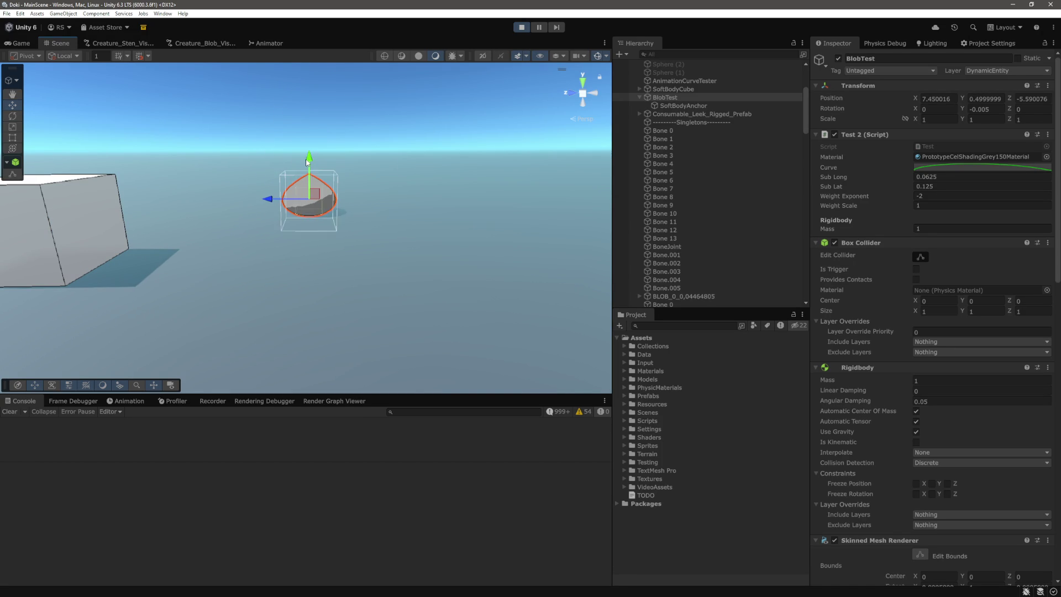
Step: Raise the blob higher, undo that, slide it along Z, frame it and select Bone 0
mouse_move(303, 169)
left_mouse_down()
mouse_move(340, 84)
mouse_move(334, 75)
mouse_move(346, 90)
mouse_move(339, 166)
mouse_move(335, 145)
left_mouse_up()
key("ctrl+z")
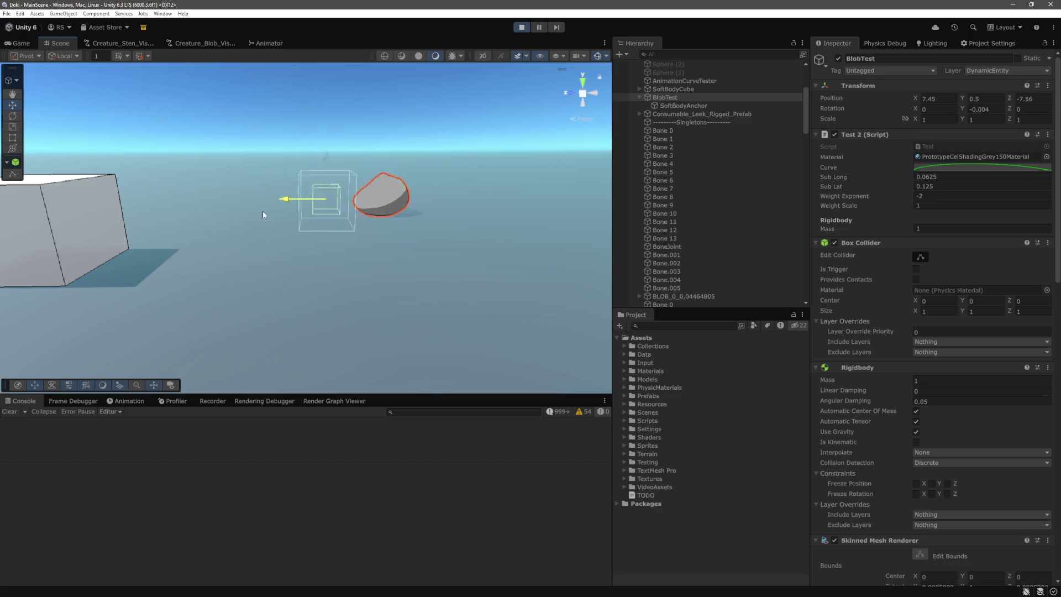
mouse_move(280, 211)
left_mouse_down()
mouse_move(193, 220)
mouse_move(281, 223)
left_mouse_up()
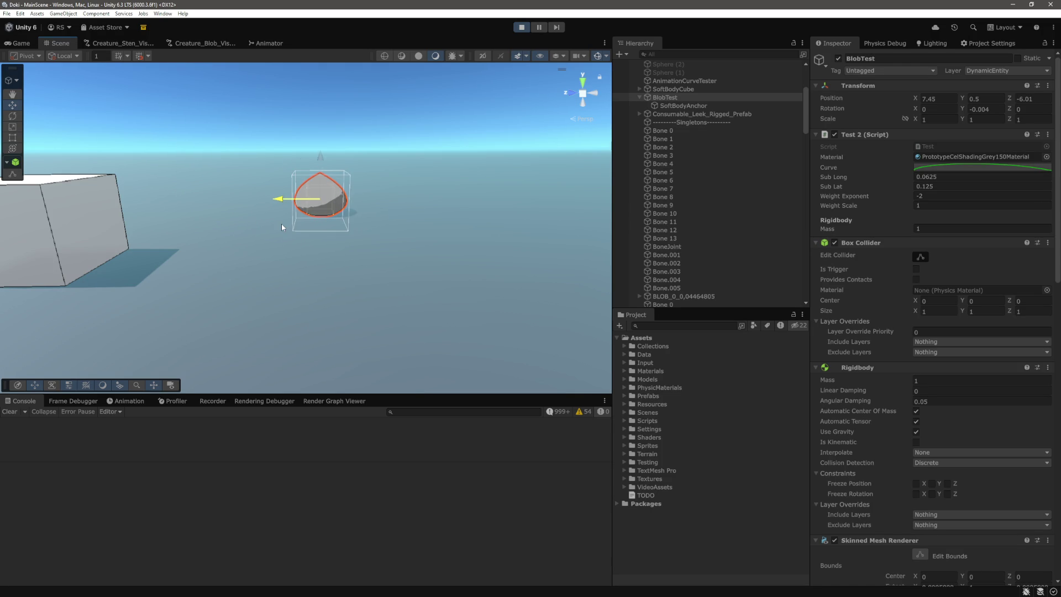
key("f")
left_click(671, 131)
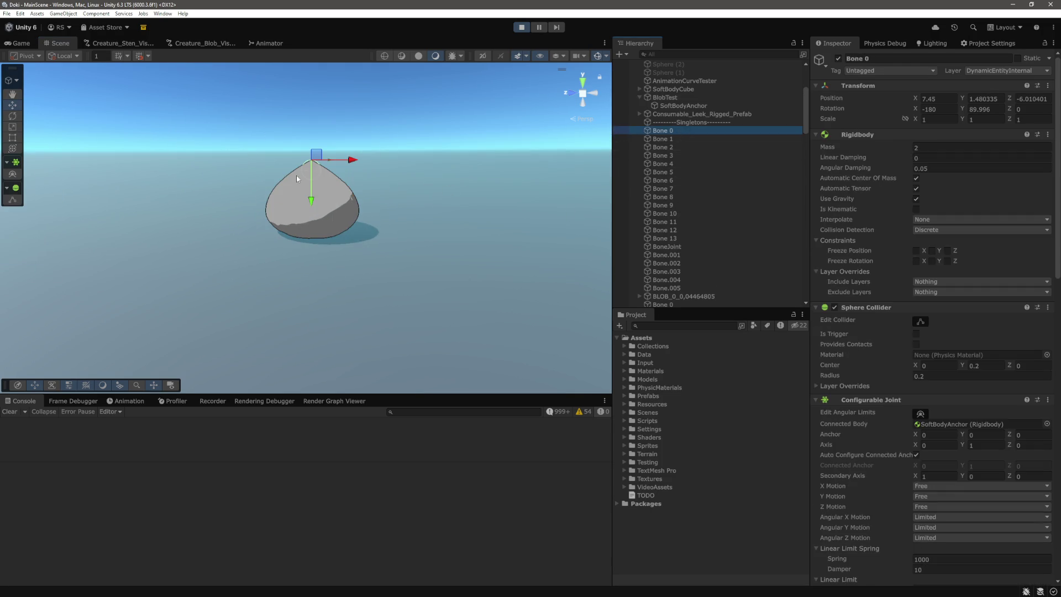
Step: Select Bone 5, then Bone 2, and pull Bone 2 outward to dent the blob
left_click(663, 171)
left_click(685, 147)
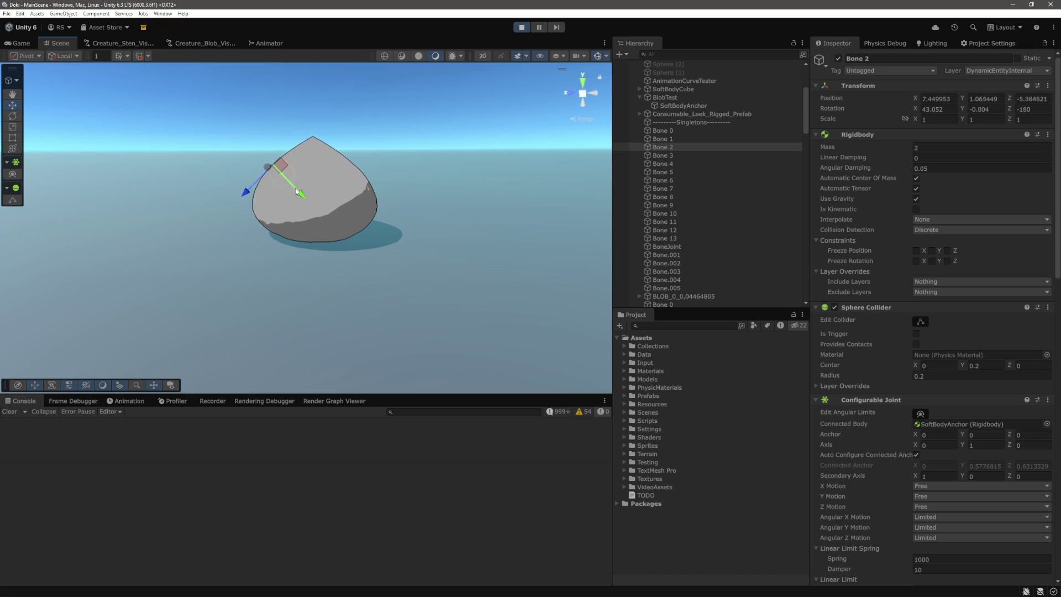
mouse_move(305, 196)
left_mouse_down()
mouse_move(249, 124)
mouse_move(219, 204)
left_mouse_up()
Step: Tug the blob's side several times and watch it spring back
mouse_move(382, 211)
left_mouse_down()
mouse_move(378, 220)
mouse_move(344, 206)
mouse_move(285, 213)
left_mouse_up()
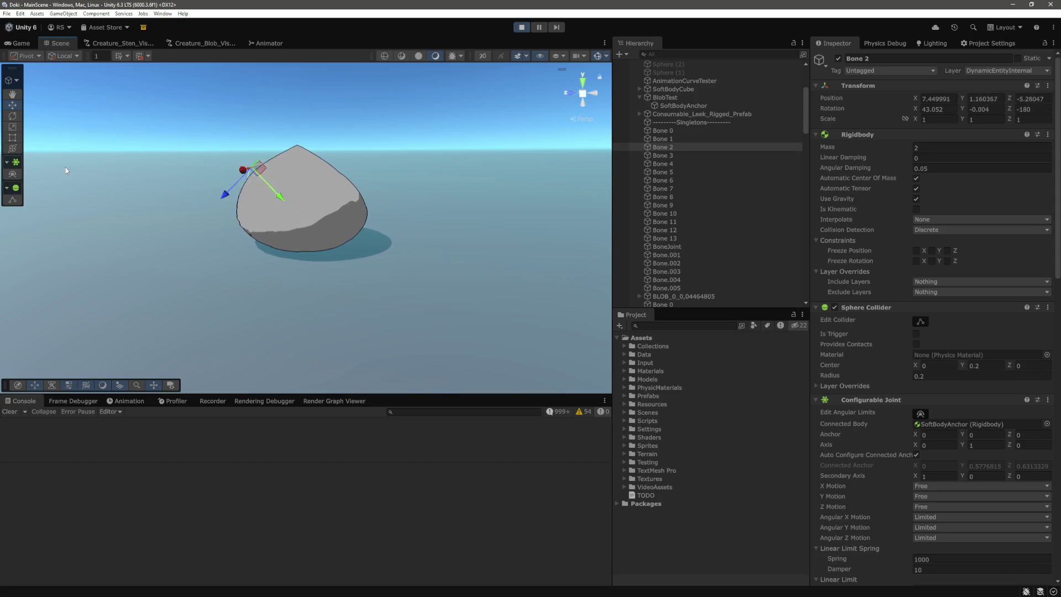
left_click_drag(284, 205, 97, 175)
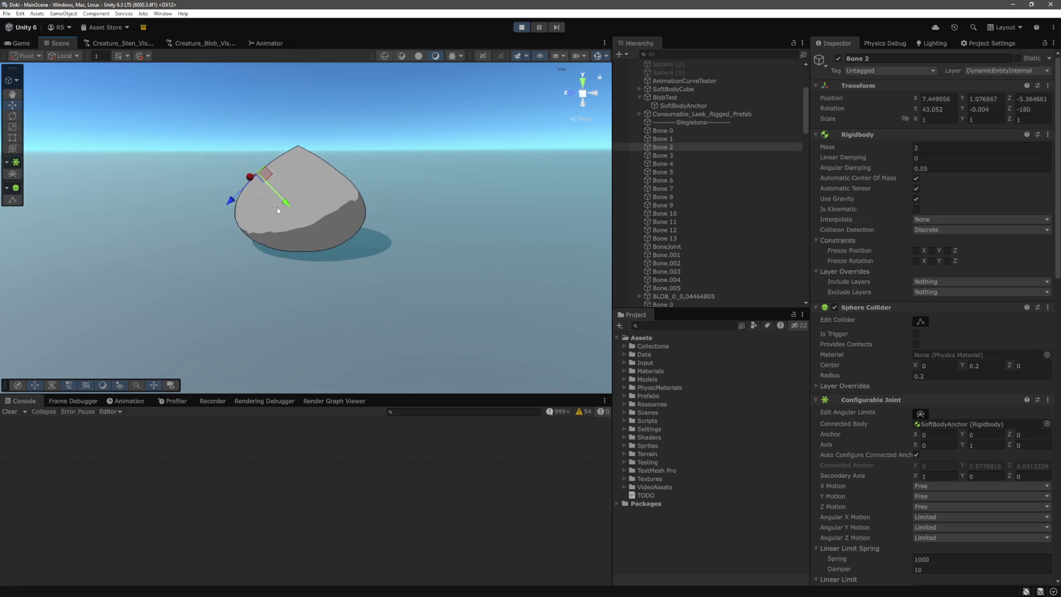
mouse_move(283, 207)
left_mouse_down()
mouse_move(212, 118)
mouse_move(197, 183)
left_mouse_up()
left_click_drag(286, 206, 71, 176)
Step: Walk the character over to the blob in the Game view, then return to the Scene view
left_click(21, 43)
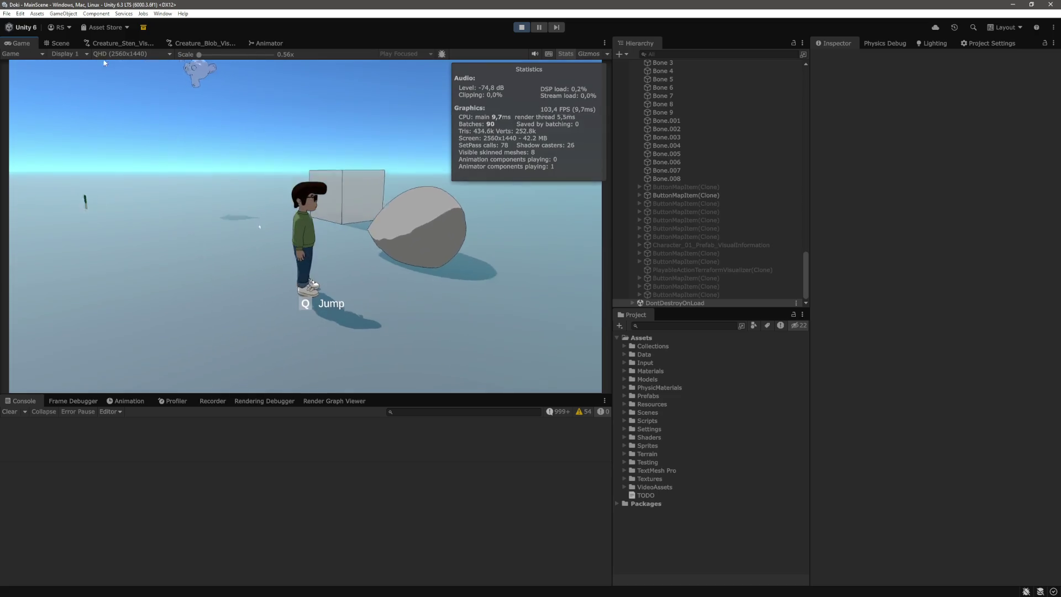
key("ctrl+1")
scroll(362, 209, "down", 5)
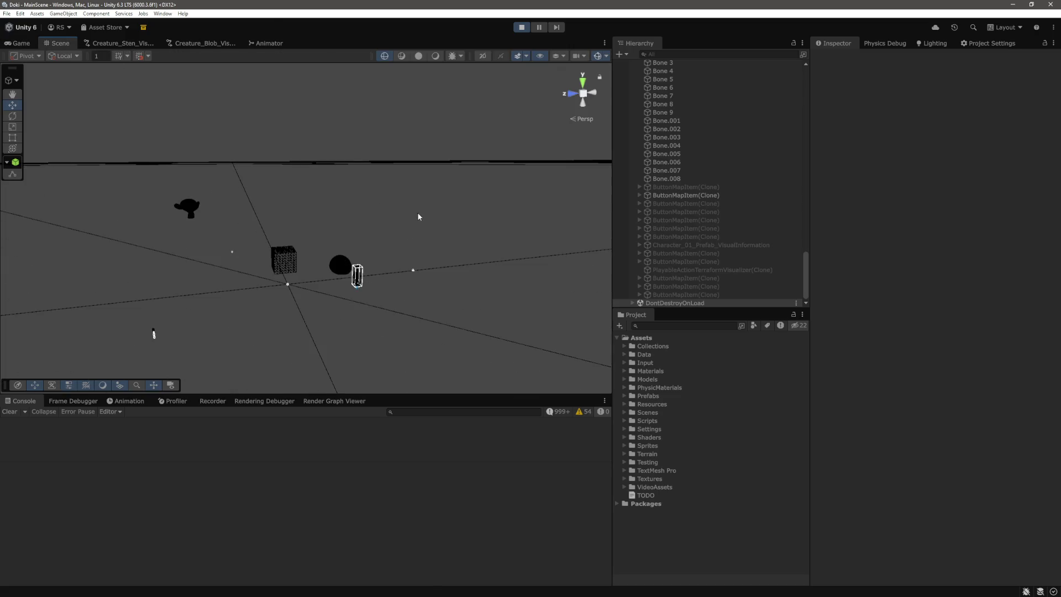
Step: Select the blob and orbit the Scene view around it to see another side
scroll(402, 221, "up", 6)
left_click(382, 224)
scroll(476, 224, "up", 3)
scroll(483, 225, "down", 5)
left_click_drag(498, 225, 428, 211)
scroll(427, 212, "up", 10)
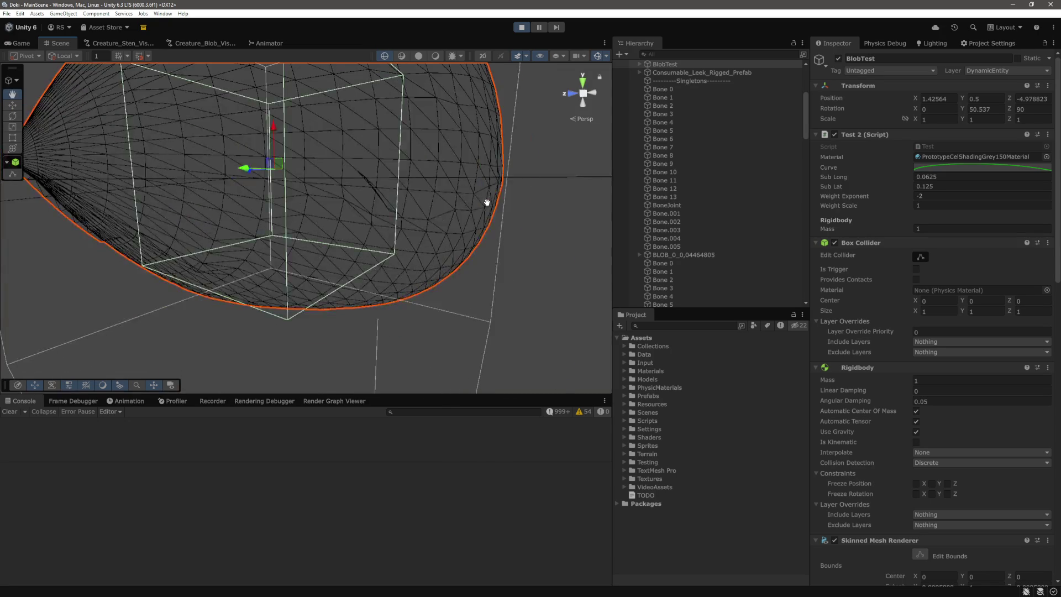
mouse_move(428, 210)
left_mouse_down()
mouse_move(241, 208)
mouse_move(308, 178)
mouse_move(210, 174)
mouse_move(192, 184)
mouse_move(209, 180)
left_mouse_up()
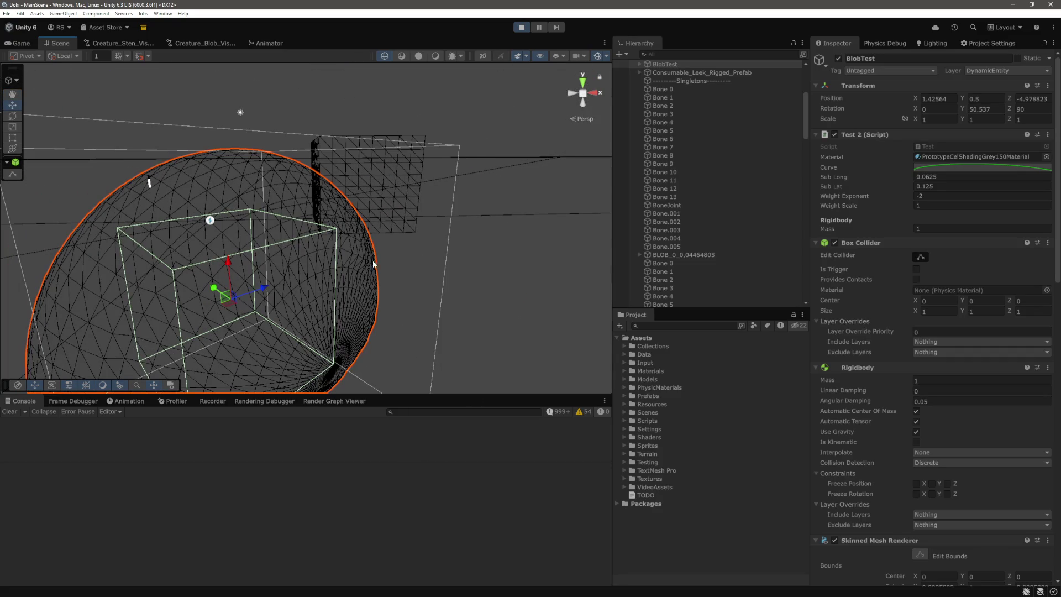
left_click_drag(374, 263, 368, 259)
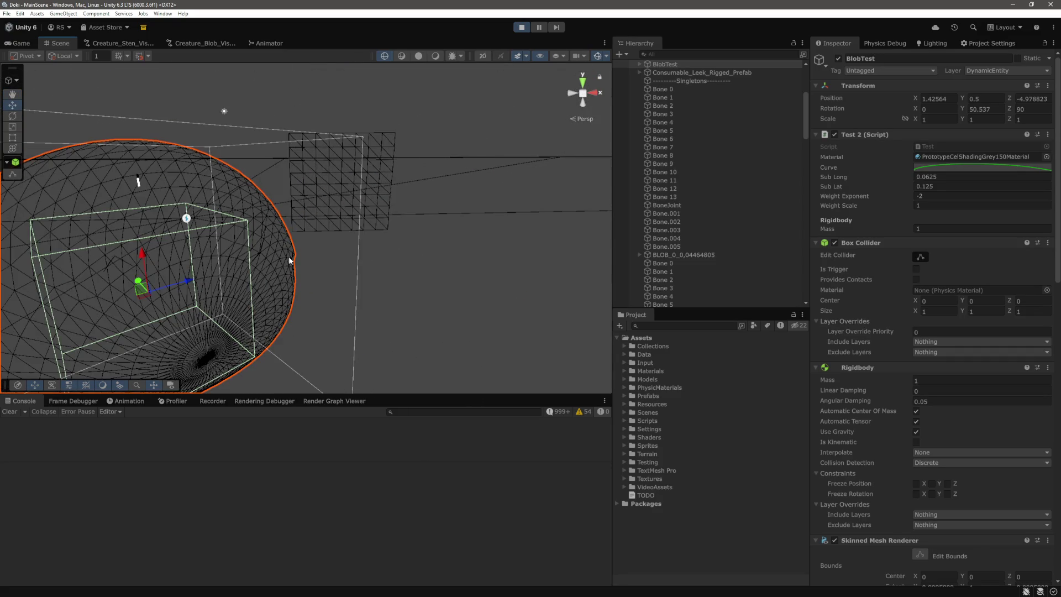
scroll(289, 260, "up", 2)
scroll(336, 286, "down", 5)
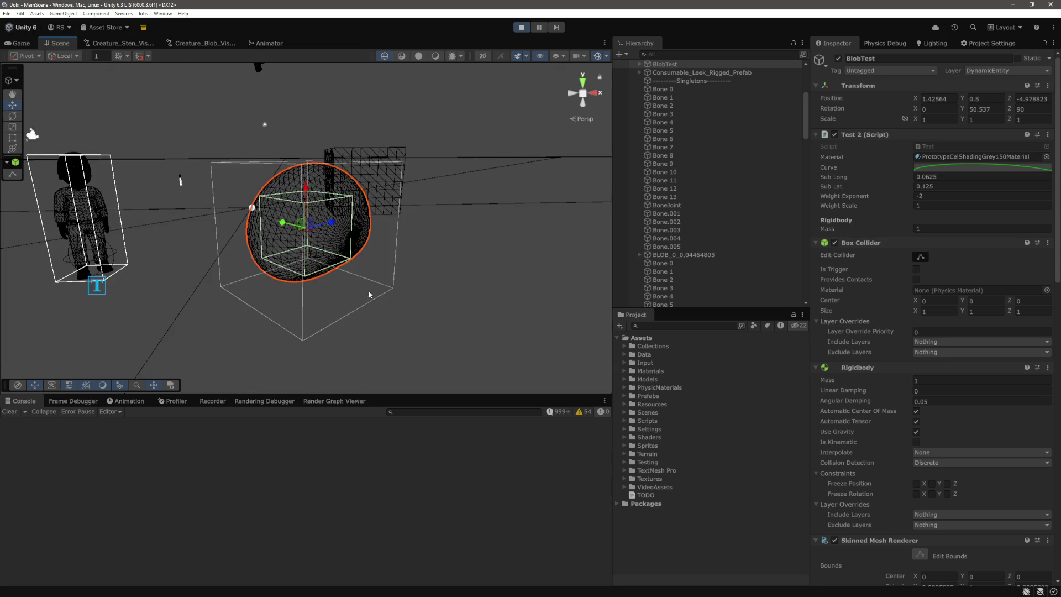
scroll(402, 288, "up", 5)
mouse_move(402, 288)
left_mouse_down()
mouse_move(297, 284)
mouse_move(393, 287)
mouse_move(668, 206)
left_mouse_up()
Step: Select Bone 0 through Bone 13 so their sphere colliders show inside the wireframe blob
left_click(668, 205)
left_click(675, 105)
left_click(674, 89)
left_click(678, 196, "shift")
mouse_move(414, 229)
left_mouse_down()
mouse_move(401, 234)
mouse_move(492, 226)
mouse_move(480, 217)
mouse_move(474, 236)
mouse_move(462, 221)
left_mouse_up()
scroll(401, 234, "up", 3)
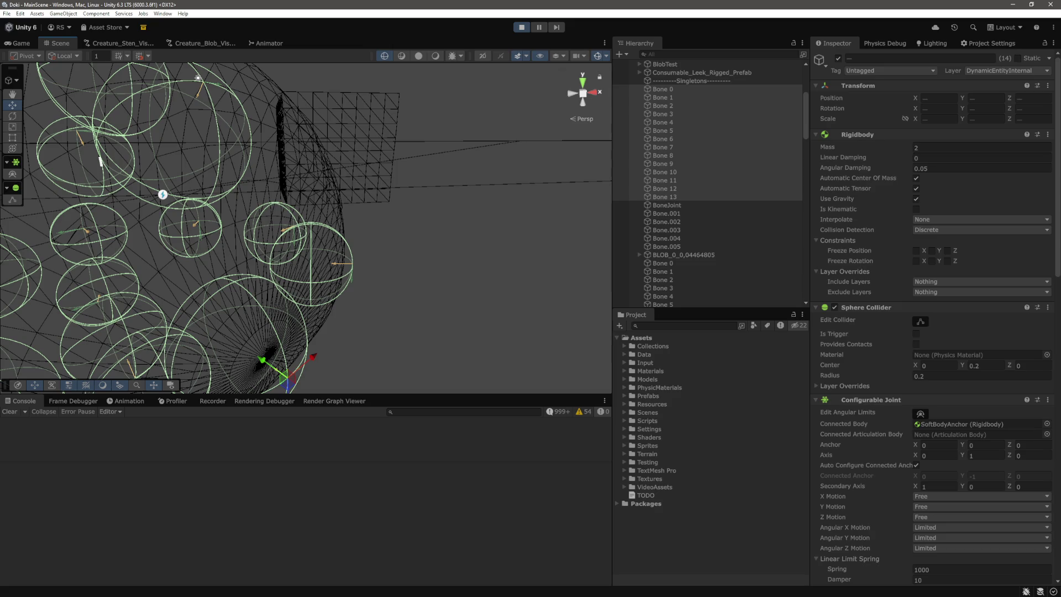
scroll(454, 239, "up", 4)
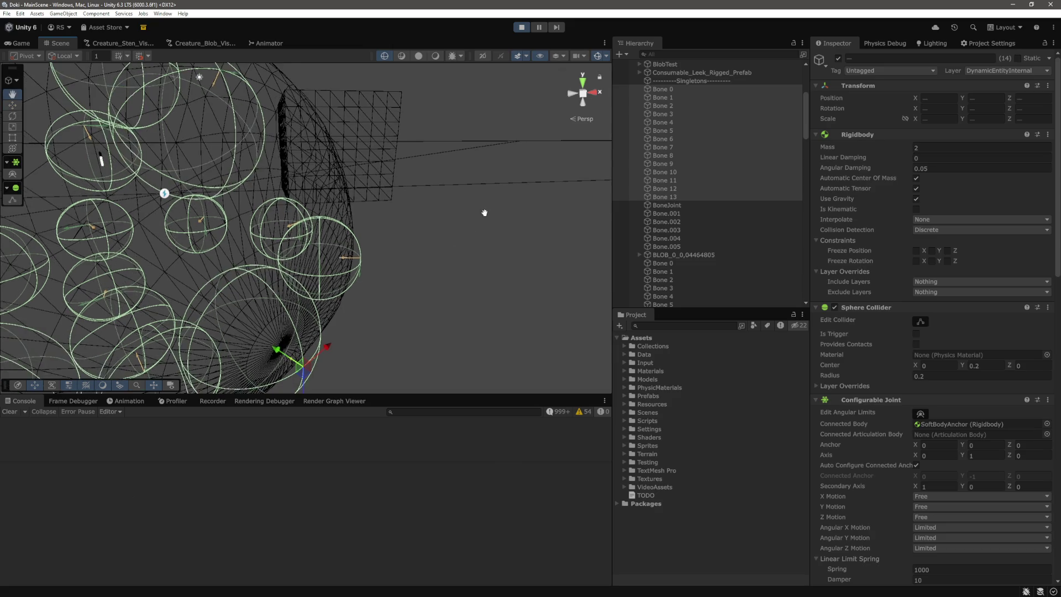
key("w")
left_click(686, 91)
left_click(681, 97)
left_click(678, 106)
left_click(676, 122)
left_click(673, 147)
left_click(674, 163)
double_click(677, 171)
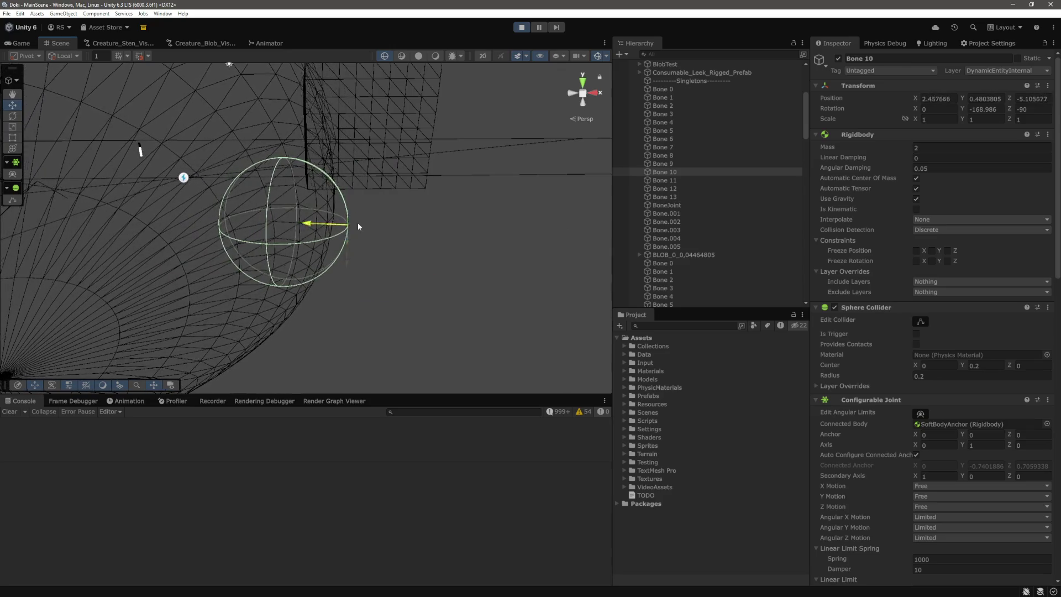
key("q")
left_click_drag(479, 230, 472, 236)
key("w")
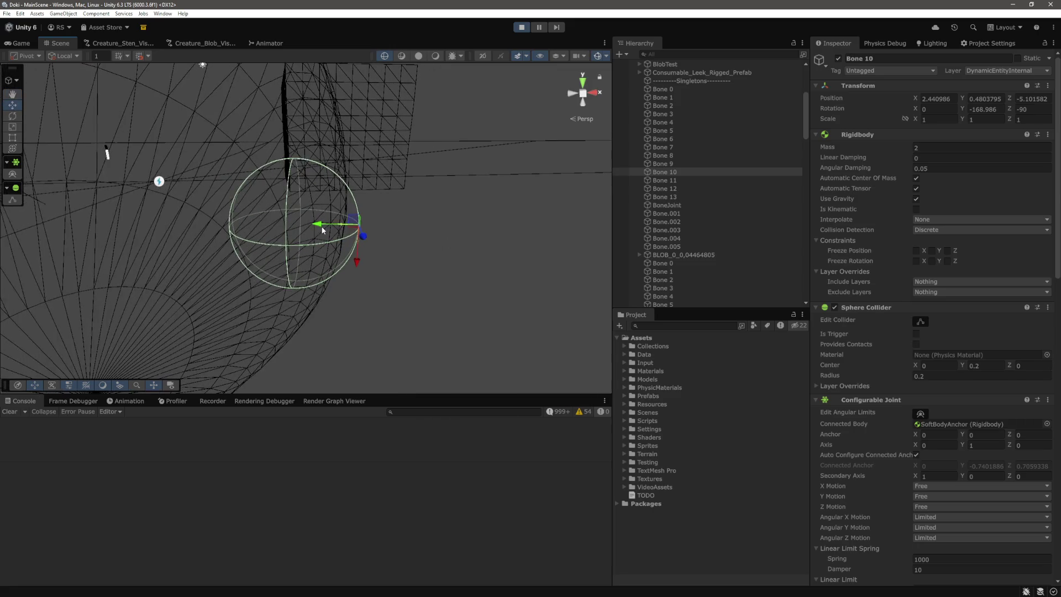
mouse_move(513, 228)
left_mouse_down()
mouse_move(456, 194)
mouse_move(416, 188)
left_mouse_up()
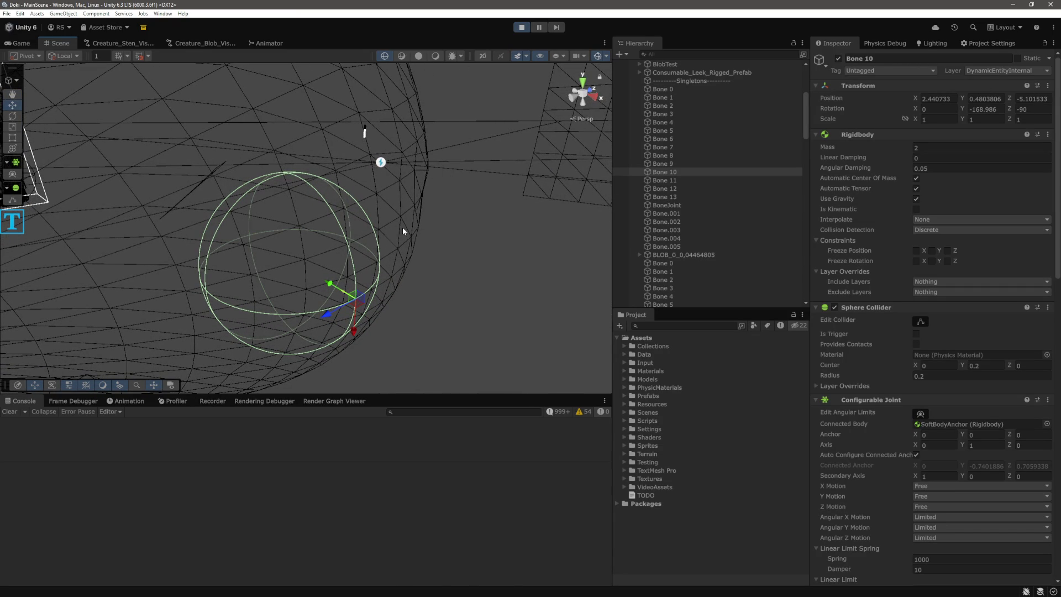
mouse_move(420, 161)
left_mouse_down()
mouse_move(464, 272)
mouse_move(450, 256)
mouse_move(411, 329)
mouse_move(436, 359)
left_mouse_up()
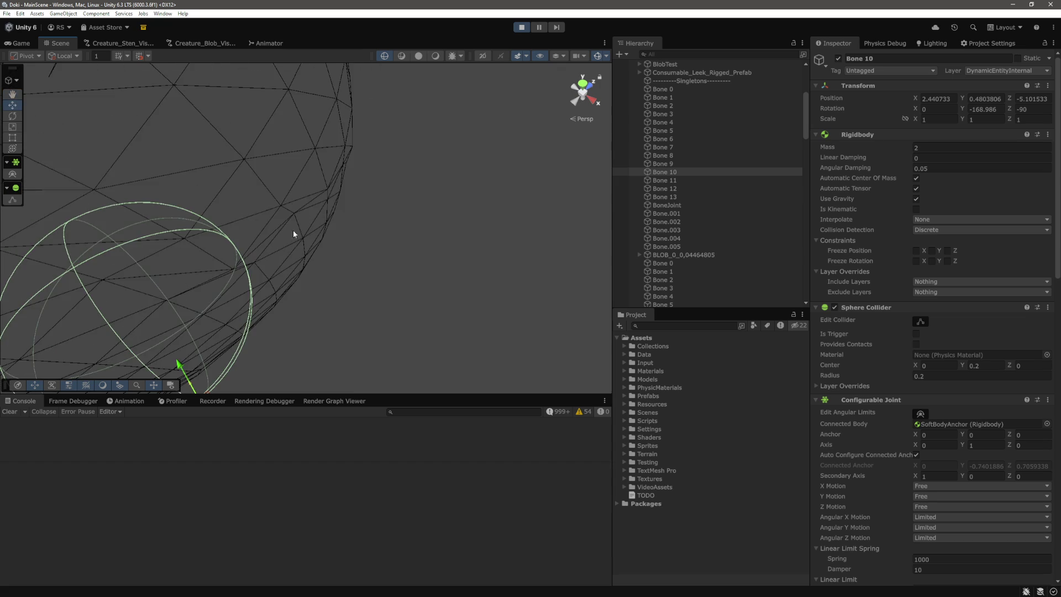
scroll(315, 262, "down", 5)
mouse_move(315, 260)
left_mouse_down()
mouse_move(381, 221)
mouse_move(460, 237)
mouse_move(401, 252)
left_mouse_up()
scroll(456, 225, "down", 3)
scroll(395, 181, "up", 2)
mouse_move(394, 181)
left_mouse_down()
mouse_move(375, 187)
mouse_move(379, 206)
left_mouse_up()
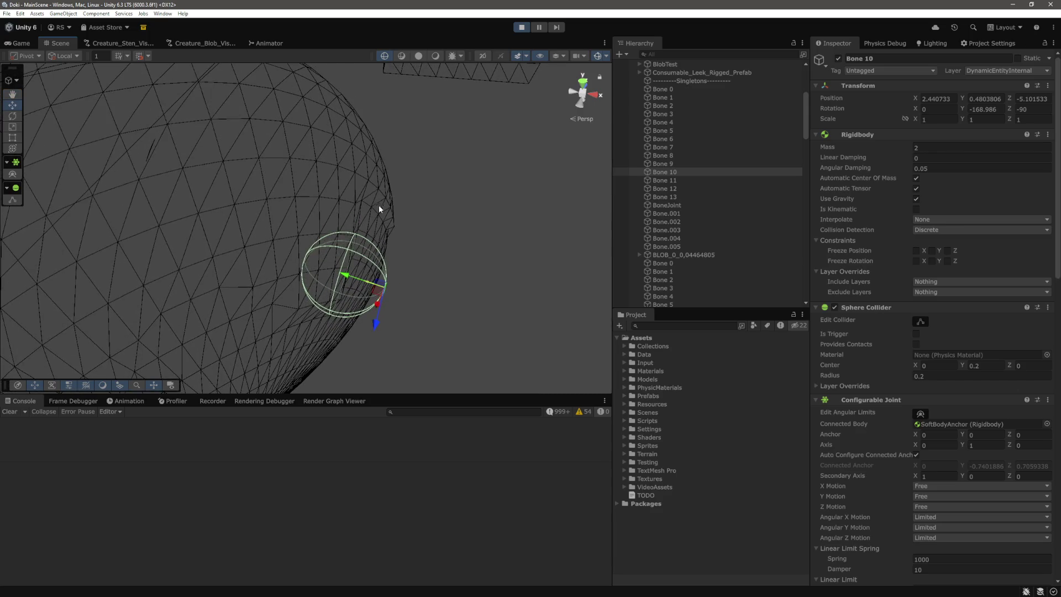
left_click(690, 89)
left_click(686, 197, "shift")
mouse_move(447, 208)
left_mouse_down()
mouse_move(386, 244)
mouse_move(457, 296)
mouse_move(430, 188)
mouse_move(486, 217)
mouse_move(394, 128)
mouse_move(448, 218)
mouse_move(282, 221)
mouse_move(291, 239)
mouse_move(282, 250)
mouse_move(375, 285)
mouse_move(547, 249)
mouse_move(398, 268)
mouse_move(524, 233)
mouse_move(532, 241)
left_mouse_up()
left_click(551, 248)
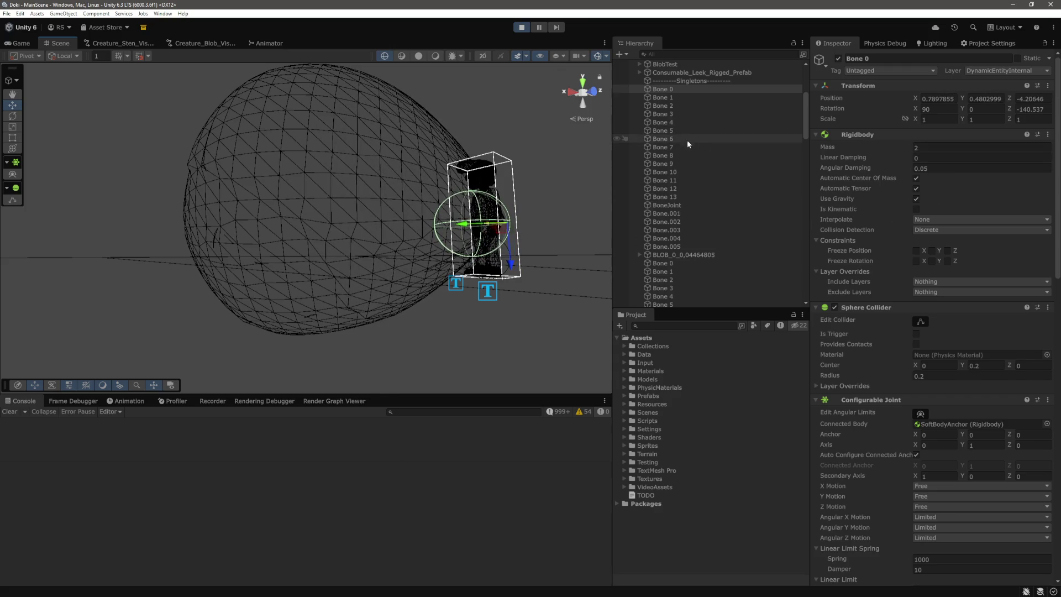
Step: Zoom the Scene view on Bone 0's collider against the blob mesh
scroll(688, 138, "up", 3)
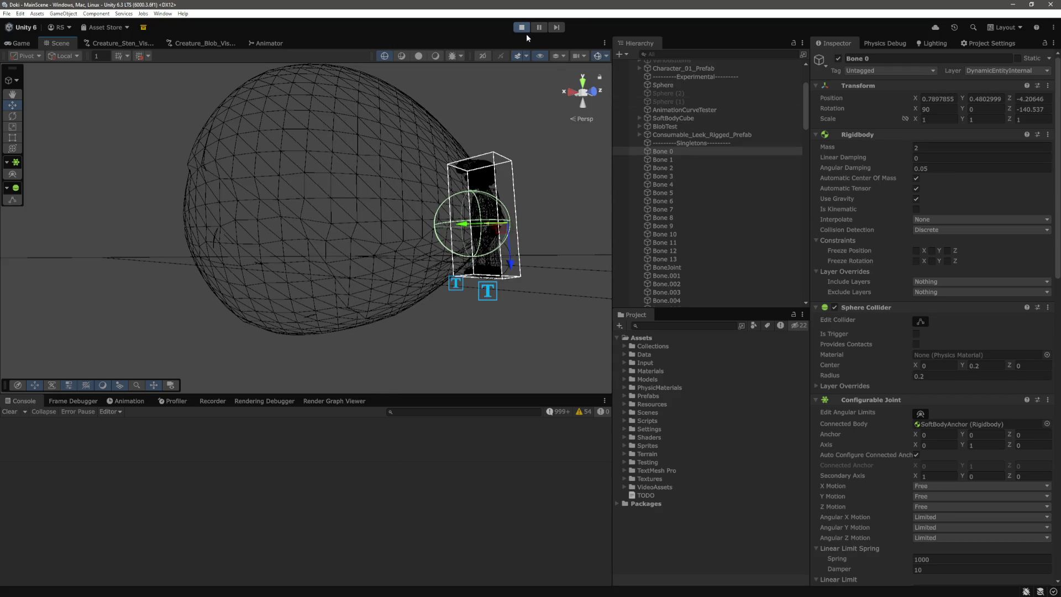
key("ctrl+p")
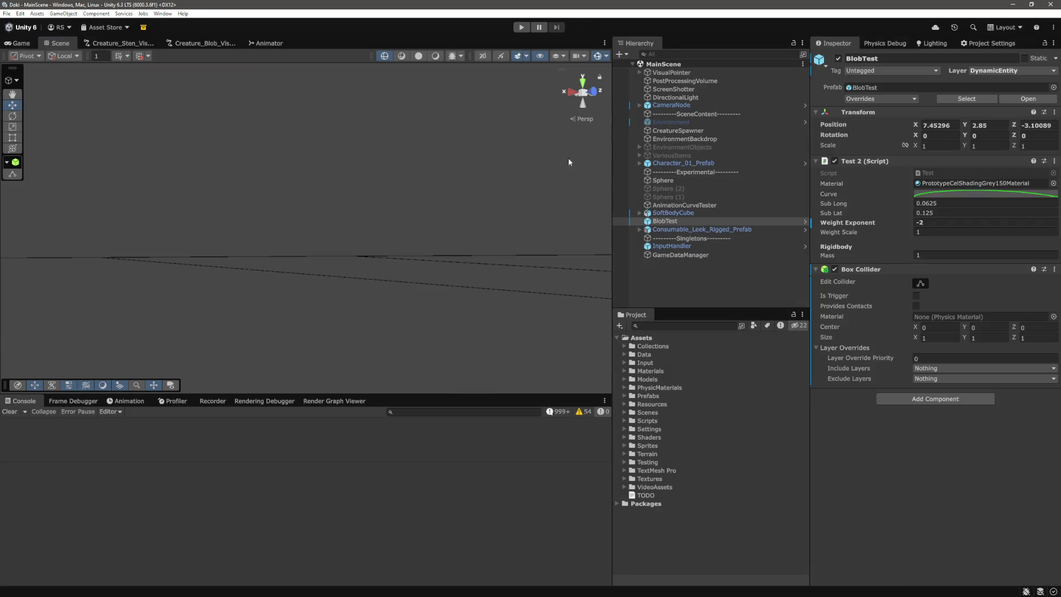
scroll(461, 166, "up", 2)
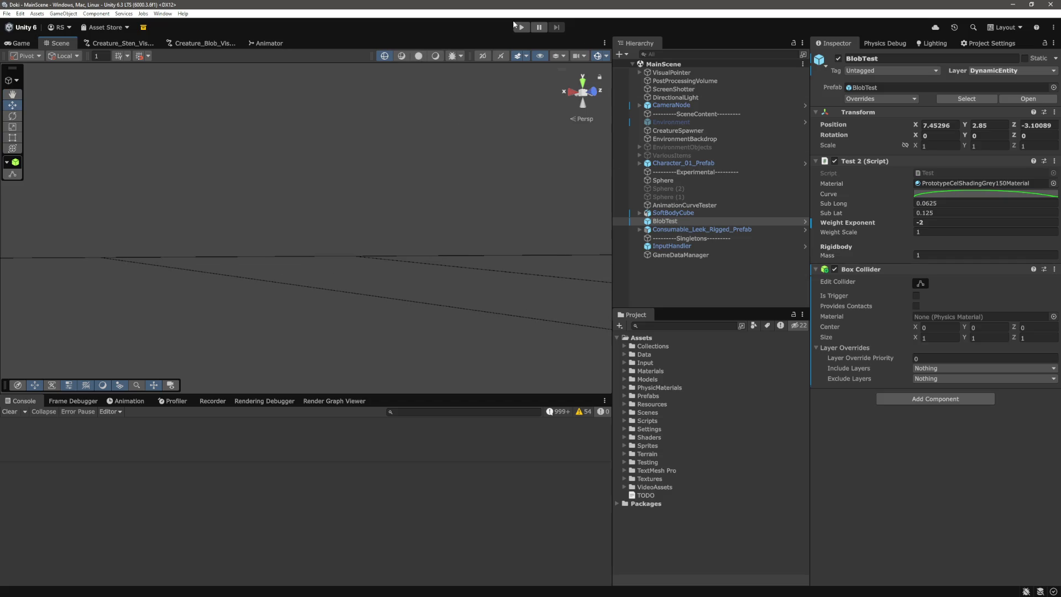
left_click(519, 27)
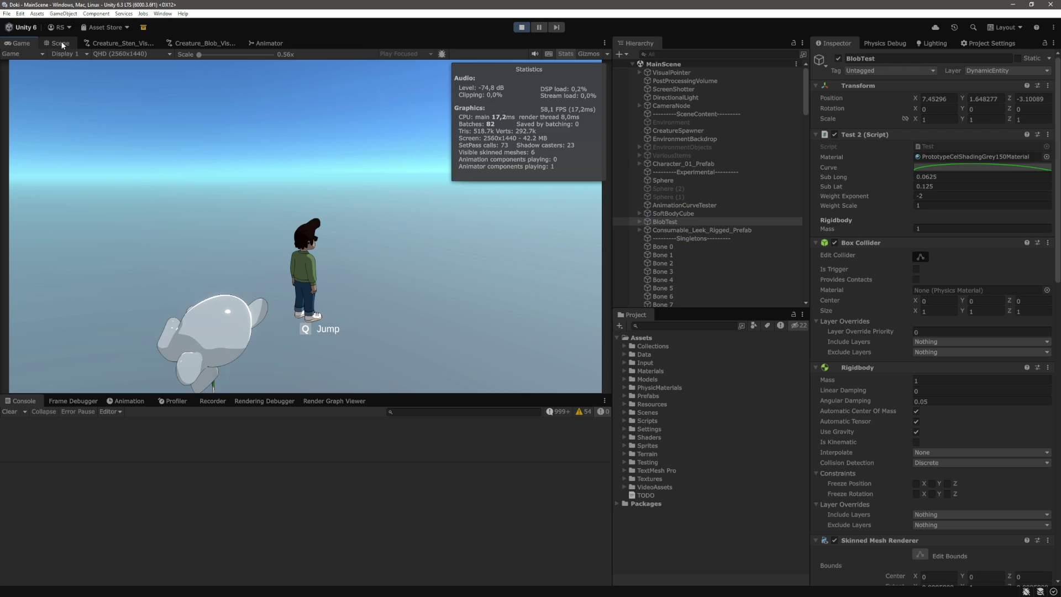
left_click(60, 43)
key("f")
scroll(268, 263, "up", 5)
scroll(266, 211, "down", 5)
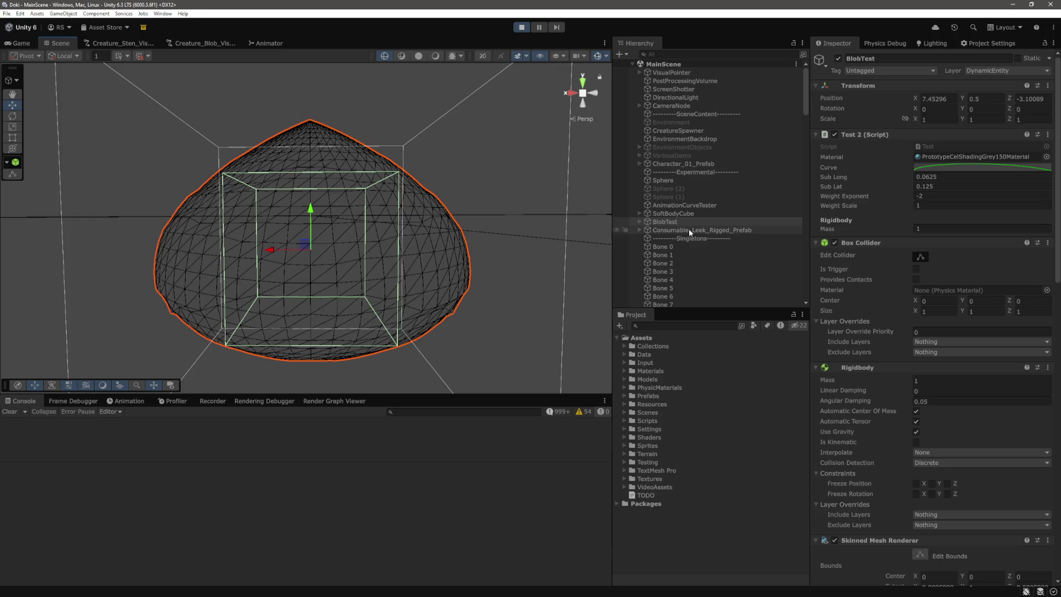
left_click(640, 222)
scroll(701, 220, "down", 3)
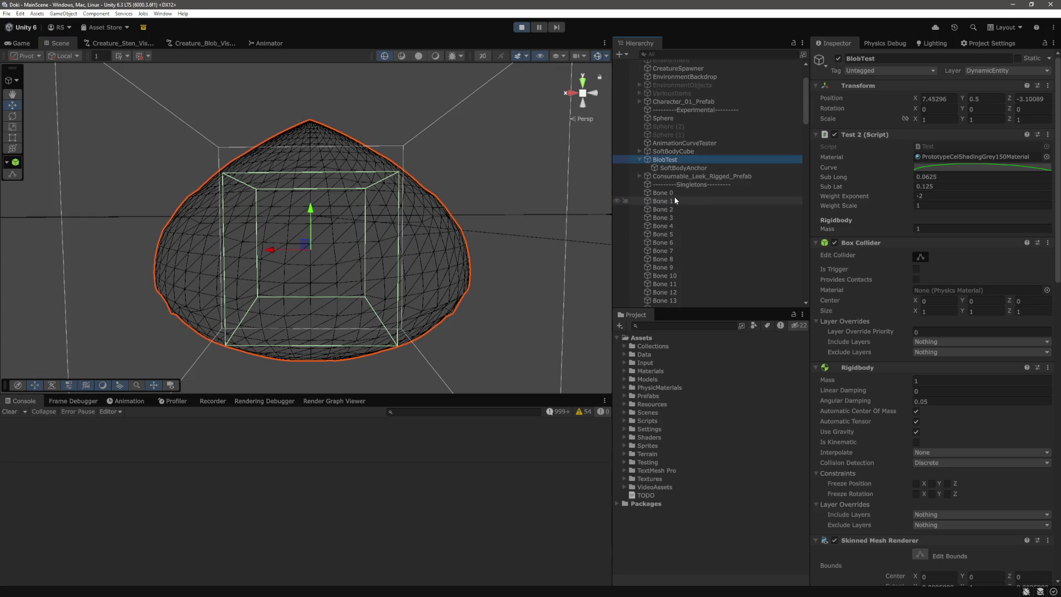
left_click(674, 193)
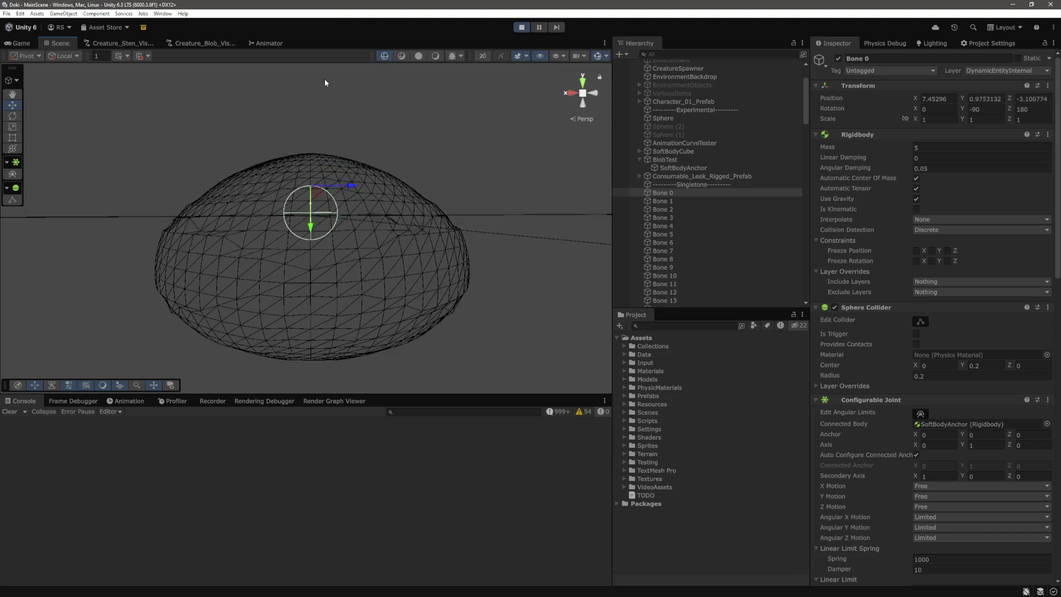
left_click(521, 28)
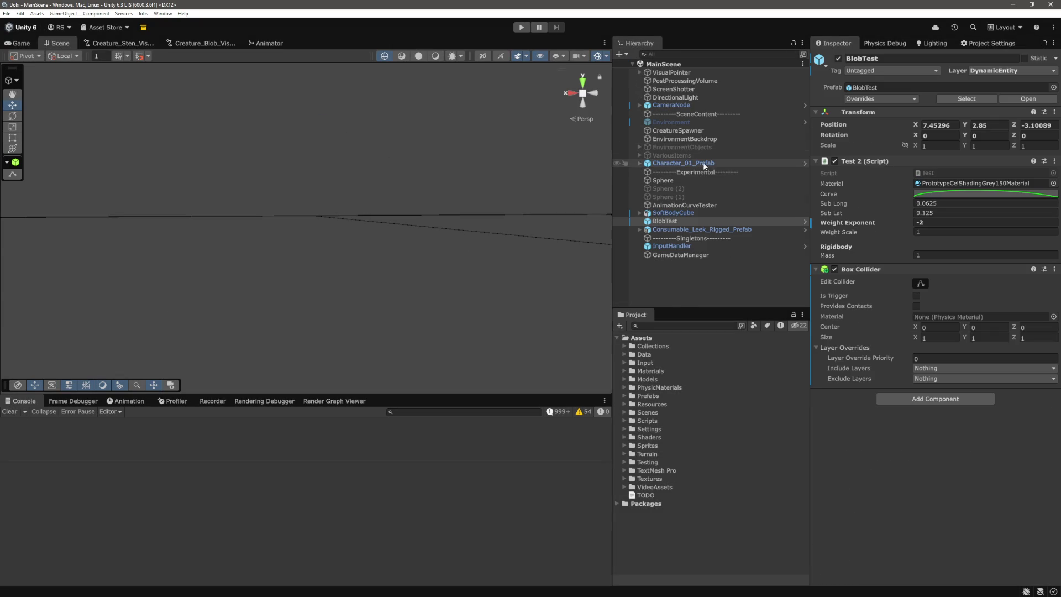
Step: Enter Play mode, frame BlobTest and select its top bone, Bone 0
left_click(941, 222)
type("-4")
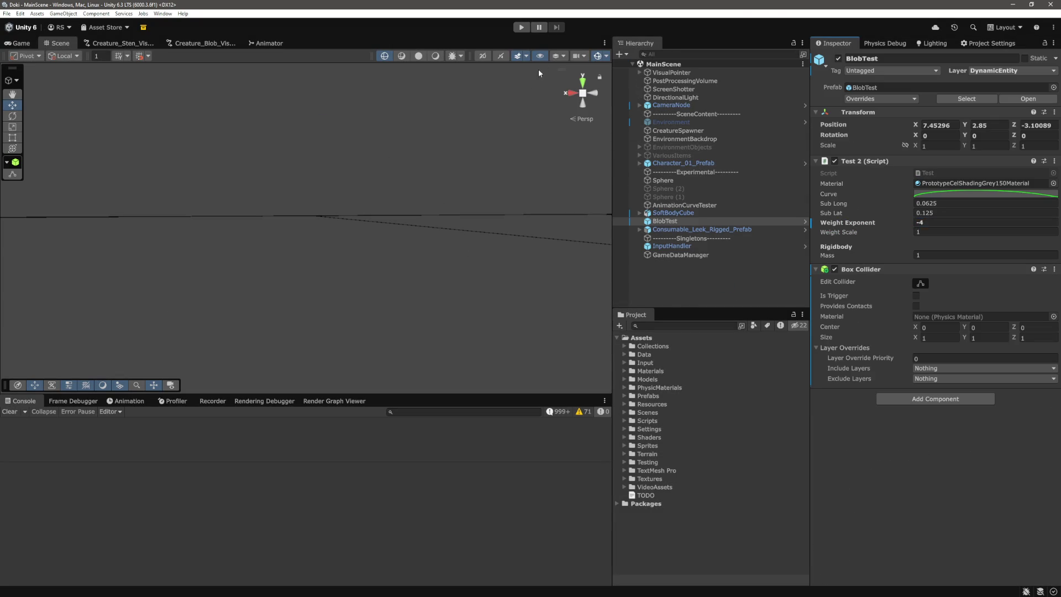
left_click(523, 27)
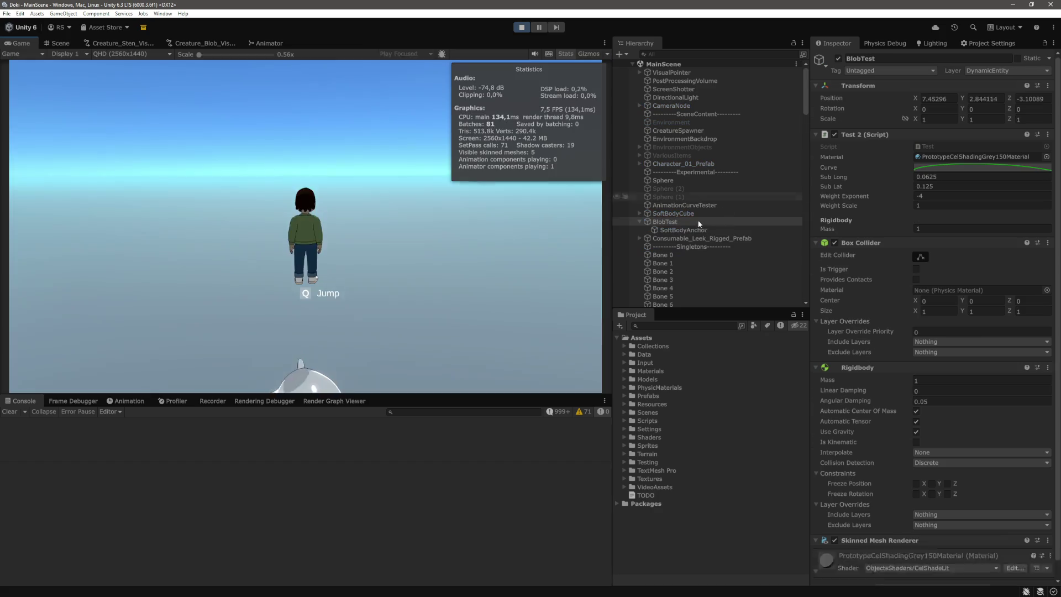
double_click(680, 222)
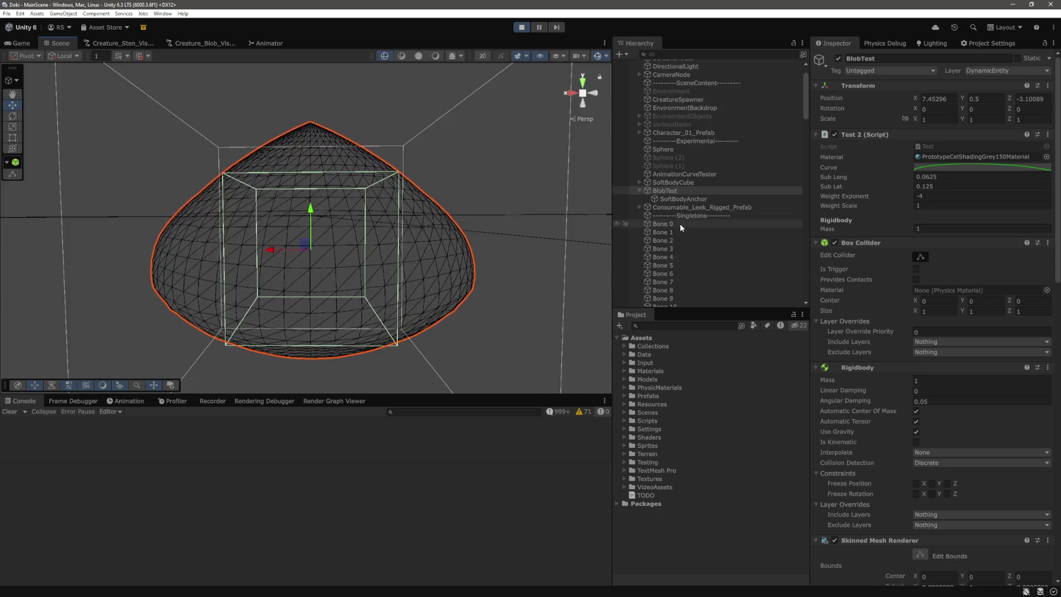
scroll(679, 225, "down", 2)
left_click(678, 224)
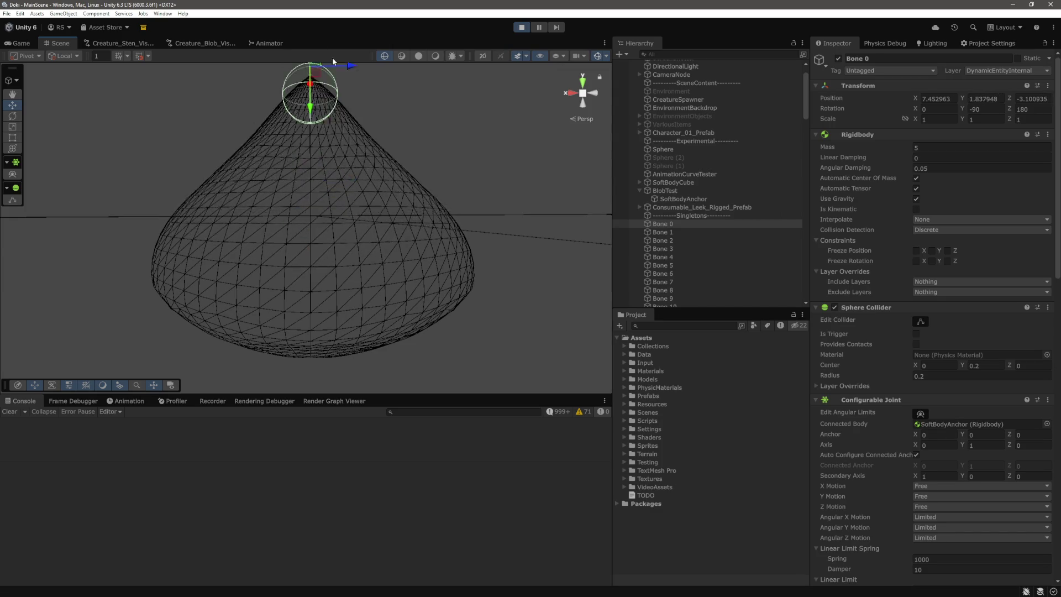
Step: Pull Bone 0 upward repeatedly to stretch the blob, then stop Play mode
mouse_move(309, 160)
left_mouse_down()
mouse_move(309, 126)
mouse_move(316, 197)
mouse_move(330, 90)
left_mouse_up()
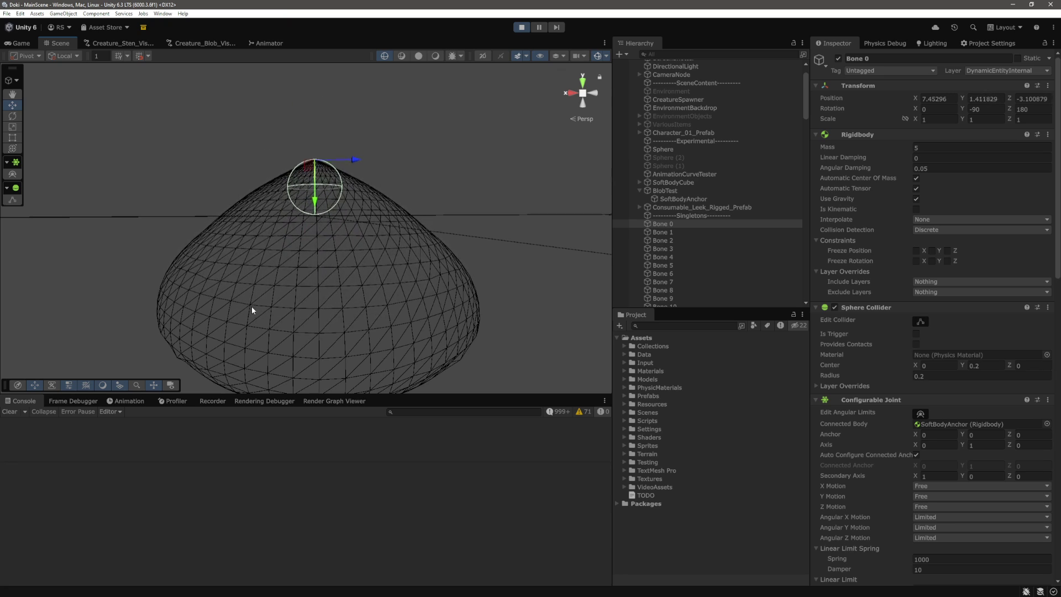
left_click_drag(321, 194, 320, 91)
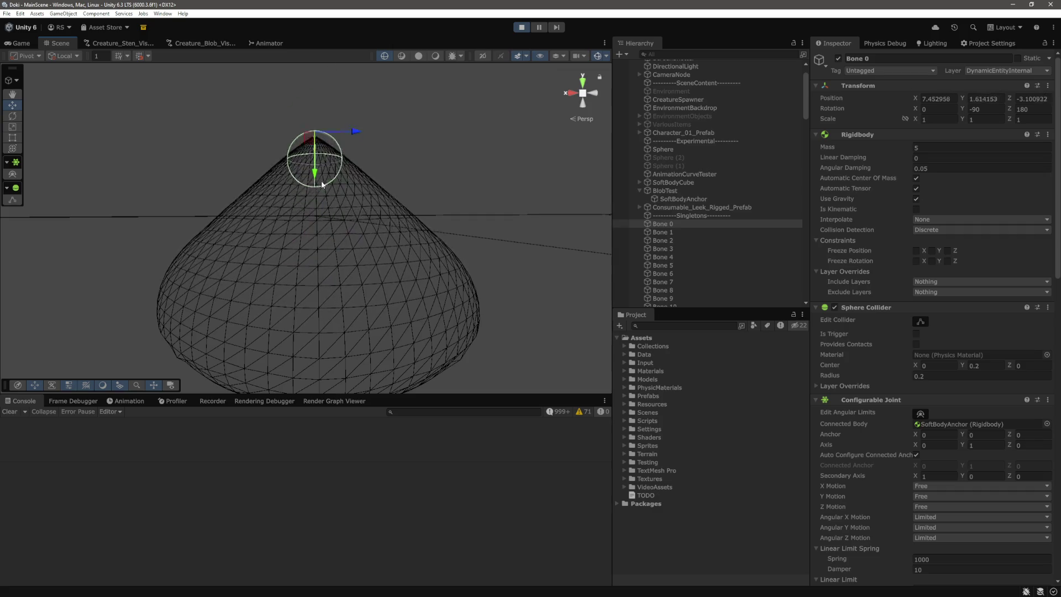
left_click_drag(318, 182, 327, 78)
left_click(521, 27)
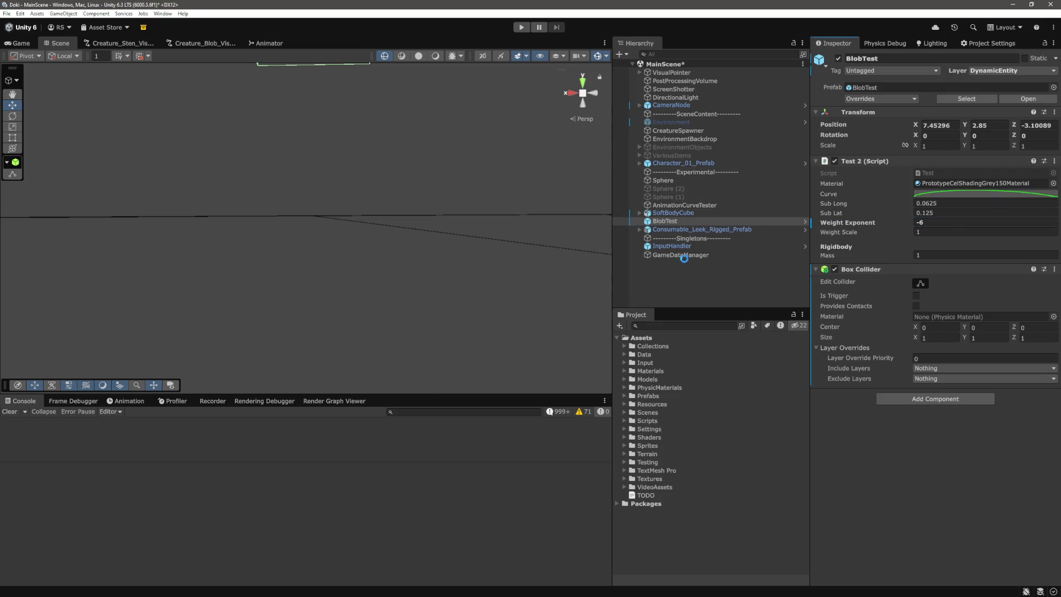
Step: Run the game again and lift Bone 0 to stretch the blob's tip
left_click(523, 28)
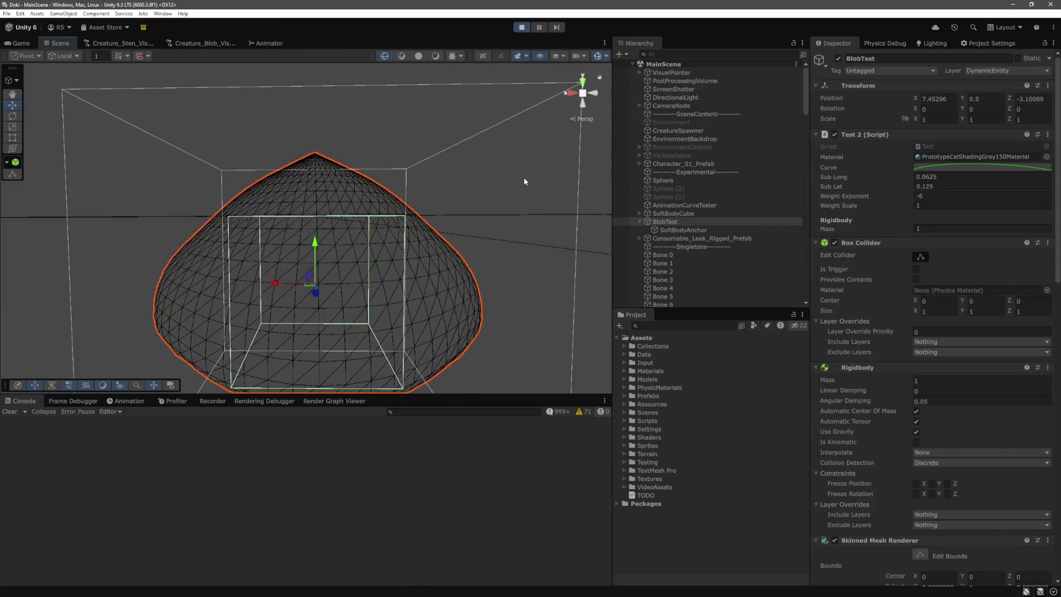
left_click(676, 256)
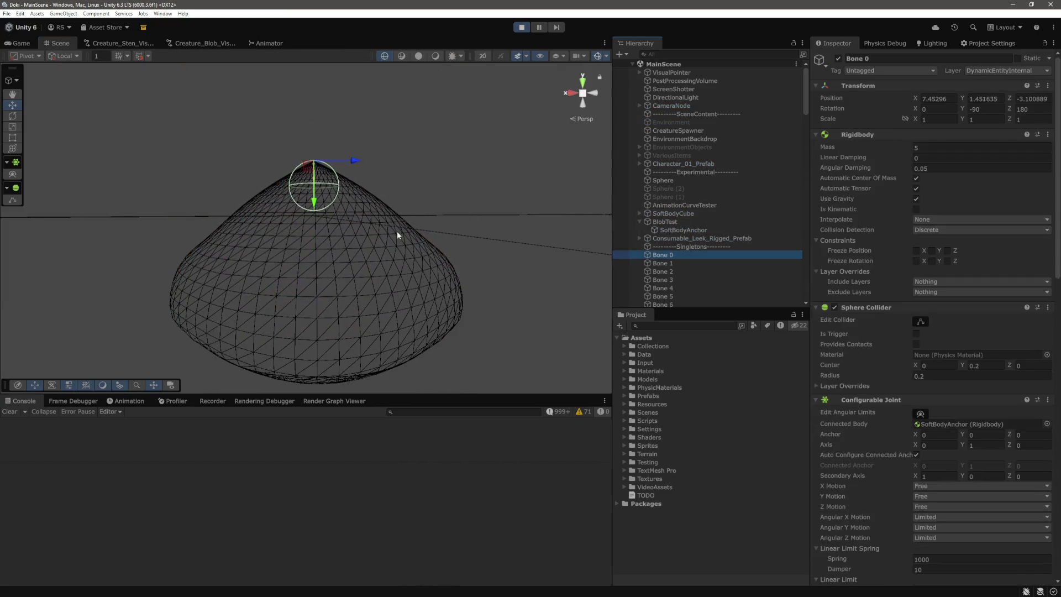
left_click_drag(314, 207, 316, 164)
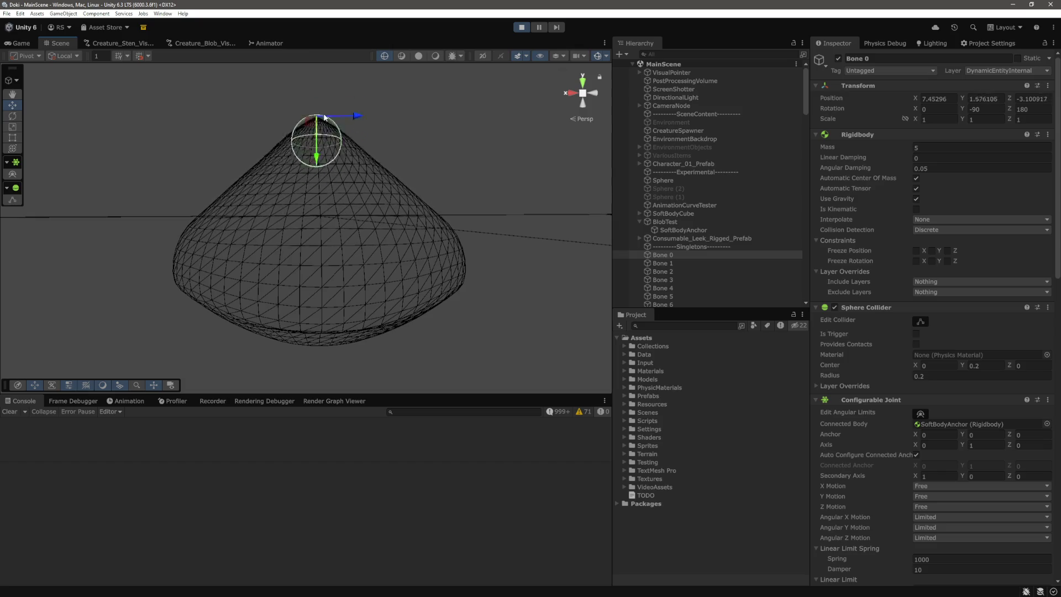
middle_click(374, 161)
mouse_move(375, 160)
left_mouse_down()
mouse_move(374, 149)
mouse_move(364, 183)
left_mouse_up()
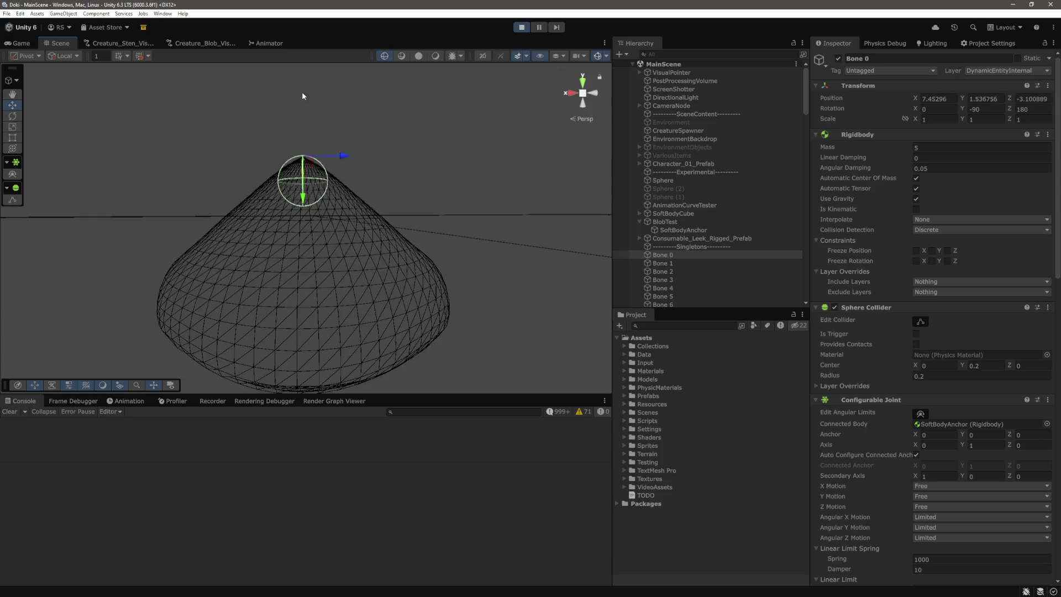
Step: Switch the Scene view to Shaded, then raise the whole BlobTest and drop it
left_click(439, 58)
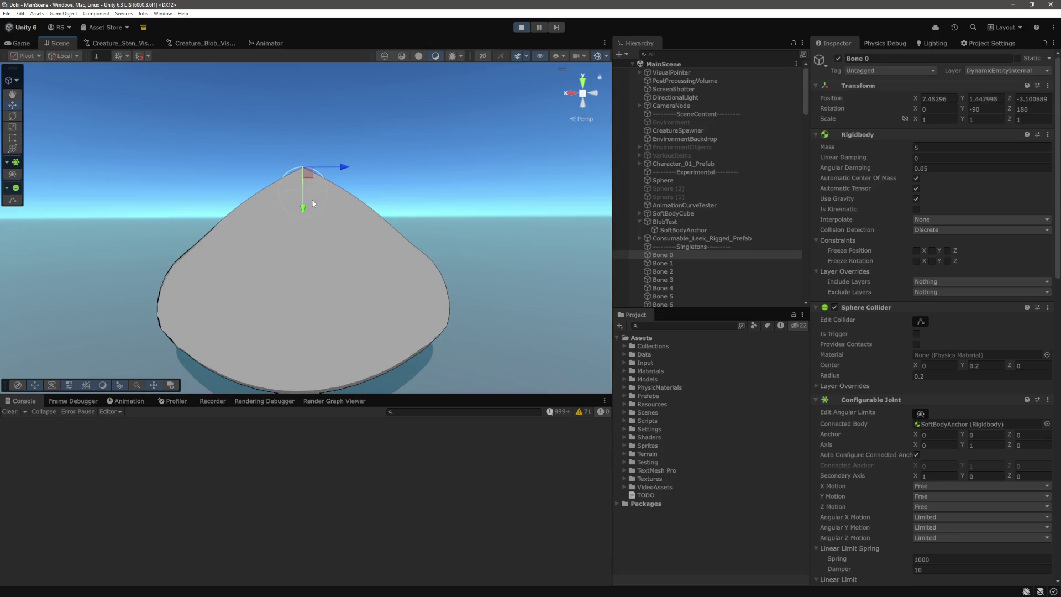
left_click_drag(397, 143, 396, 200)
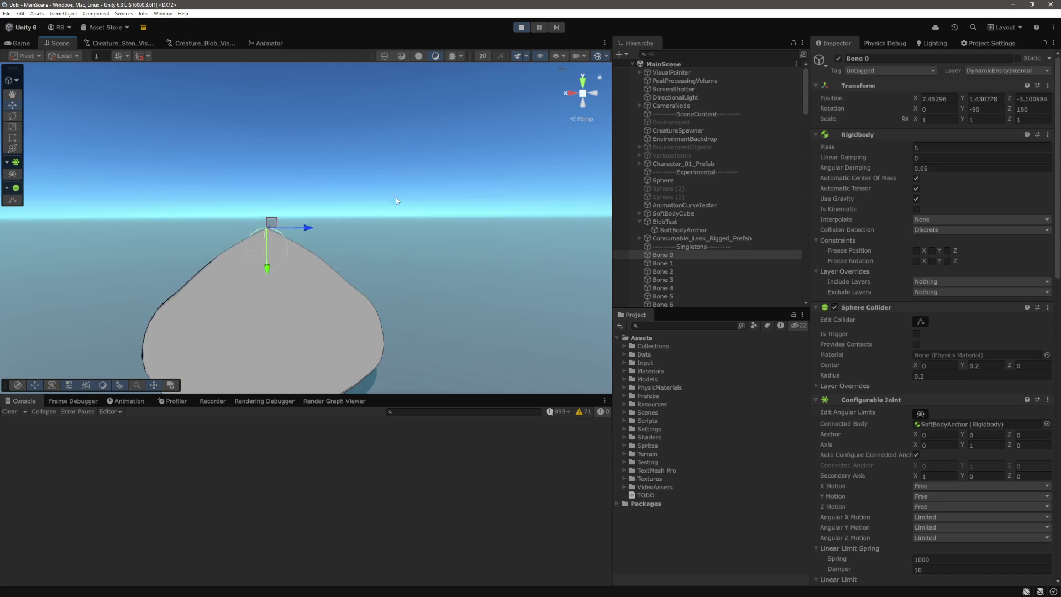
scroll(665, 260, "down", 3)
left_click(664, 159)
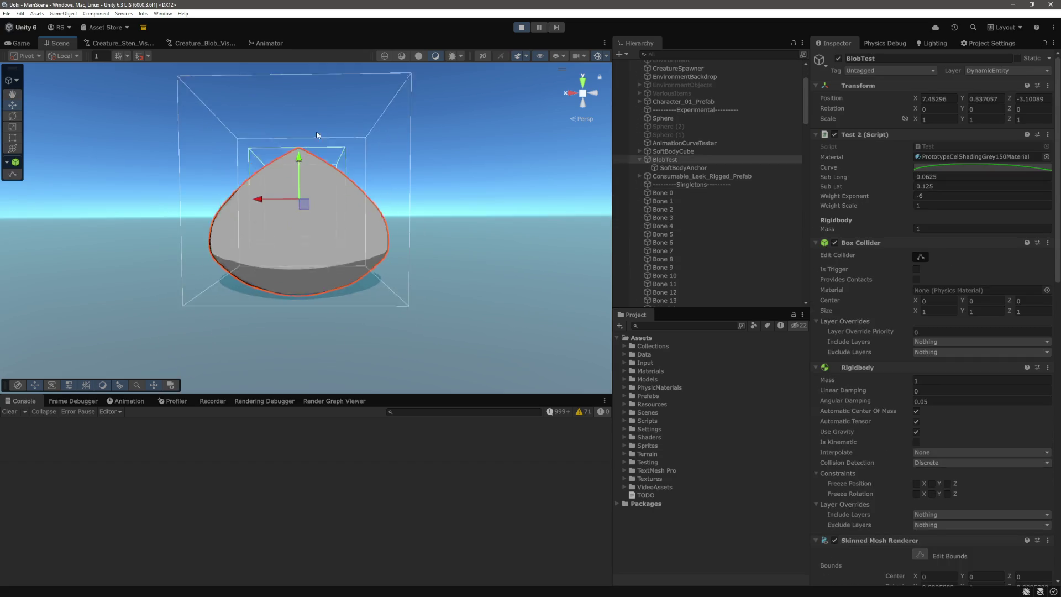
left_click_drag(307, 187, 323, 98)
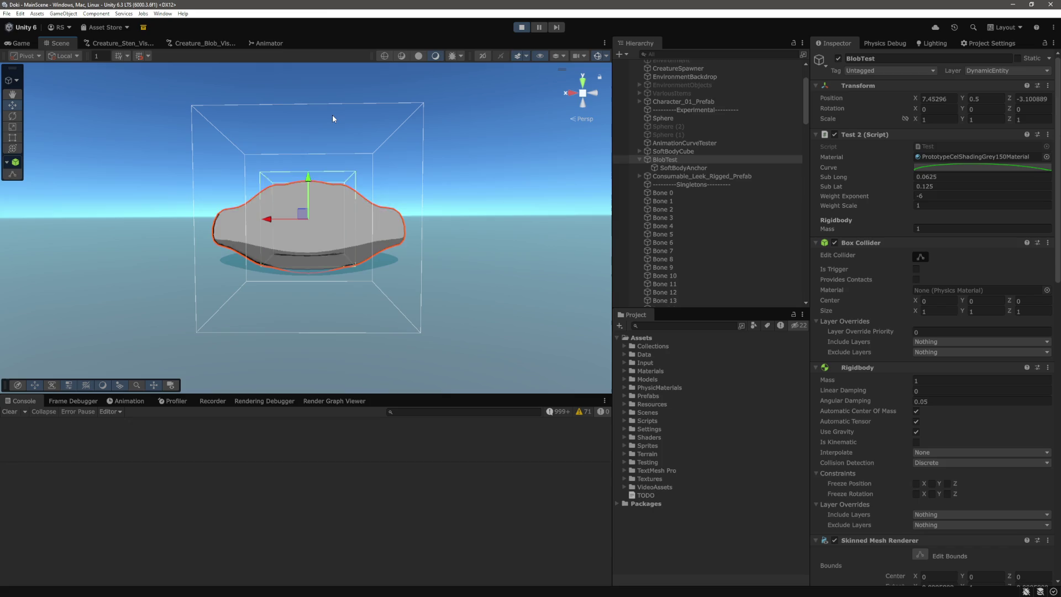
left_click(676, 193)
scroll(685, 270, "down", 3)
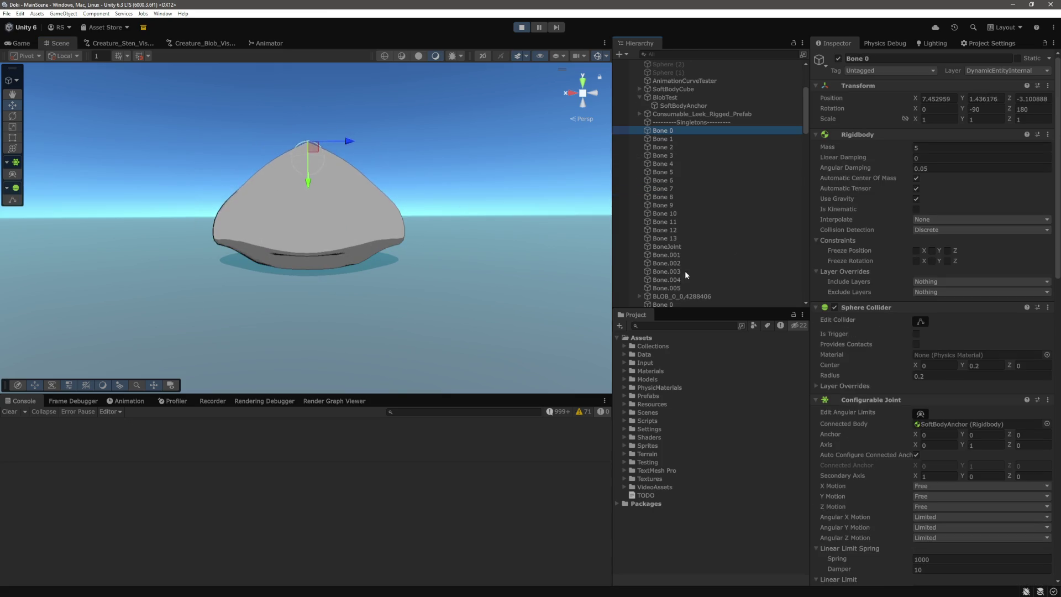
Step: Set the Rigidbody Mass of Bone 0–Bone 13 to 1, then reselect BlobTest
left_click(672, 239, "shift")
left_click(928, 149)
type("1")
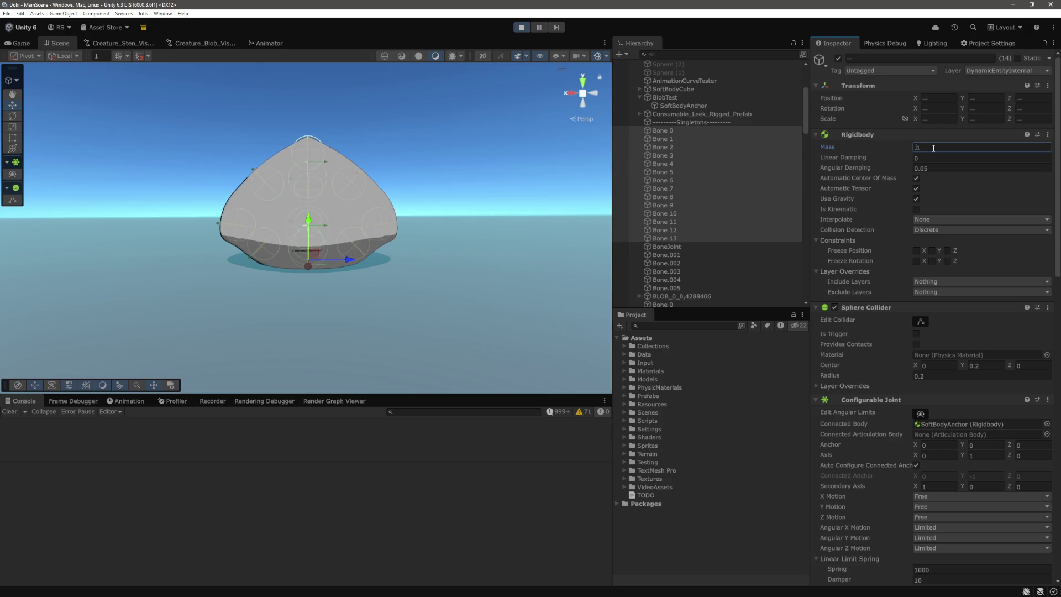
key("BackSpace")
key("BackSpace")
key("BackSpace")
type("1")
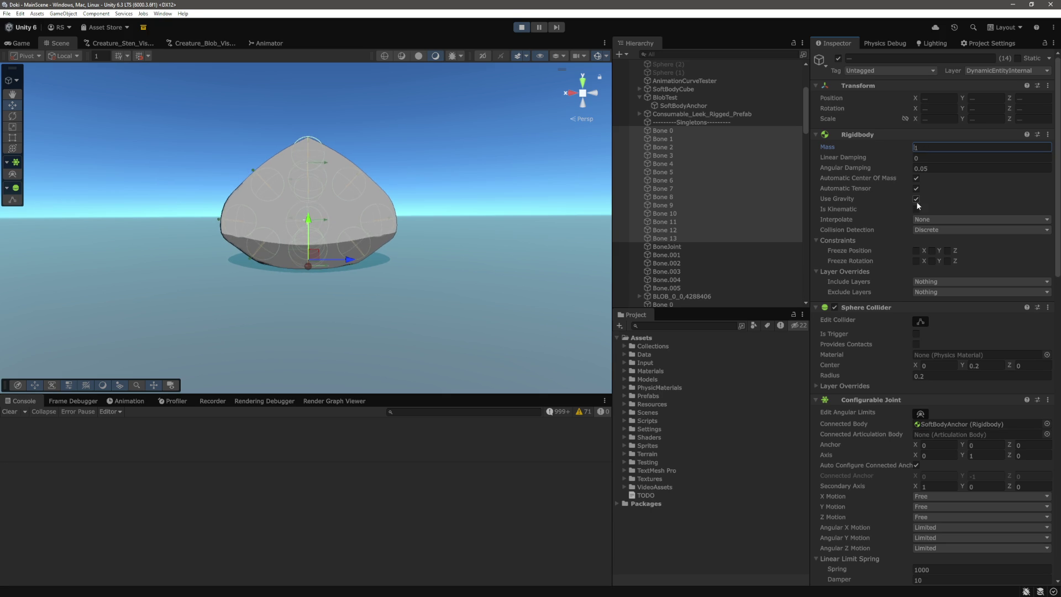
left_click(684, 99)
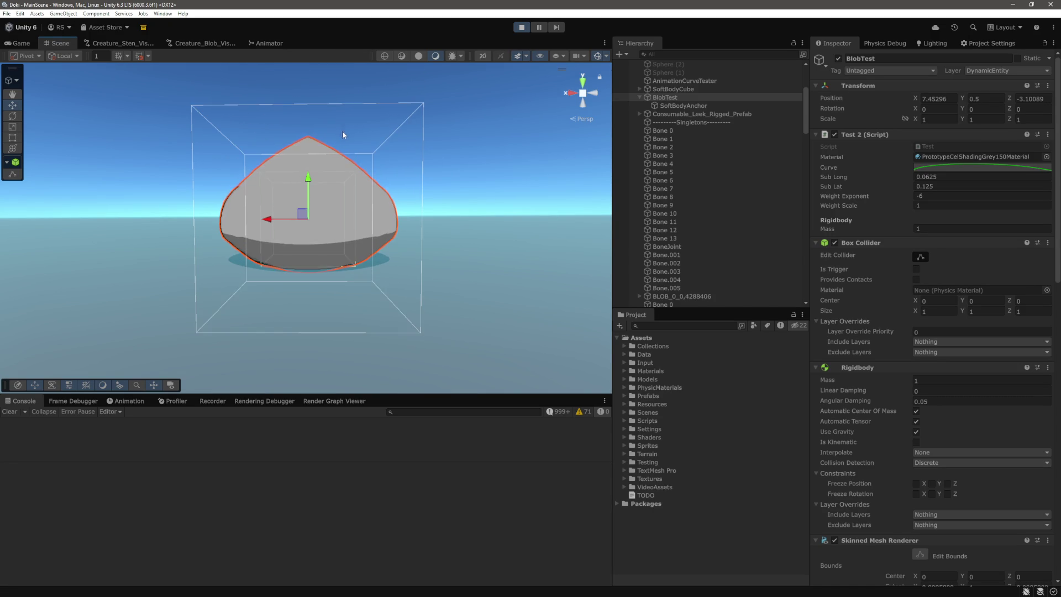
Step: Nudge BlobTest along X to 7.17, then lift it and let it fall
mouse_move(267, 247)
left_mouse_down()
mouse_move(244, 253)
mouse_move(339, 256)
mouse_move(208, 271)
mouse_move(312, 269)
mouse_move(284, 284)
mouse_move(304, 280)
mouse_move(254, 279)
mouse_move(286, 285)
mouse_move(243, 288)
mouse_move(294, 291)
left_mouse_up()
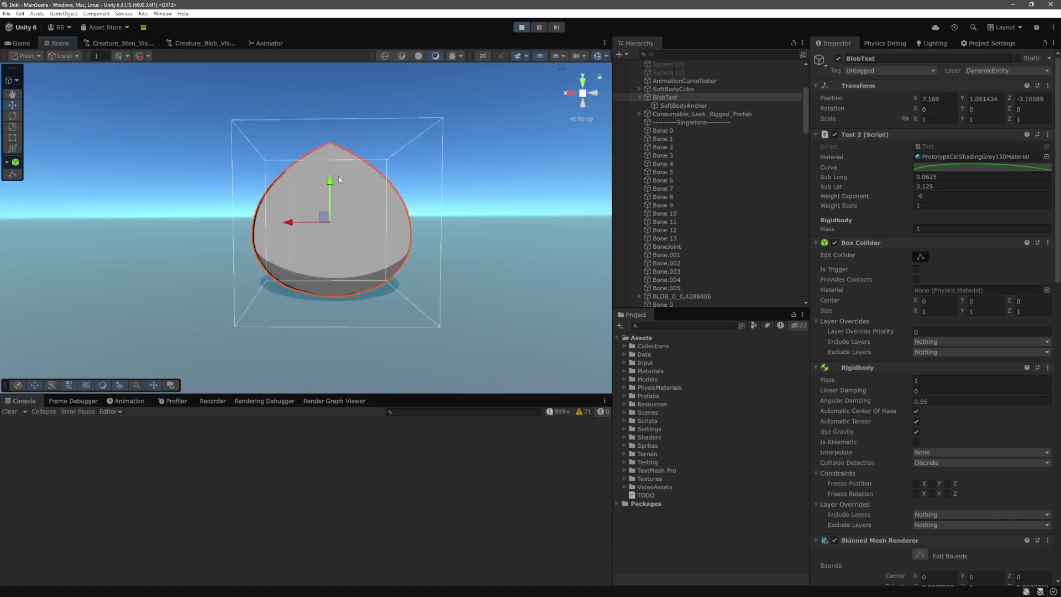
left_click_drag(331, 202, 323, 137)
scroll(332, 111, "down", 5)
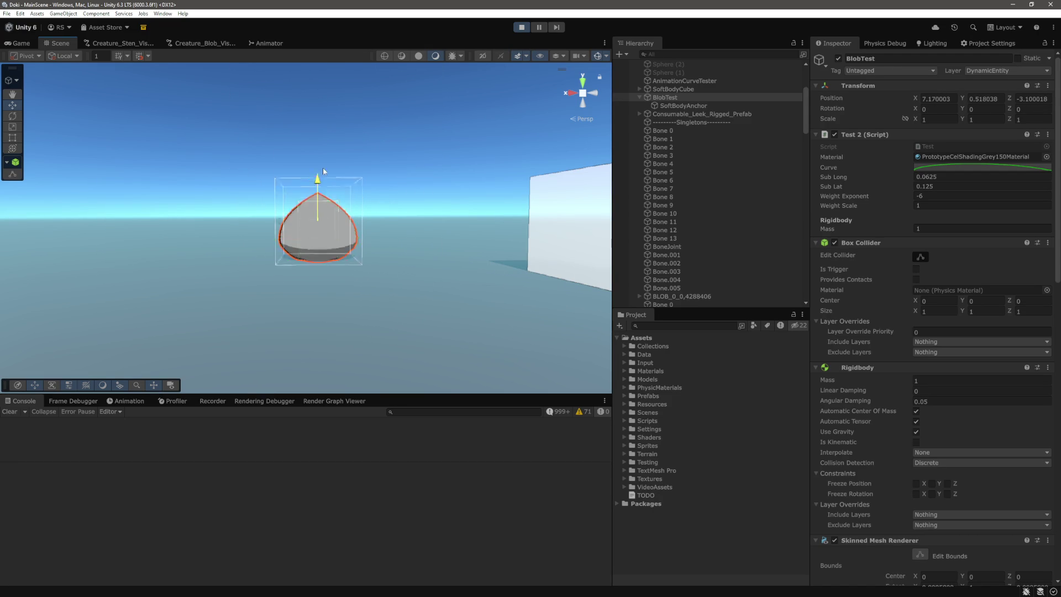
left_click_drag(320, 202, 327, 117)
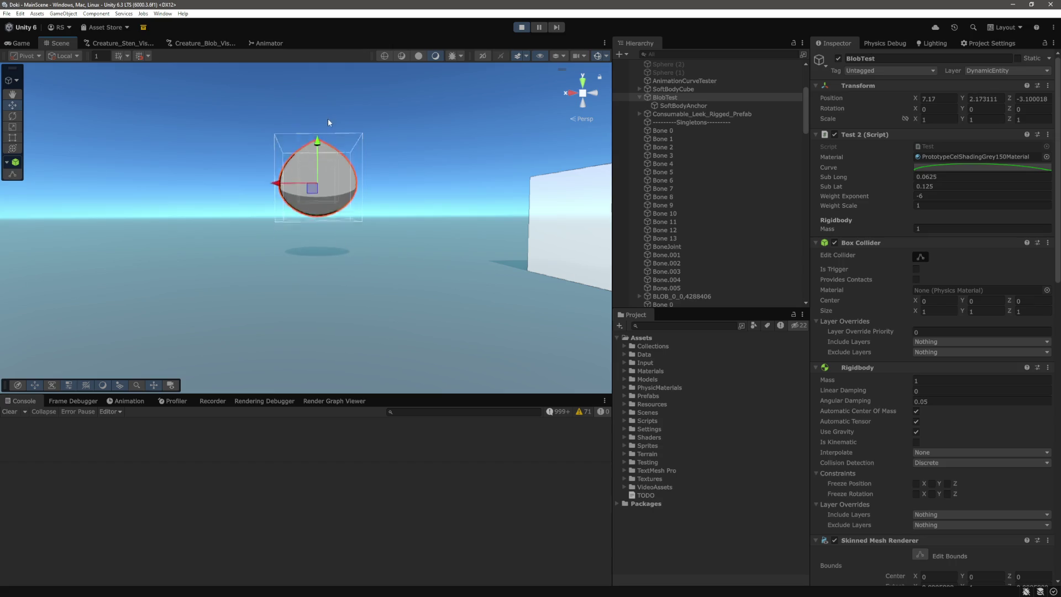
Step: Lift and drop the blob repeatedly to watch it squash on landing
scroll(347, 190, "up", 5)
left_click_drag(309, 212, 324, 107)
left_click_drag(311, 203, 324, 118)
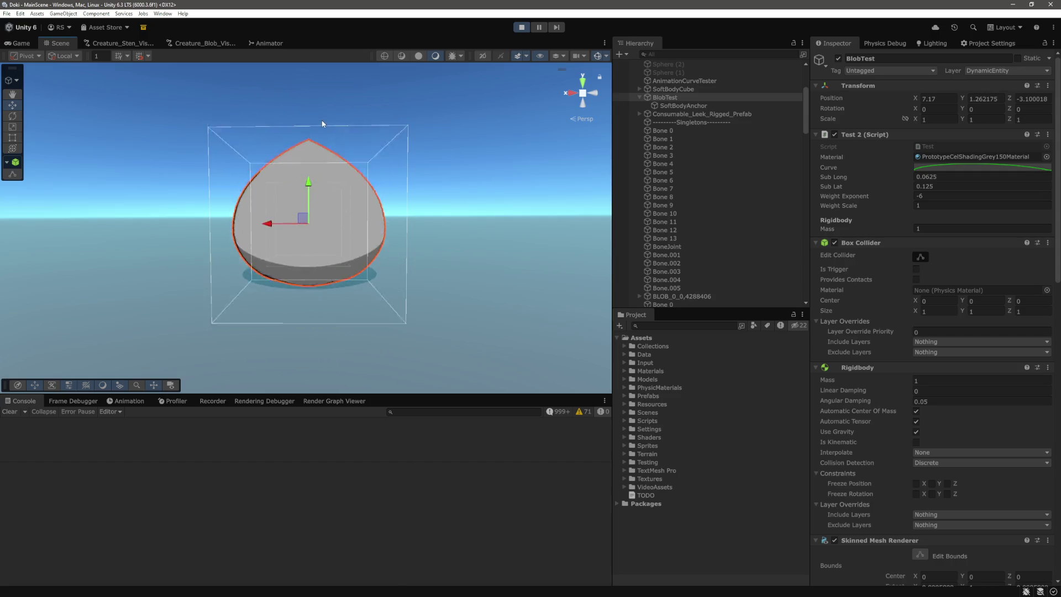
left_click_drag(310, 206, 320, 127)
left_click_drag(310, 204, 323, 101)
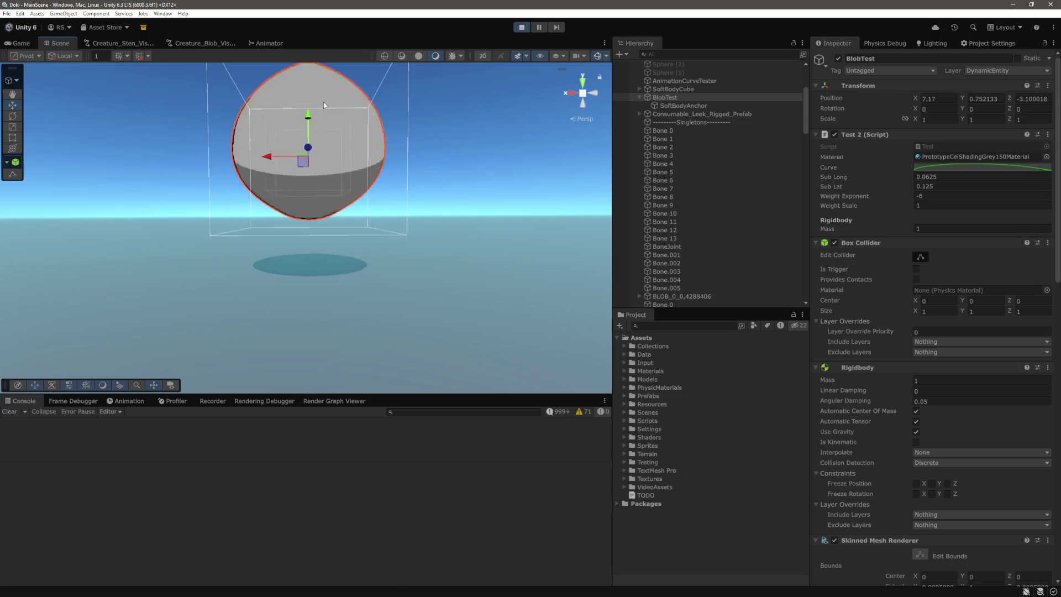
left_click_drag(309, 205, 310, 183)
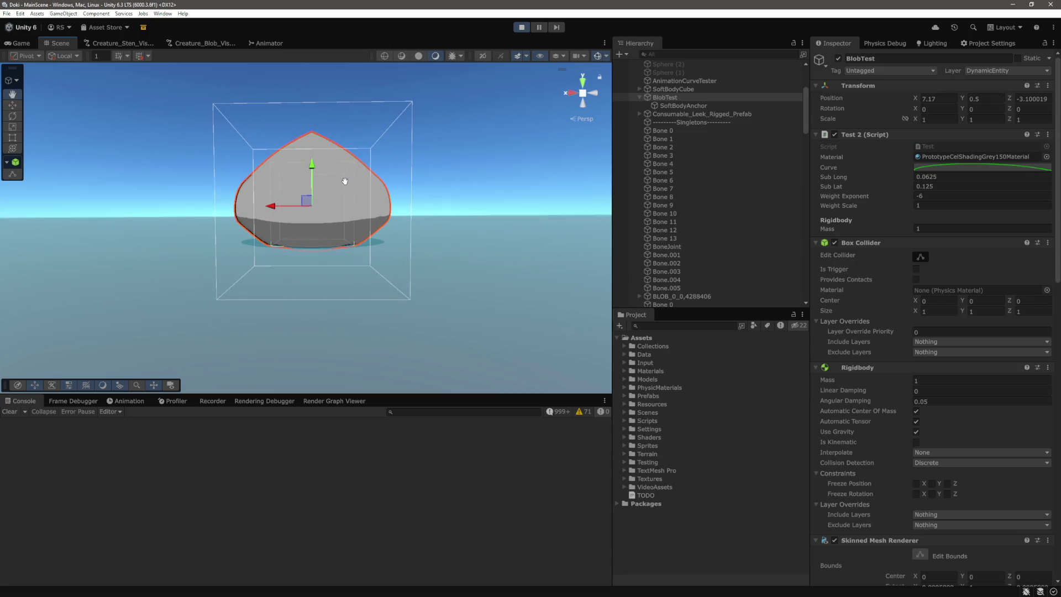
mouse_move(312, 172)
left_mouse_down()
mouse_move(322, 102)
mouse_move(316, 151)
left_mouse_up()
Step: Select Bone 0 through Bone 13 and set their mass to 5
left_click(682, 131)
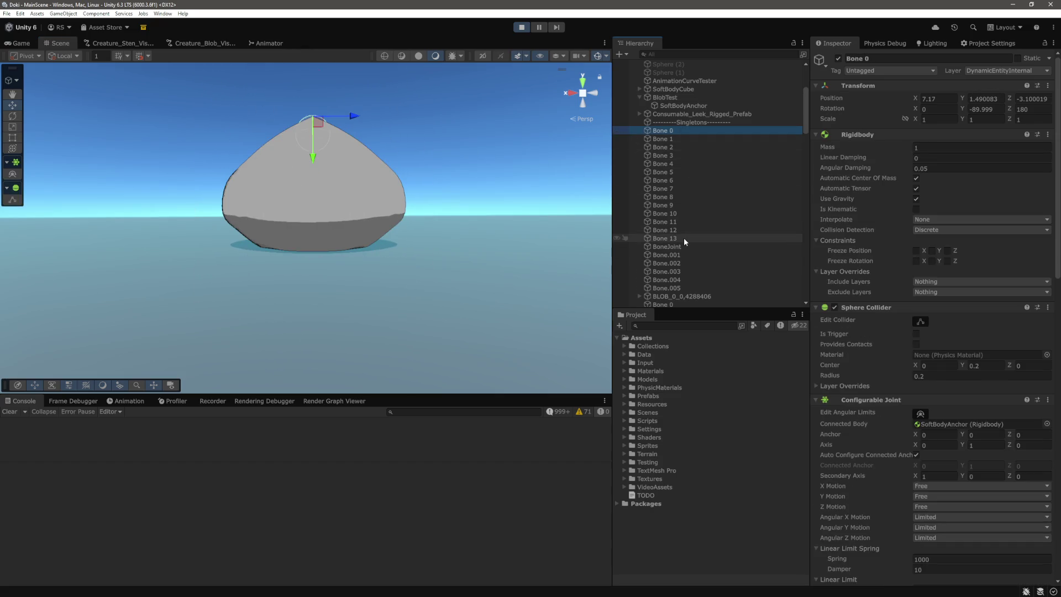
left_click(684, 238, "shift")
left_click(947, 147)
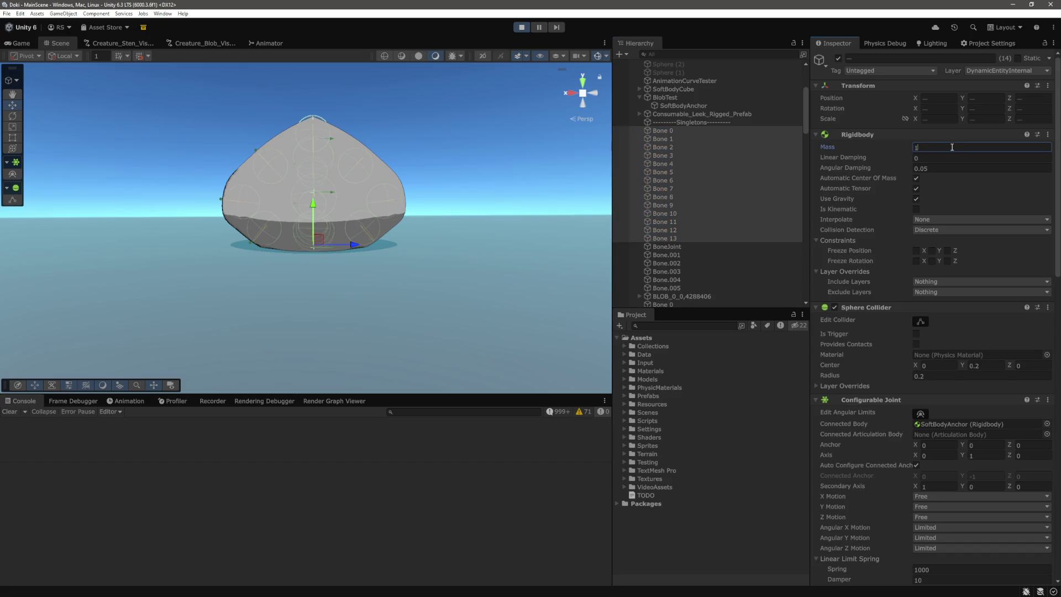
type("5")
scroll(290, 251, "up", 3)
mouse_move(291, 251)
left_mouse_down()
mouse_move(502, 274)
mouse_move(466, 268)
left_mouse_up()
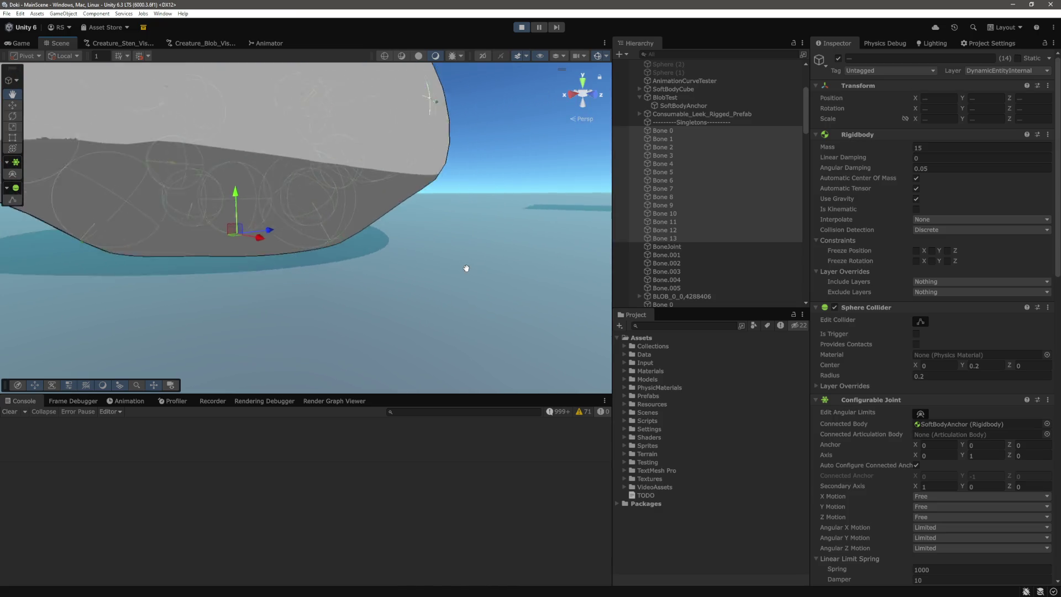
scroll(466, 268, "down", 5)
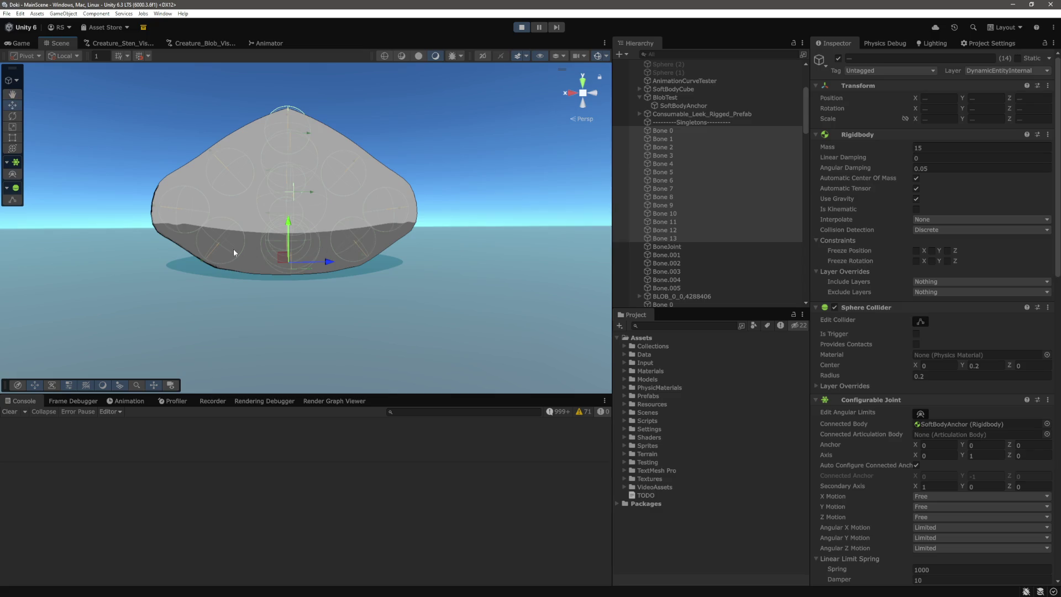
Step: Set the bones' mass back to 1, then select the BlobTest object
left_click(961, 147)
type("1")
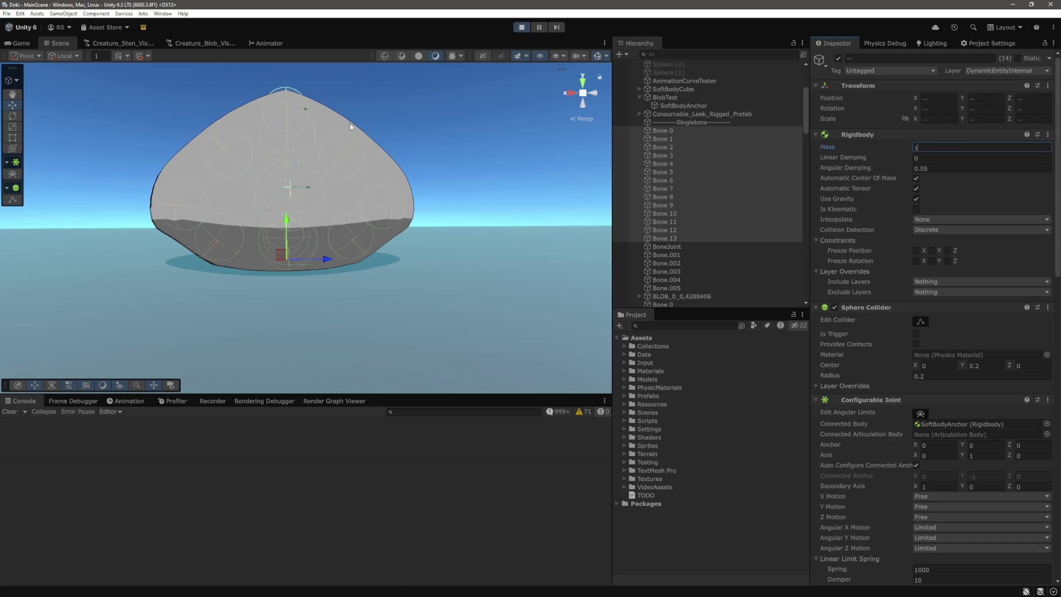
left_click(378, 157)
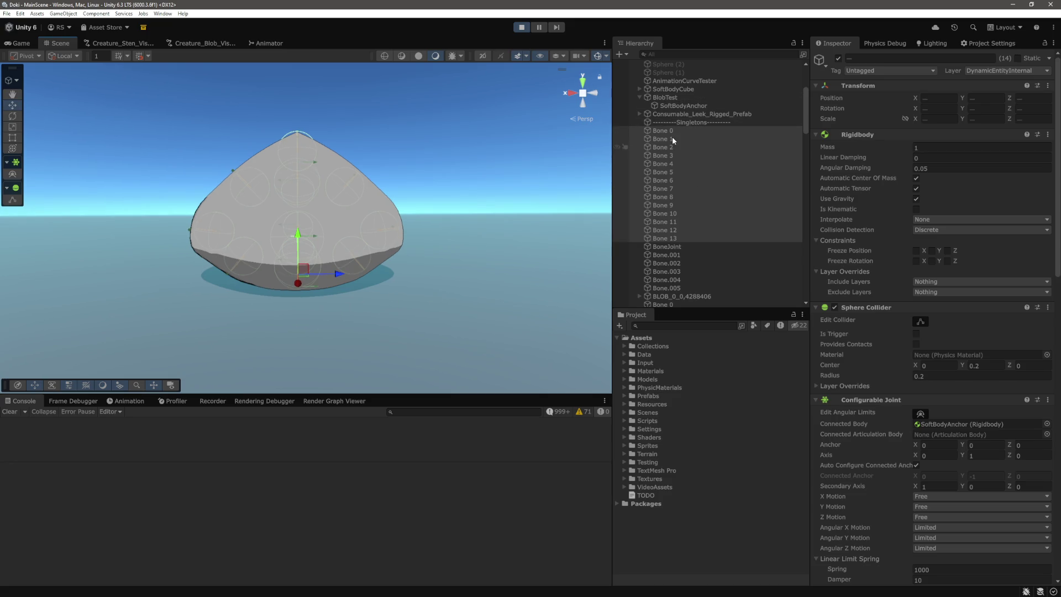
left_click(332, 166)
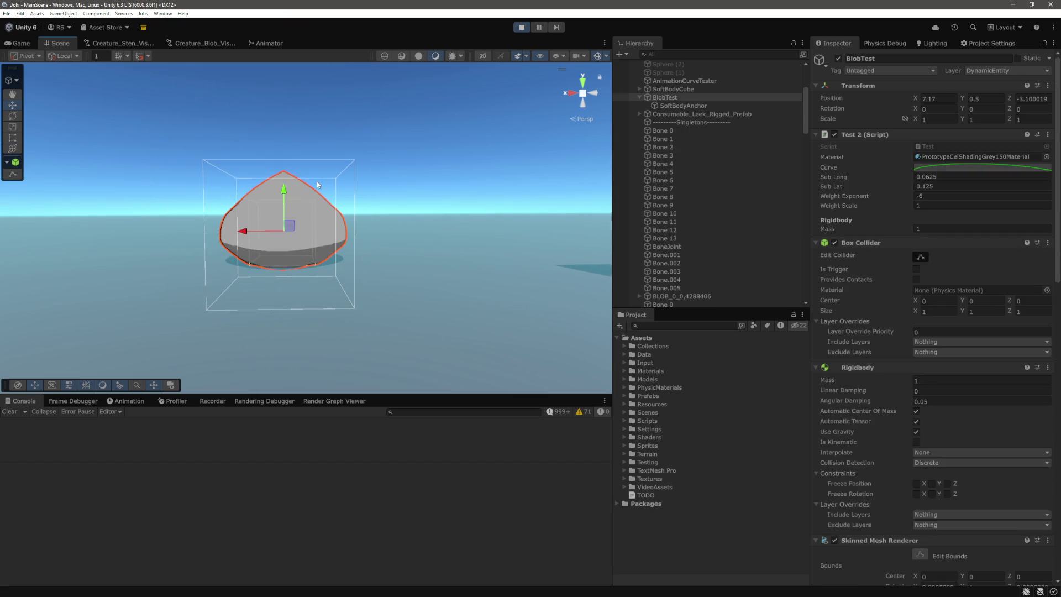
Step: Lift the blob high twice and shove it sideways along X to about 7.5
left_click_drag(286, 177, 312, 62)
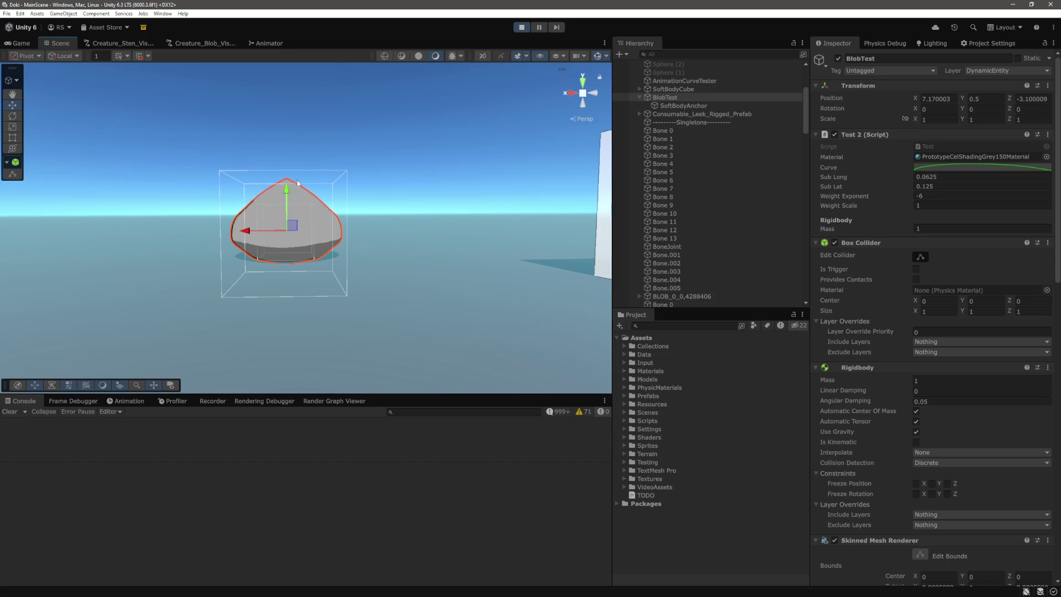
left_click_drag(287, 172, 317, 24)
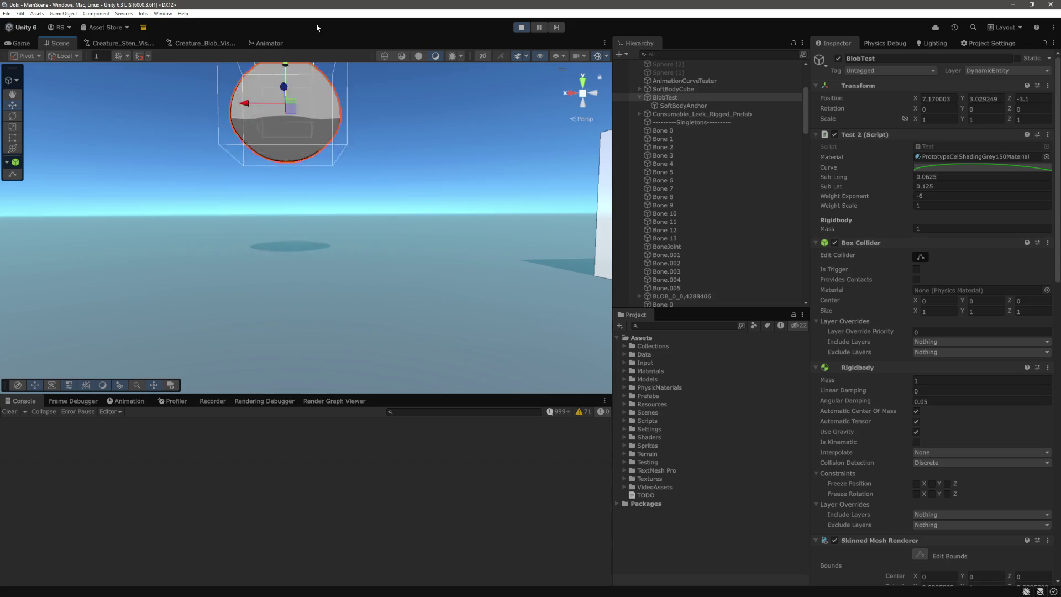
mouse_move(252, 232)
left_mouse_down()
mouse_move(359, 232)
mouse_move(113, 251)
mouse_move(277, 257)
left_mouse_up()
Step: Select Bone 0–13 and set their X, Y and Z Drive Position Springs to 10000
key("f")
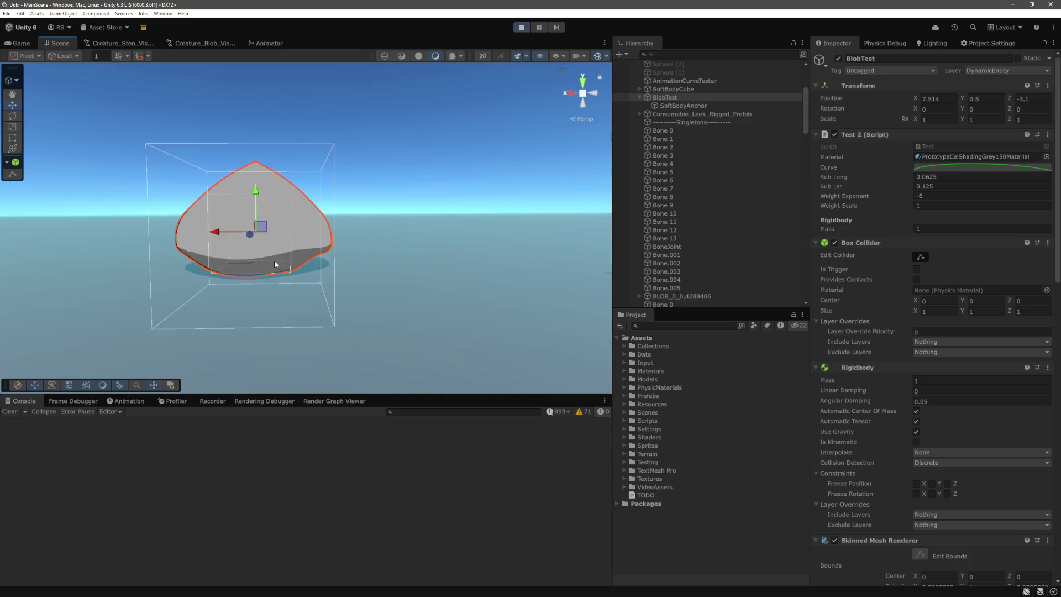
left_click(691, 131)
left_click(671, 239, "shift")
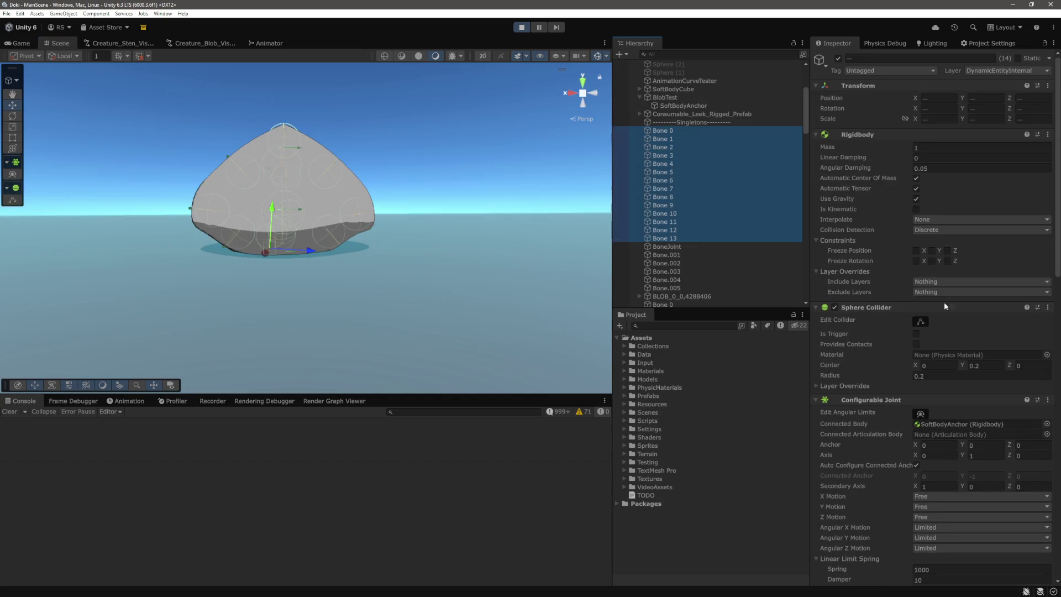
scroll(902, 276, "down", 10)
scroll(904, 269, "down", 2)
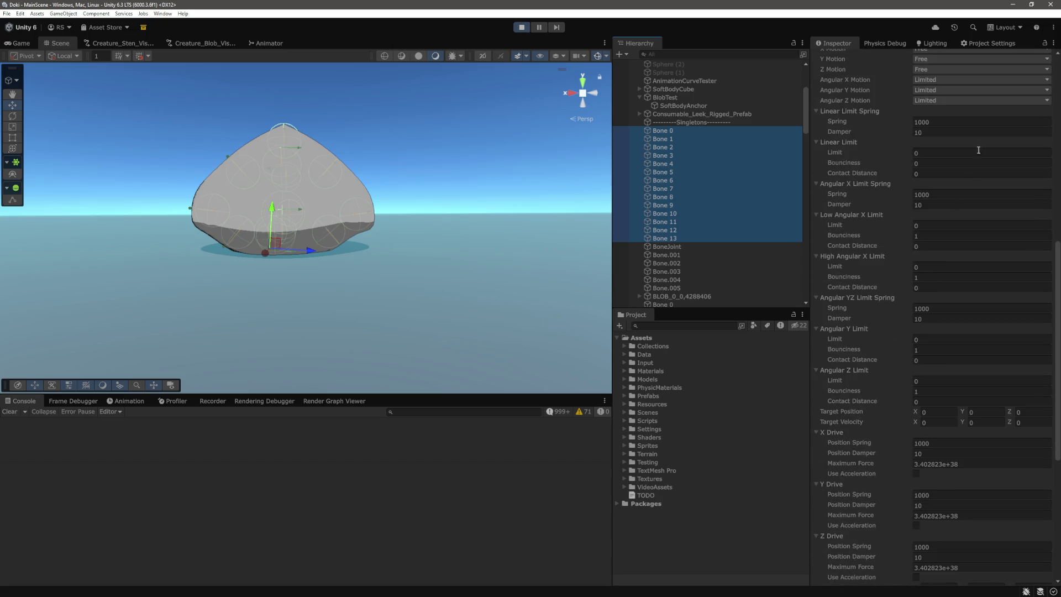
left_click(971, 122)
scroll(957, 271, "down", 10)
left_click(971, 162)
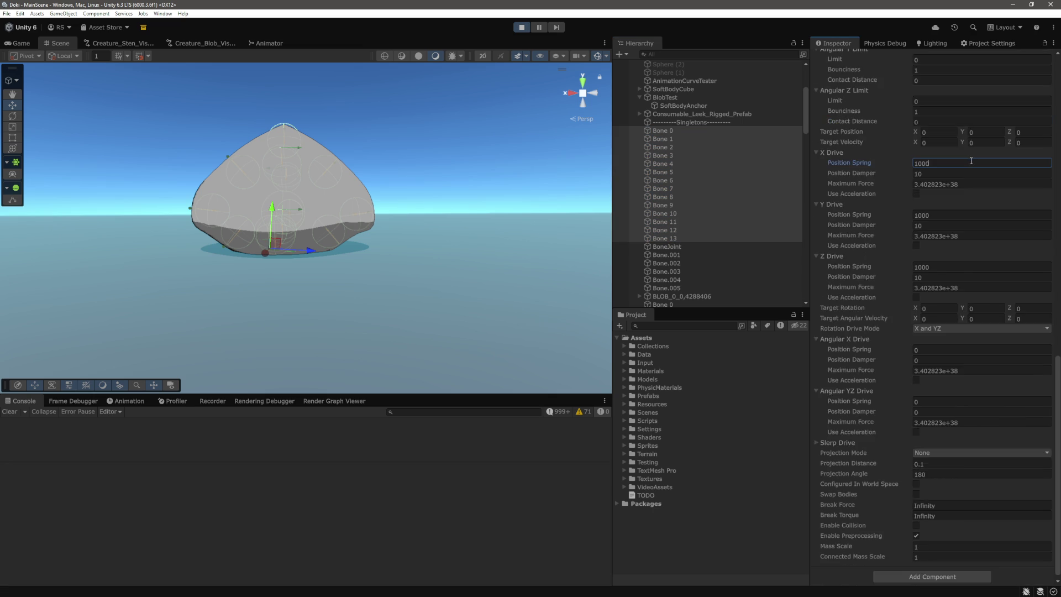
type("0")
left_click(951, 213)
type("0")
left_click(952, 267)
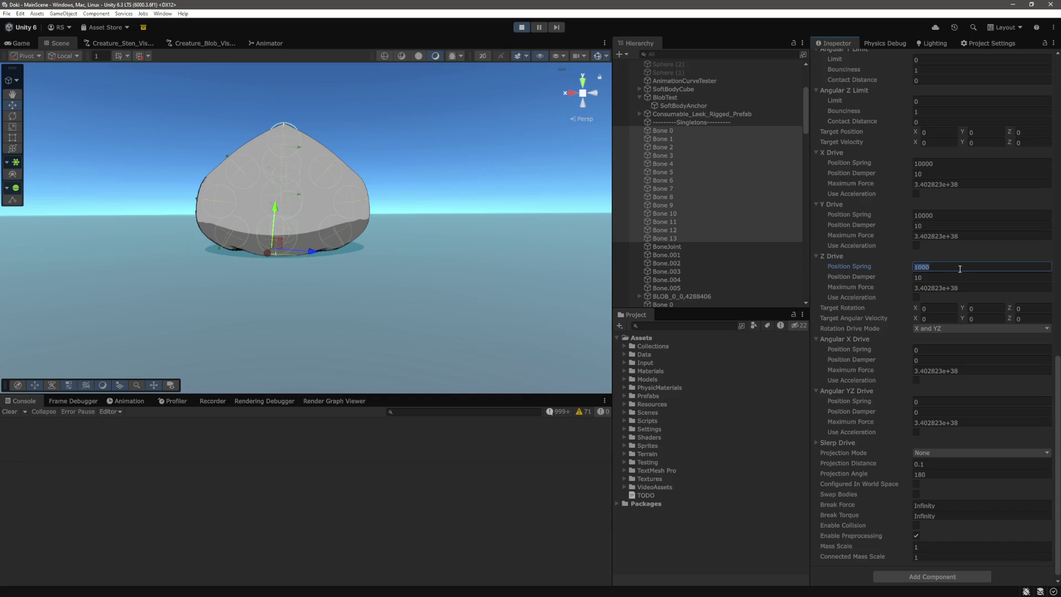
type("000")
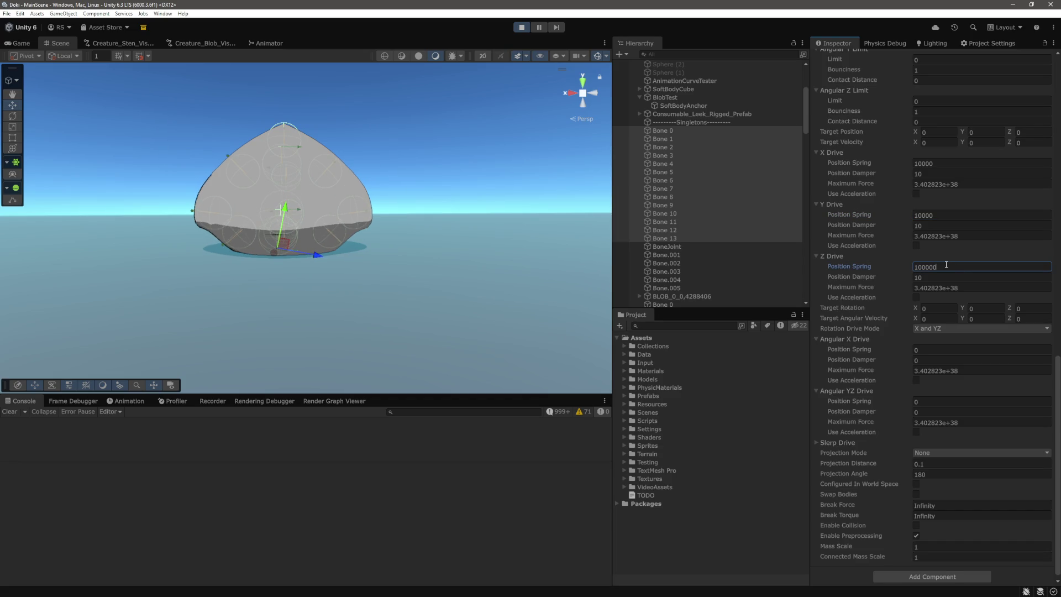
key("BackSpace")
Step: Raise the bones' X, Y and Z Drive Position Dampers to 10
left_click(946, 277)
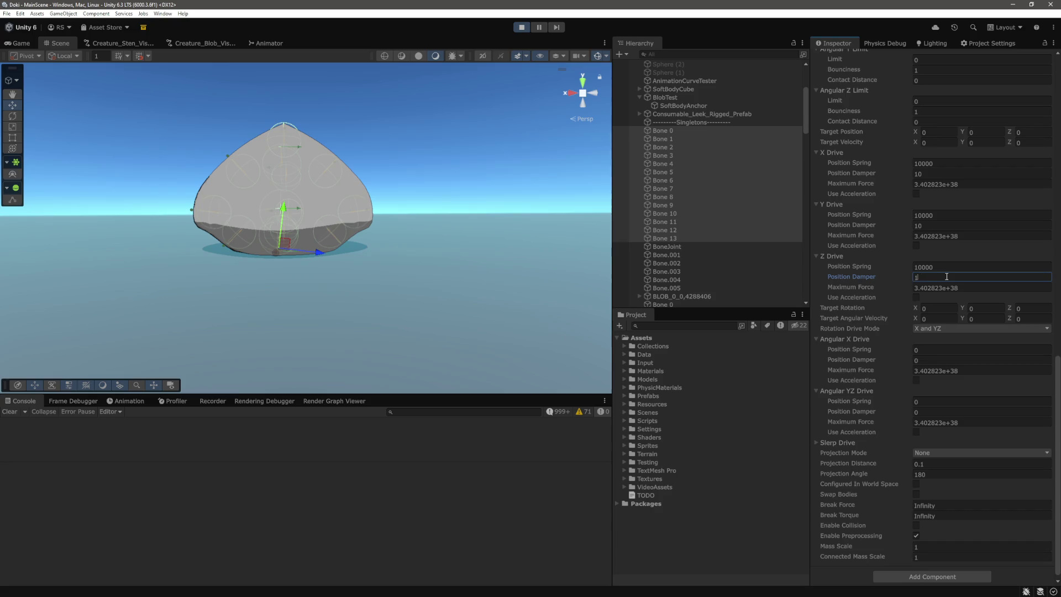
left_click(946, 226)
left_click(939, 173)
left_click(285, 167)
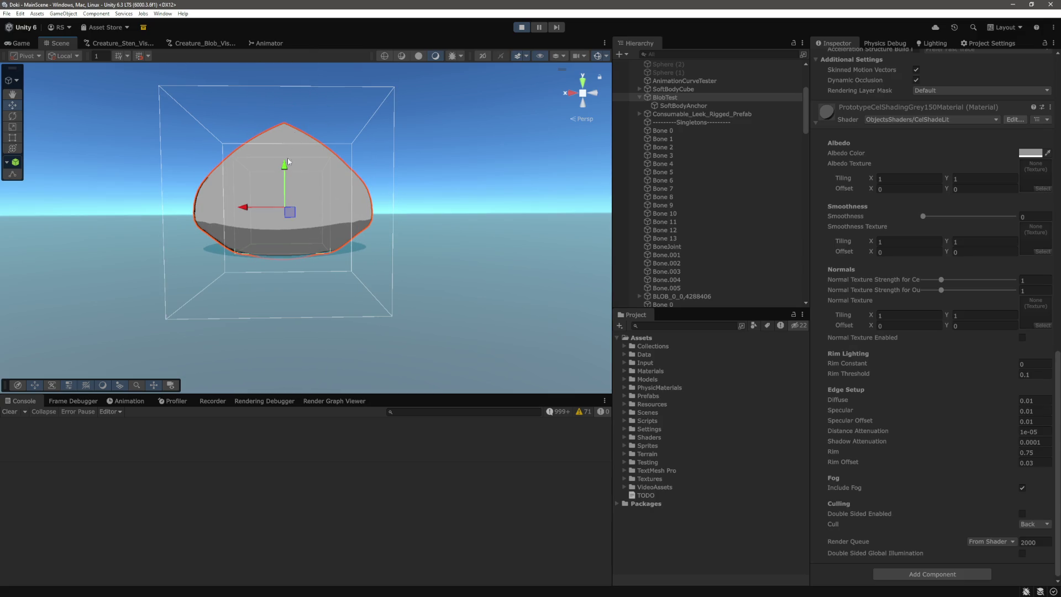
left_click(663, 131)
left_click(664, 238, "shift")
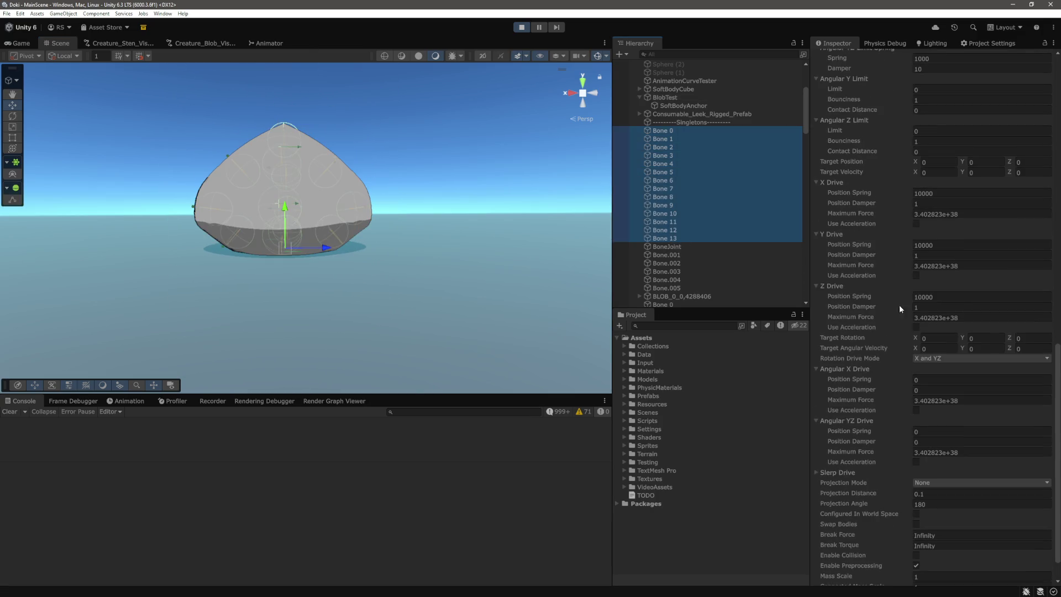
left_click(949, 170)
type("0")
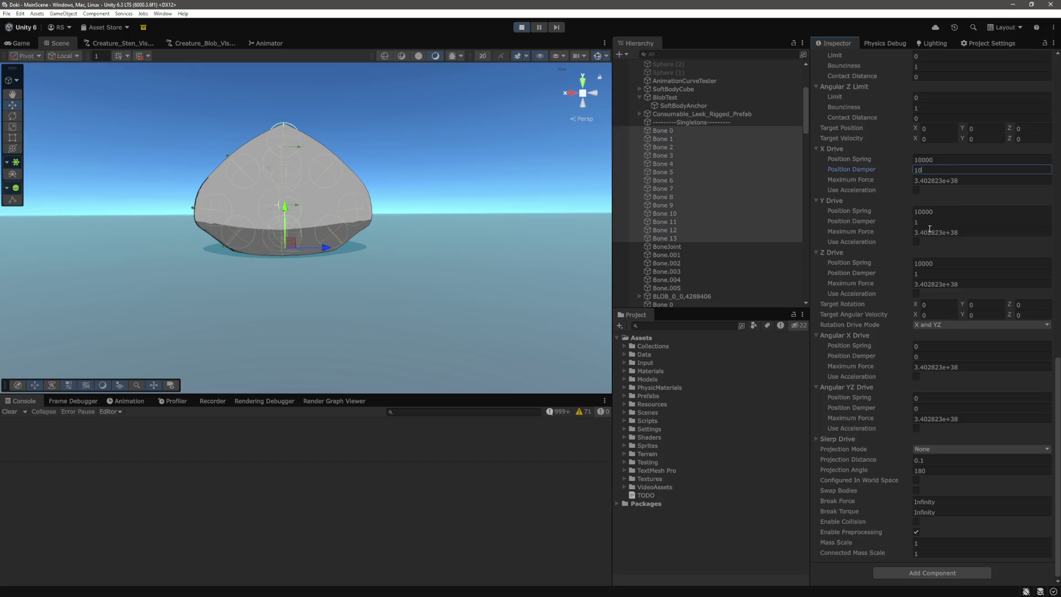
left_click(955, 222)
left_click(953, 273)
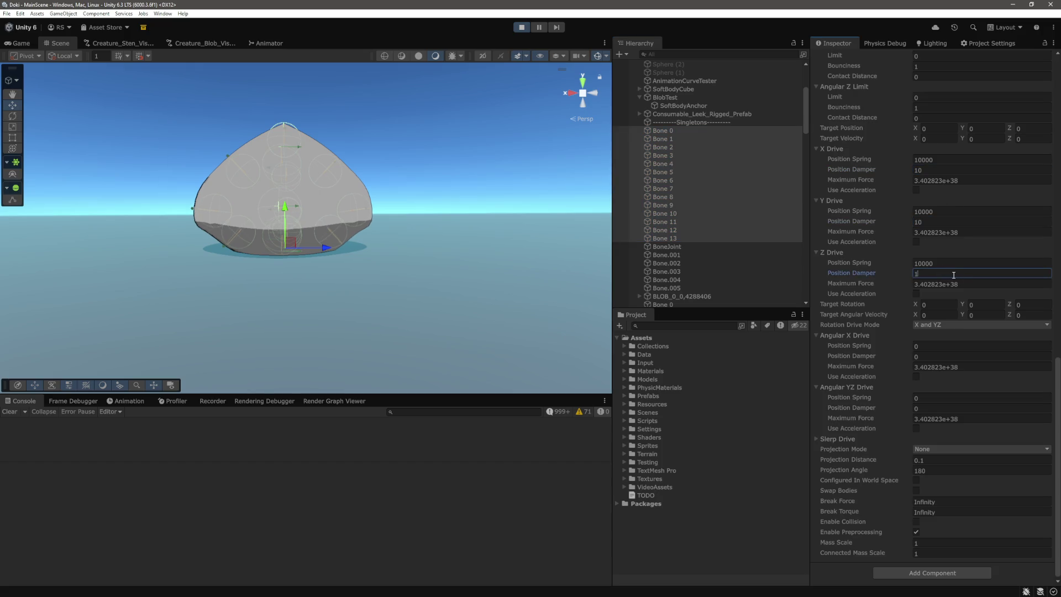
type("0")
left_click(677, 98)
left_click(278, 183)
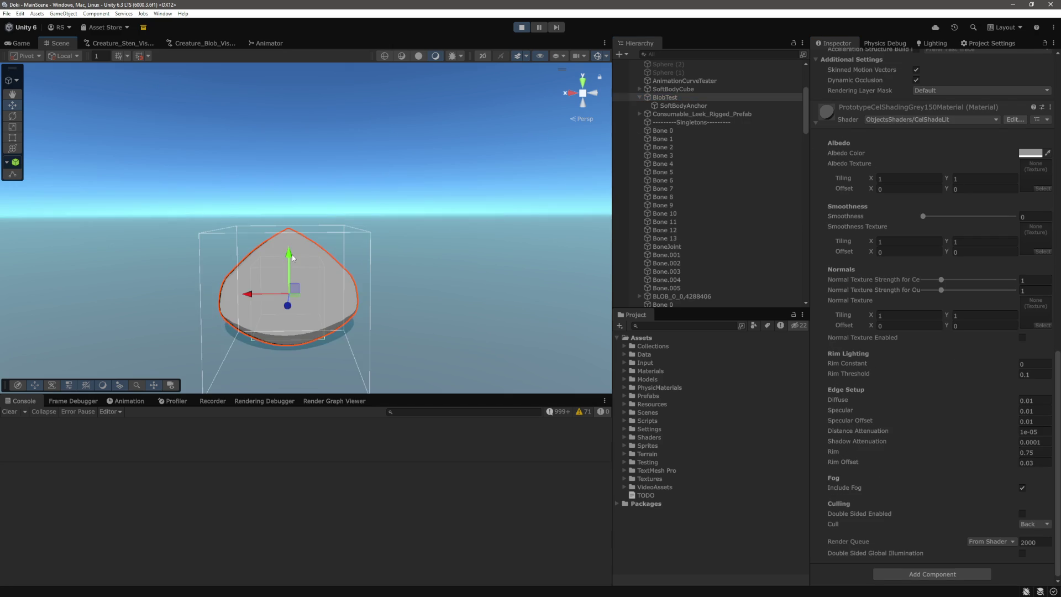
Step: Drag the running blob sideways along X, view it from another angle, and switch to wireframe
mouse_move(250, 295)
left_mouse_down()
mouse_move(436, 310)
mouse_move(279, 338)
mouse_move(354, 335)
mouse_move(414, 256)
mouse_move(409, 277)
left_mouse_up()
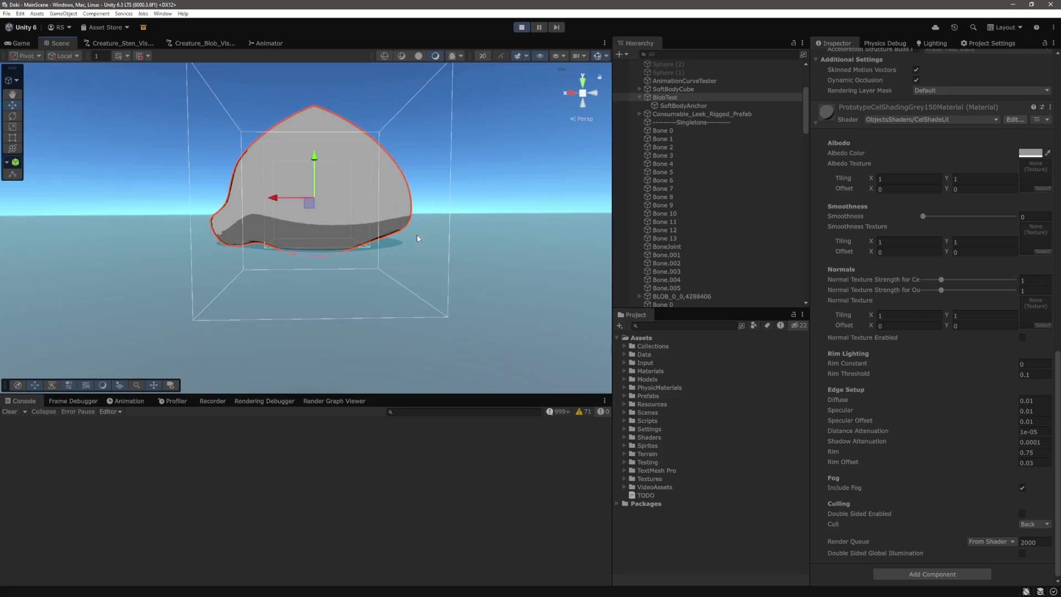
mouse_move(290, 197)
left_mouse_down()
mouse_move(410, 207)
mouse_move(371, 215)
mouse_move(163, 200)
mouse_move(234, 235)
mouse_move(195, 239)
mouse_move(271, 237)
left_mouse_up()
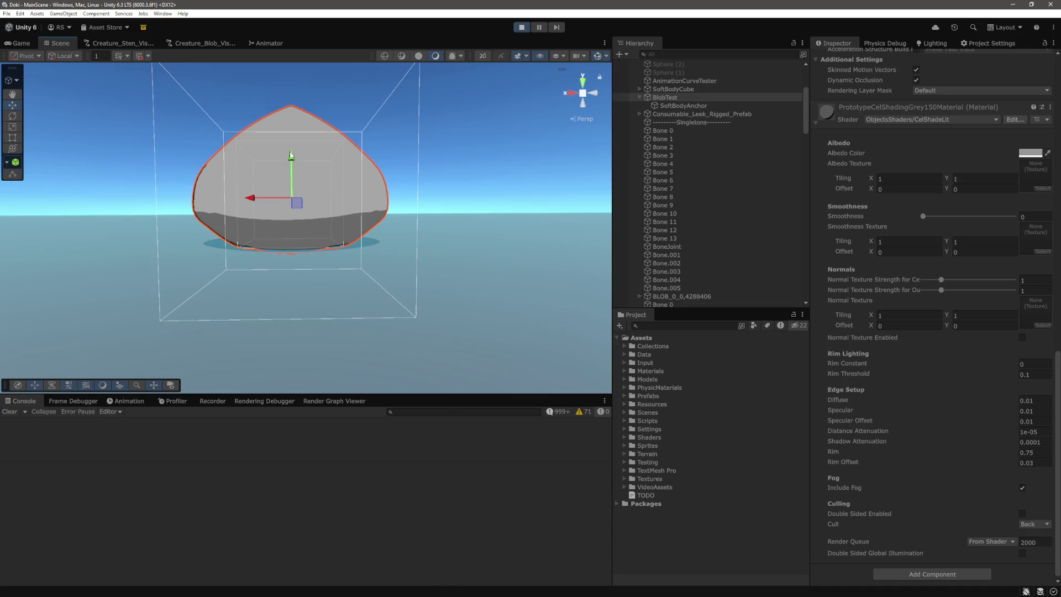
left_click_drag(253, 201, 442, 243)
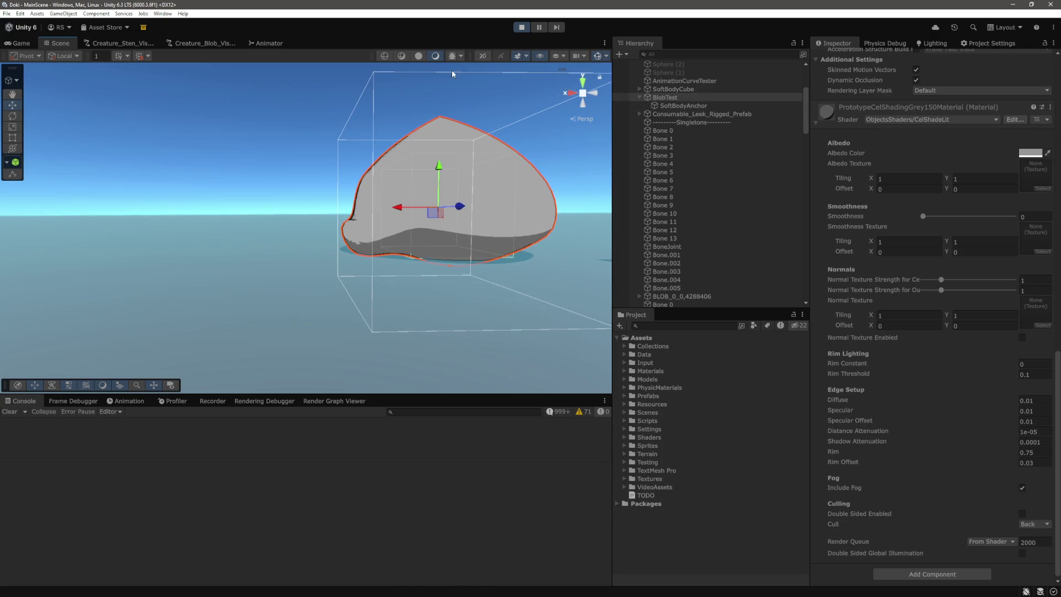
left_click(385, 56)
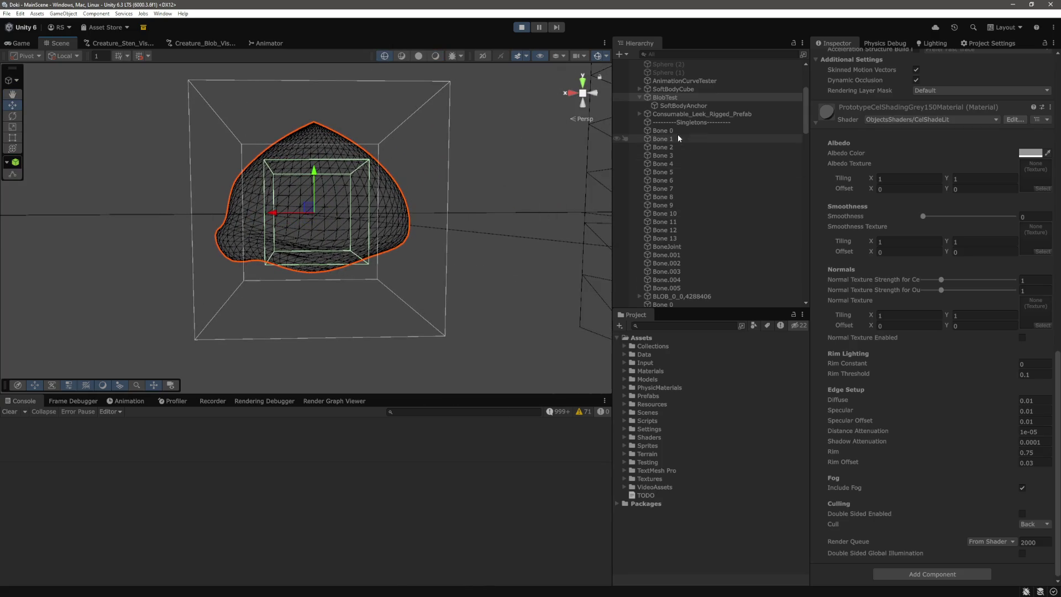
Step: Select Bone 0–13 and frame their collider spheres in the Scene view
left_click(675, 131)
left_click(673, 238, "shift")
left_click_drag(426, 238, 397, 232)
scroll(381, 253, "up", 5)
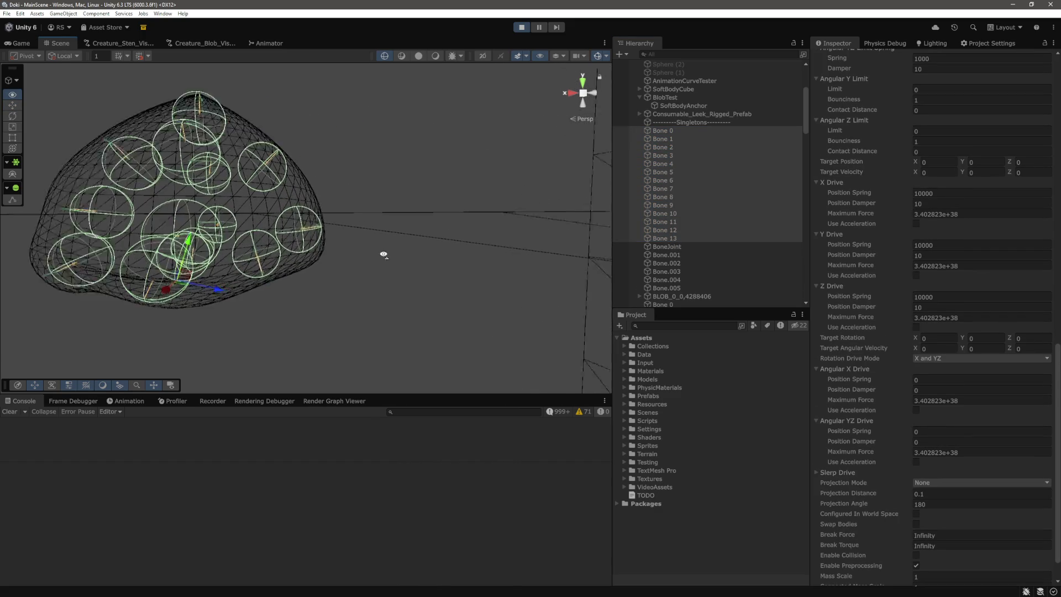
scroll(398, 255, "down", 5)
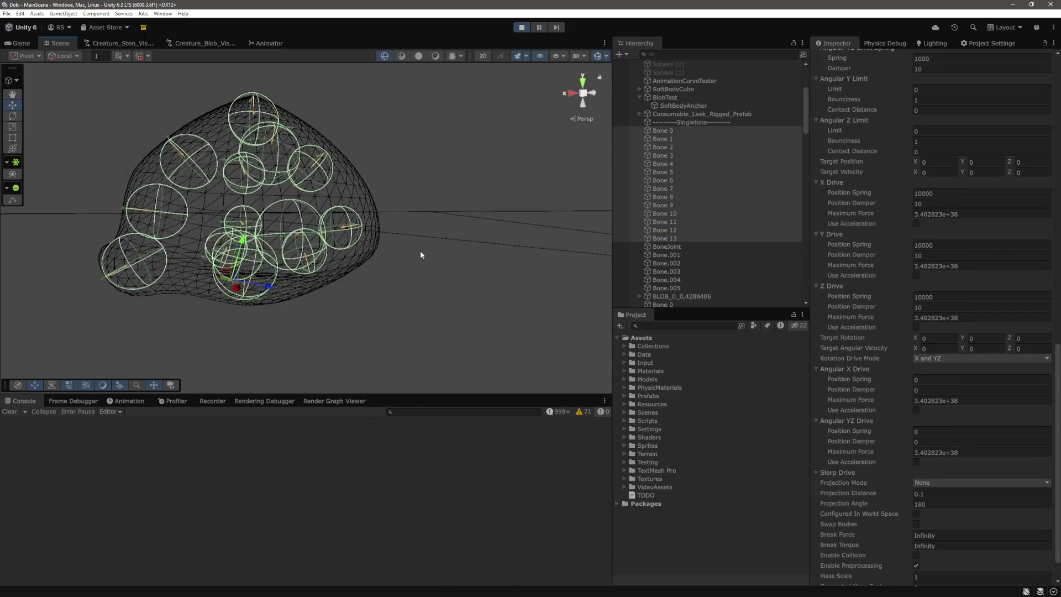
scroll(431, 243, "down", 2)
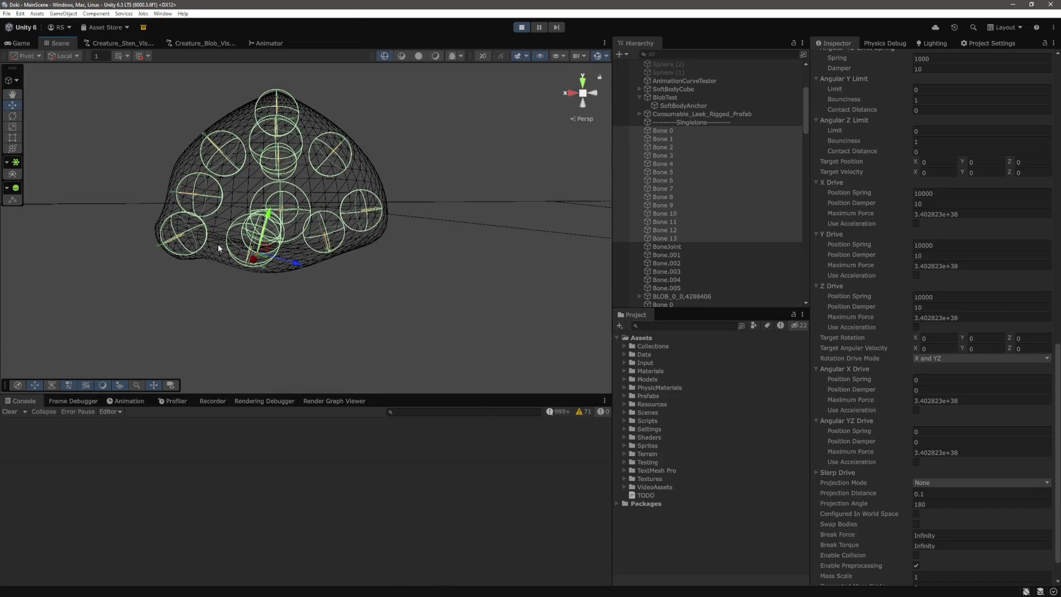
key("q")
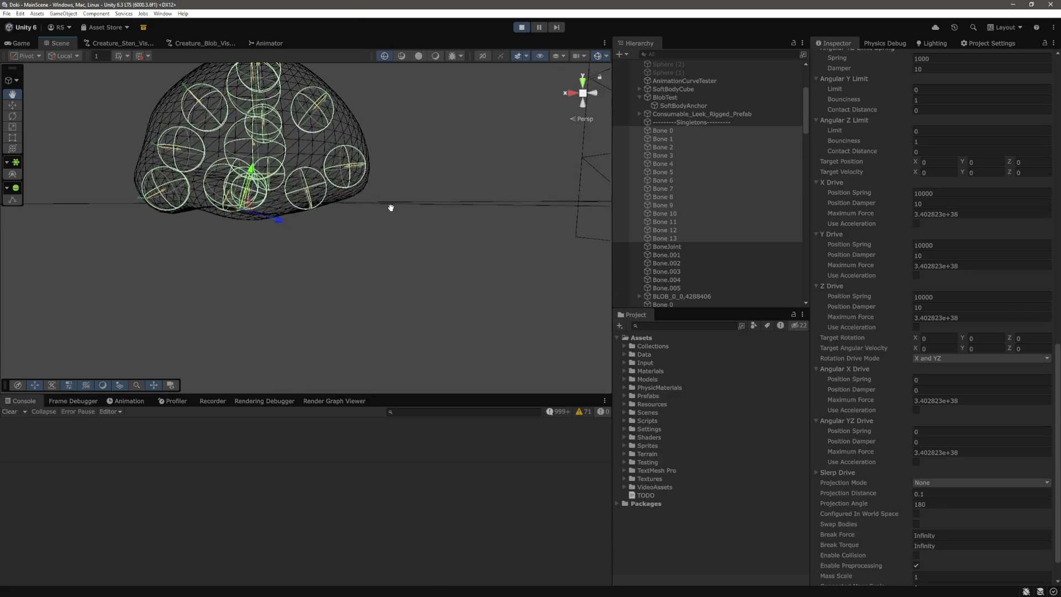
key("w")
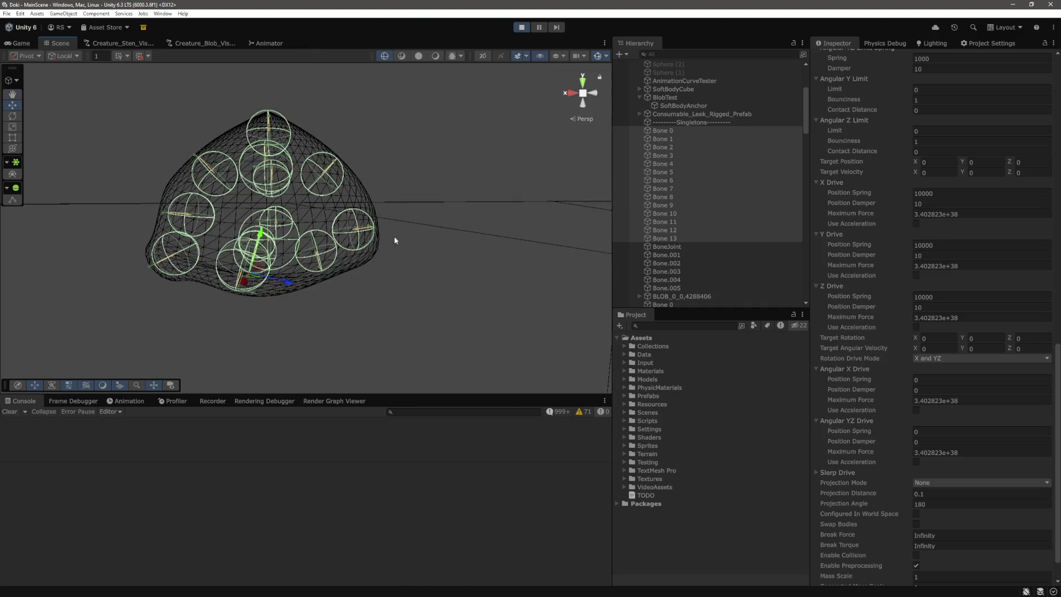
scroll(981, 386, "down", 2)
scroll(947, 309, "up", 2)
Step: Set the Z, Y and X Drive Position Springs back to 1000
left_click(952, 317)
type("1000")
left_click(952, 267)
type("1000")
left_click(952, 217)
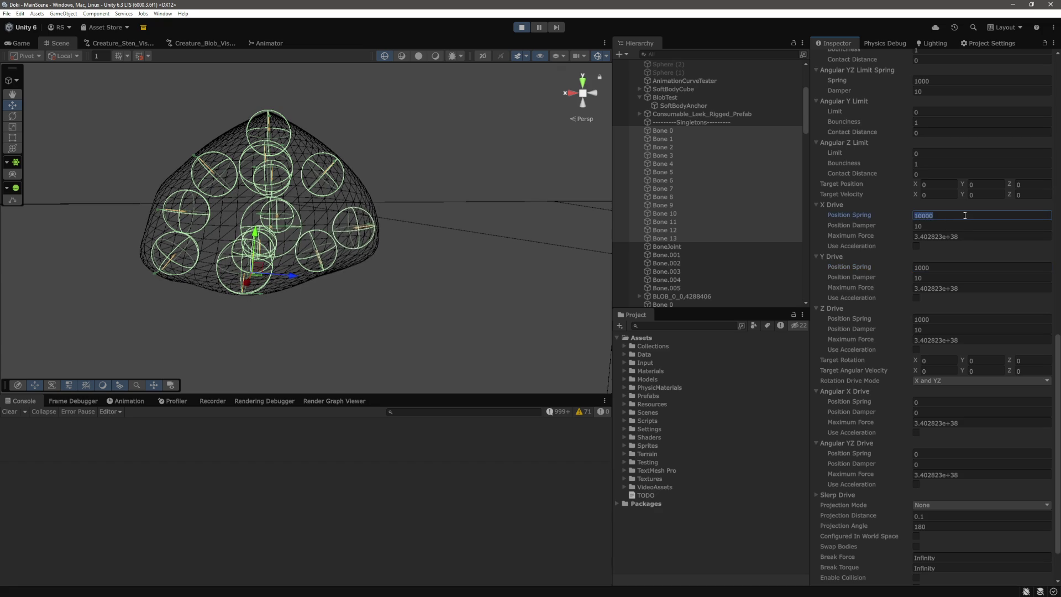
type("1000")
Step: Raise Linear Limit Spring to 10000, then lift the BlobTest blob upward to test it
scroll(981, 325, "up", 5)
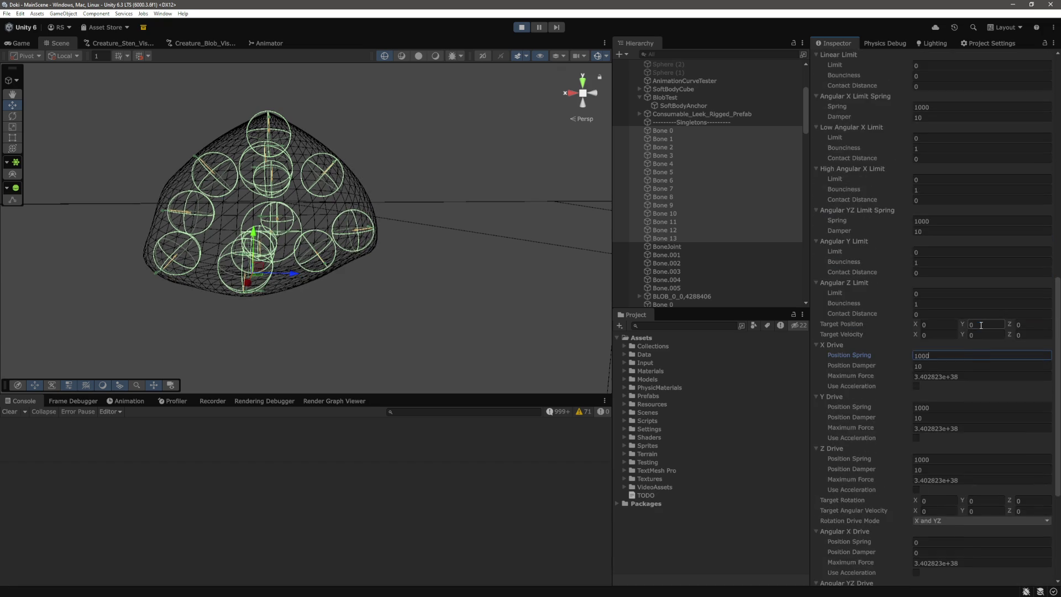
scroll(981, 325, "up", 4)
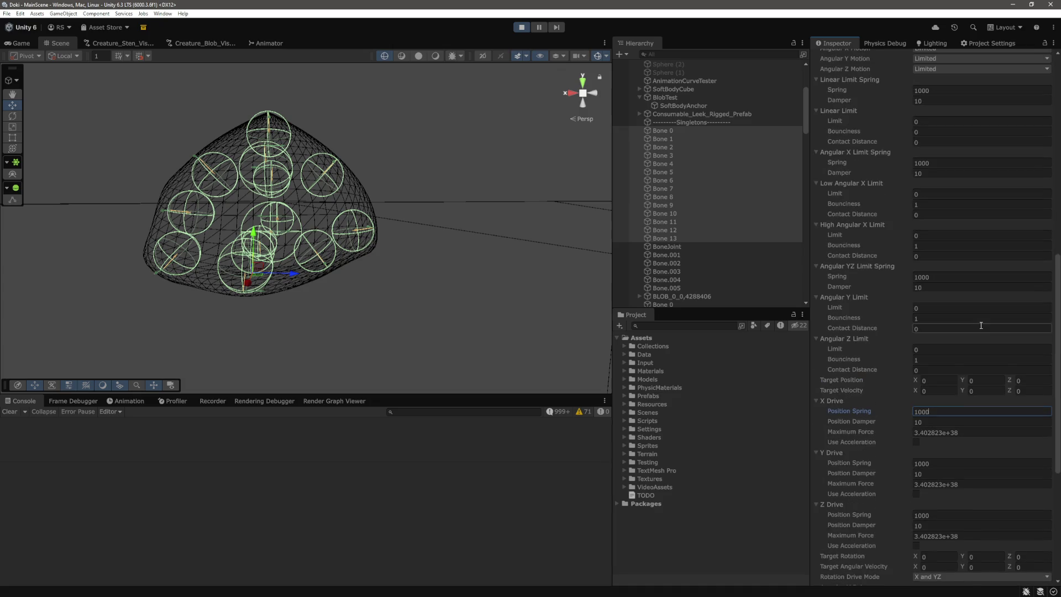
scroll(980, 324, "up", 1)
left_click(953, 175)
type("0")
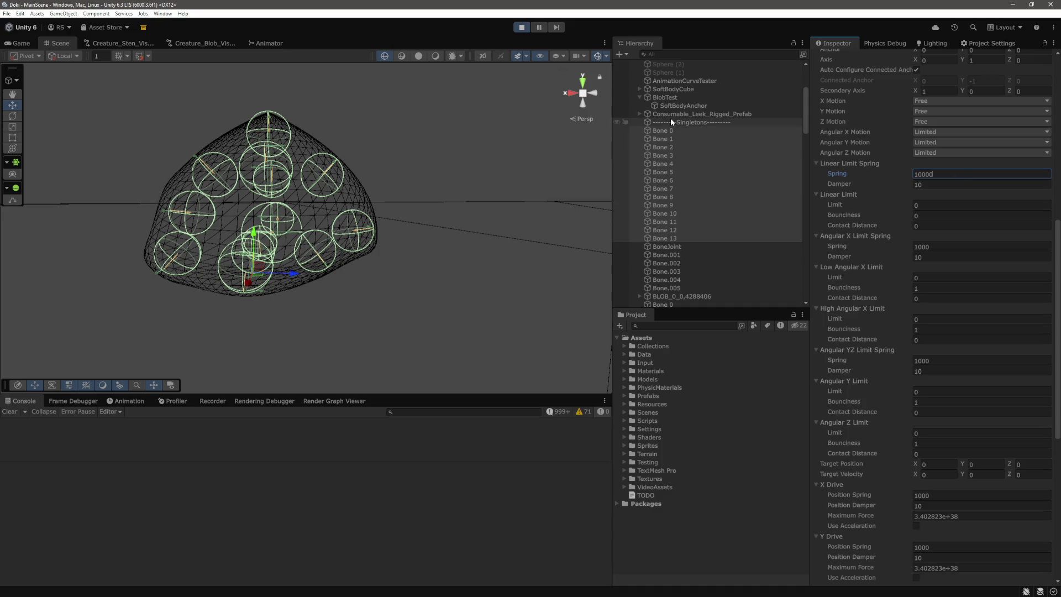
left_click(679, 98)
left_click_drag(275, 181, 297, 92)
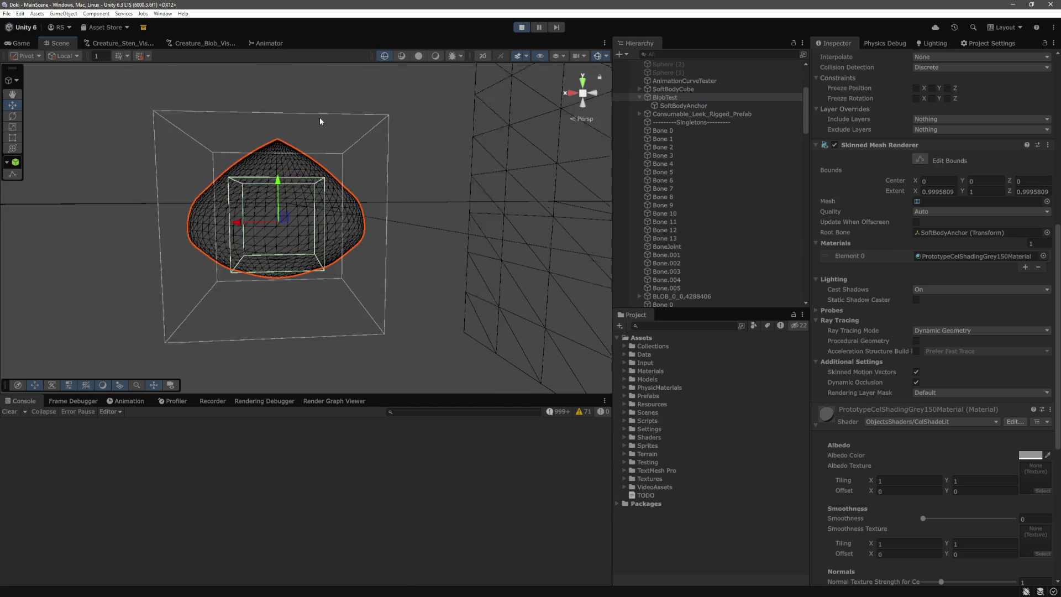
scroll(376, 250, "up", 3)
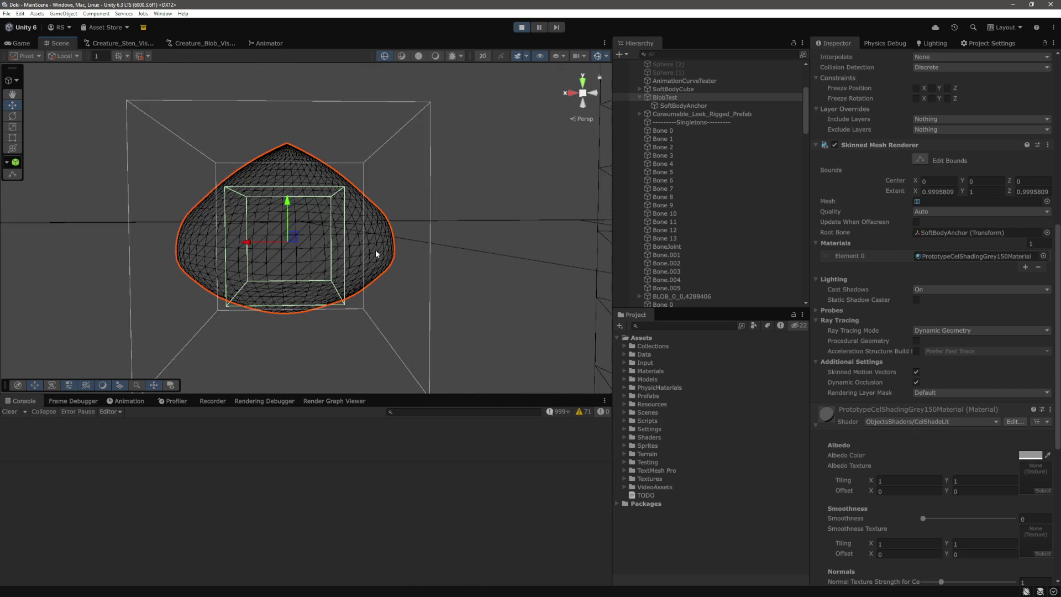
left_click_drag(291, 198, 303, 102)
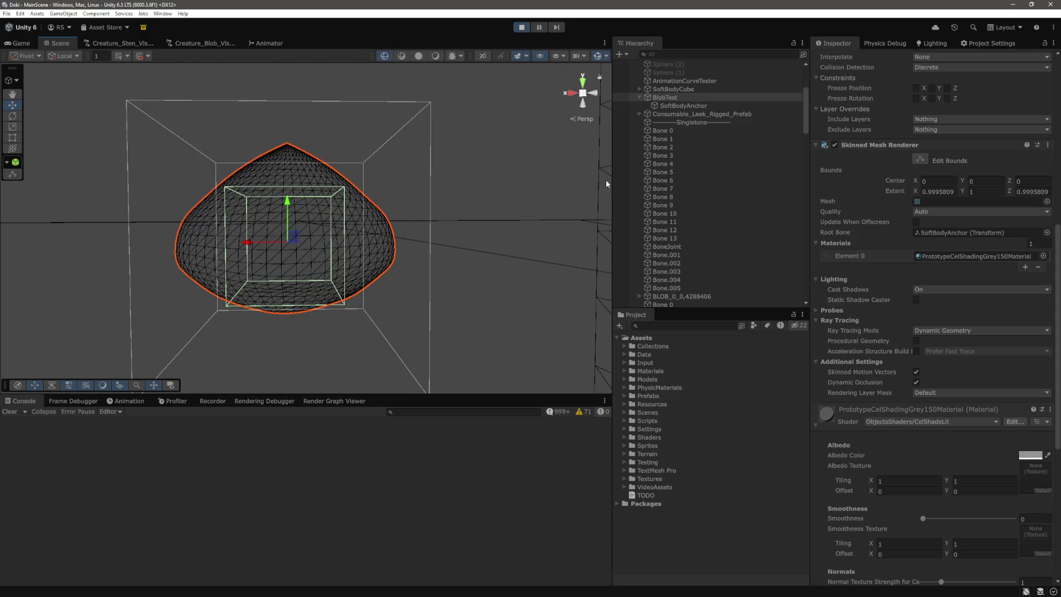
left_click(666, 131)
left_click(666, 238, "shift")
mouse_move(370, 256)
left_mouse_down()
mouse_move(353, 187)
mouse_move(334, 235)
mouse_move(273, 291)
mouse_move(459, 237)
left_mouse_up()
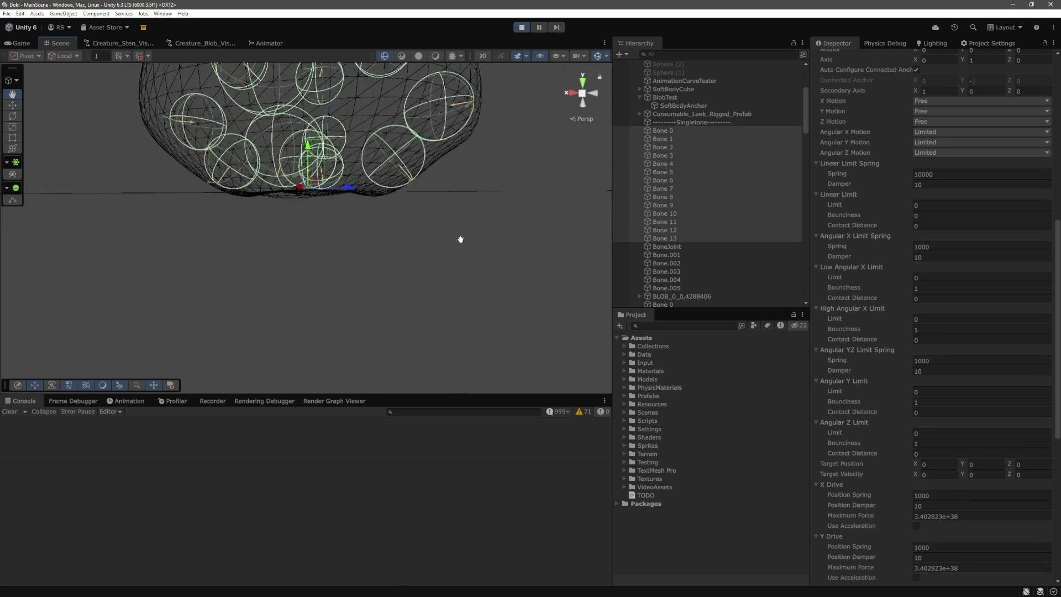
key("w")
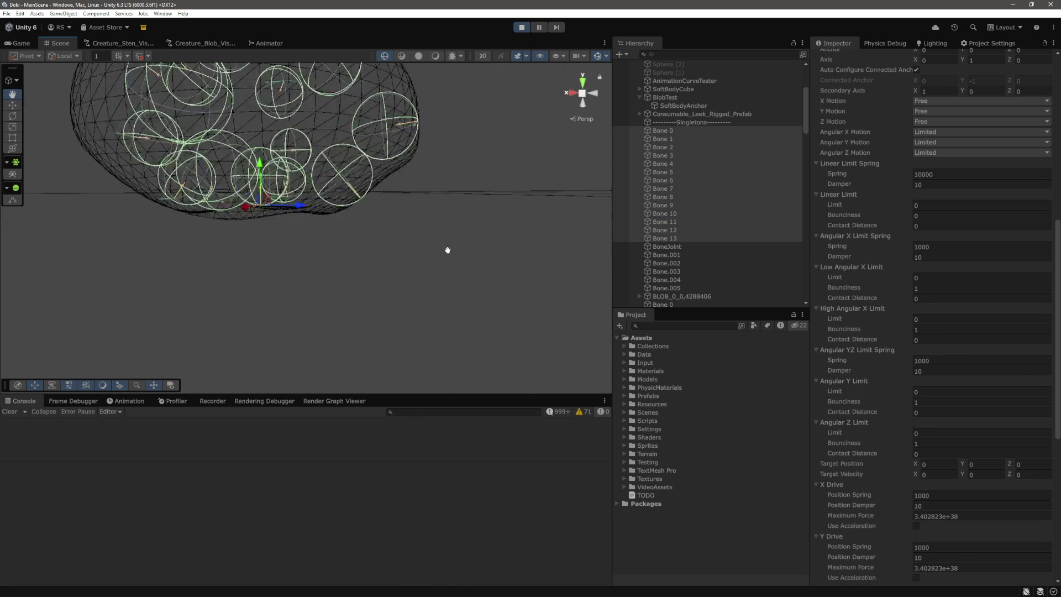
mouse_move(454, 287)
left_mouse_down()
mouse_move(491, 281)
mouse_move(453, 200)
left_mouse_up()
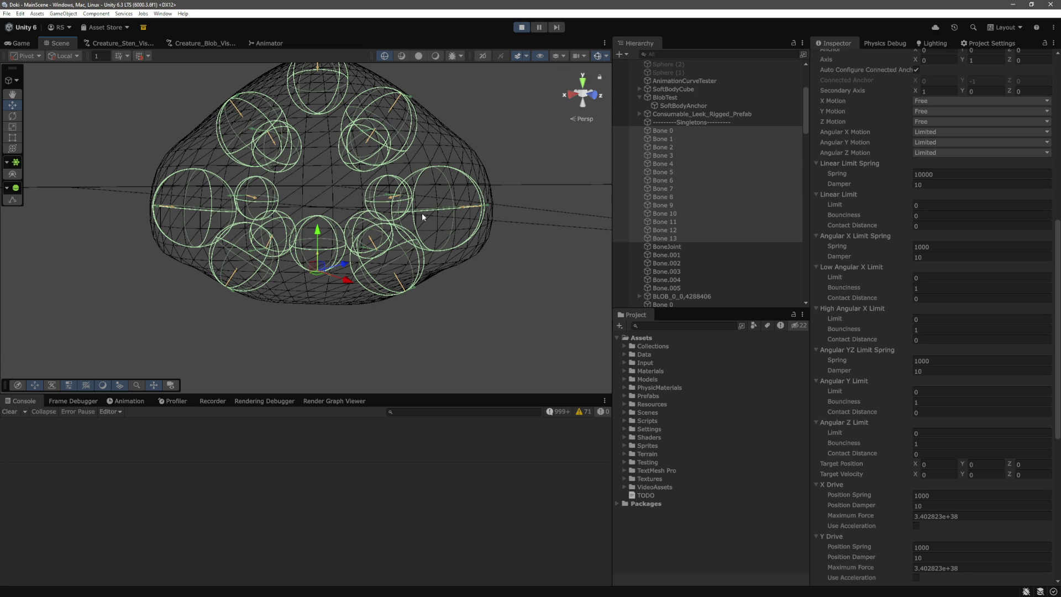
mouse_move(469, 251)
left_mouse_down()
mouse_move(482, 243)
mouse_move(529, 258)
left_mouse_up()
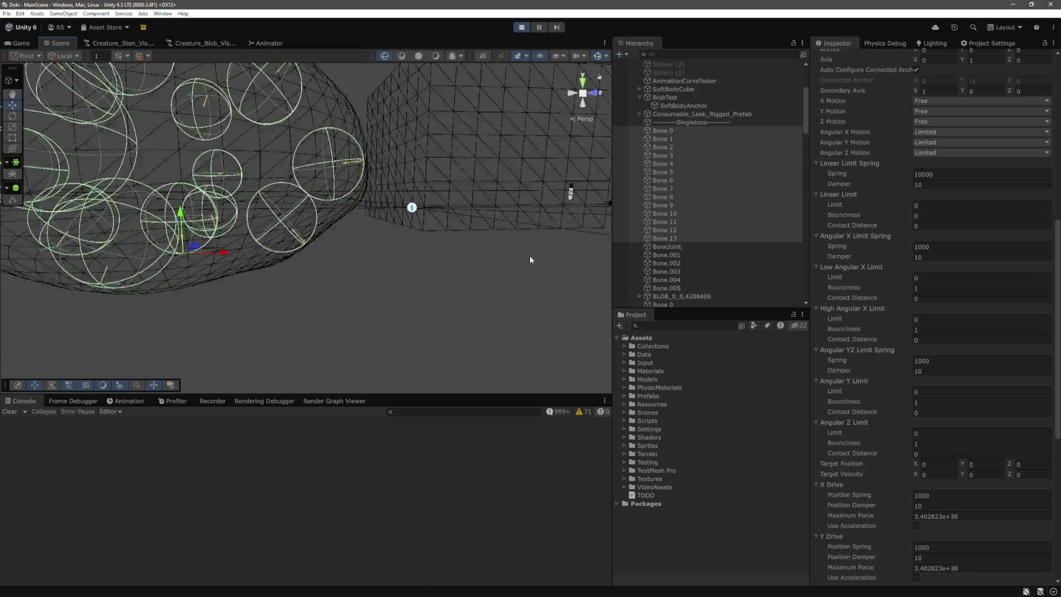
left_click(22, 43)
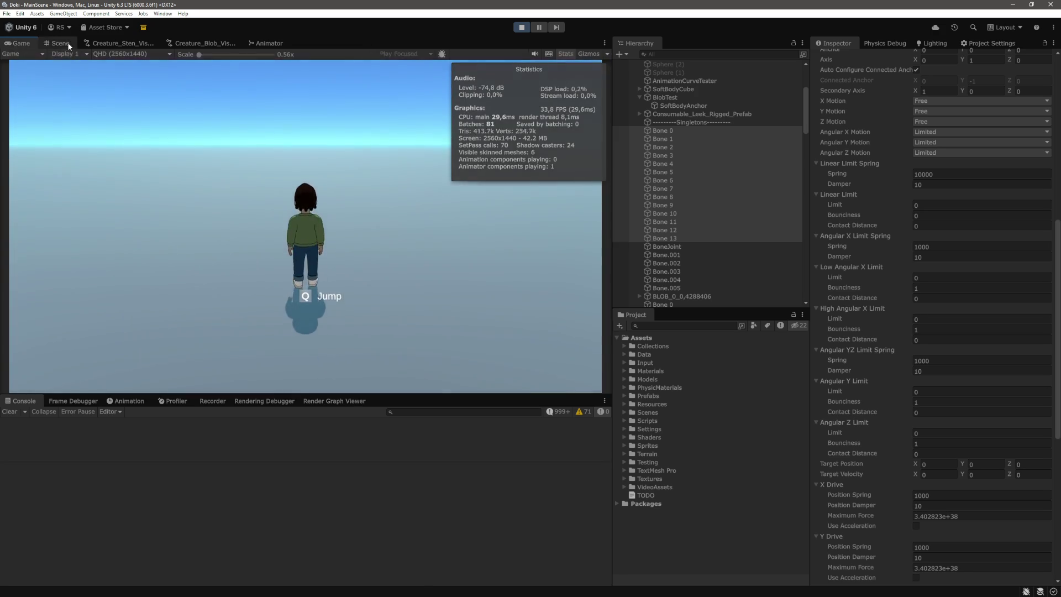
left_click(59, 44)
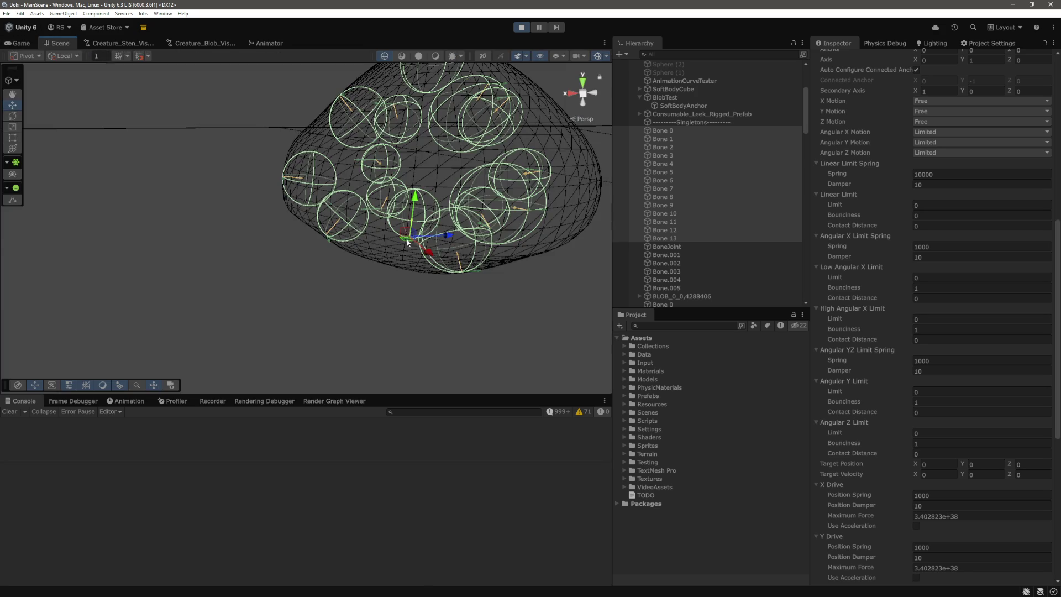
left_click(695, 98)
key("f")
left_click(302, 183)
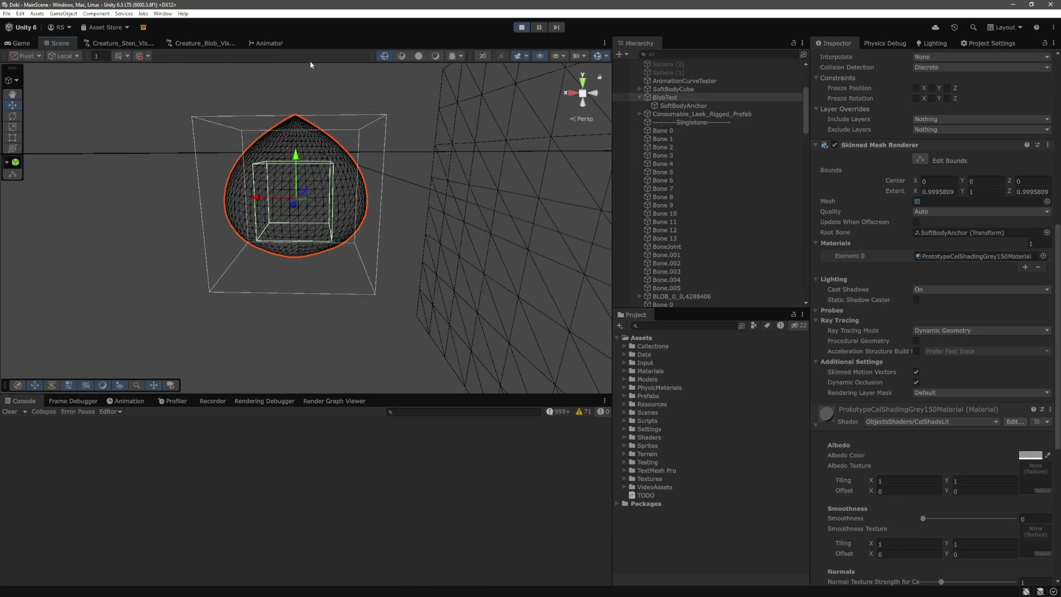
left_click_drag(313, 138, 342, 41)
scroll(422, 150, "up", 4)
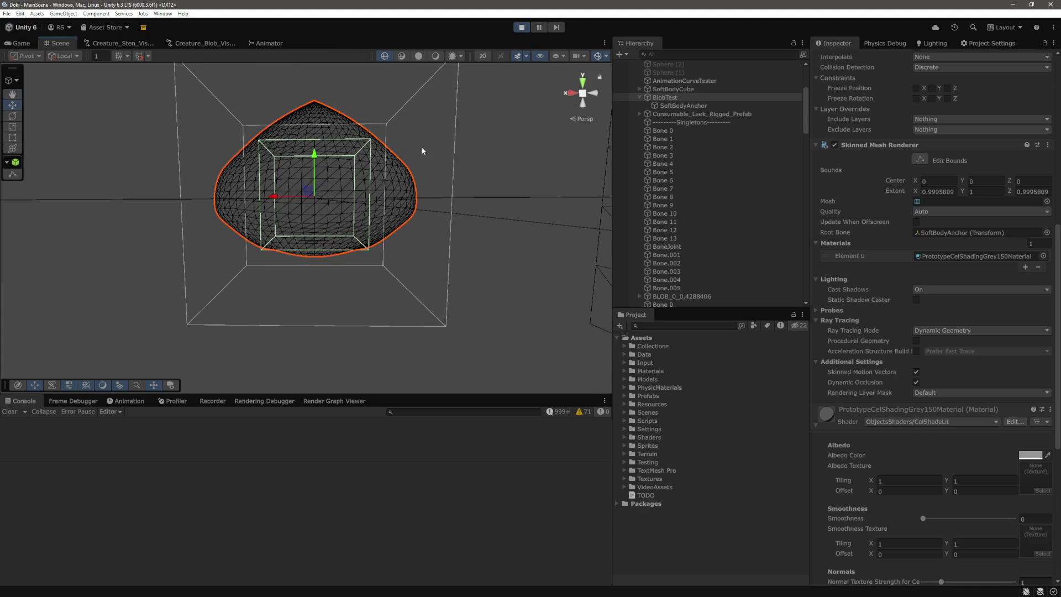
left_click_drag(325, 159, 331, 45)
scroll(331, 77, "down", 4)
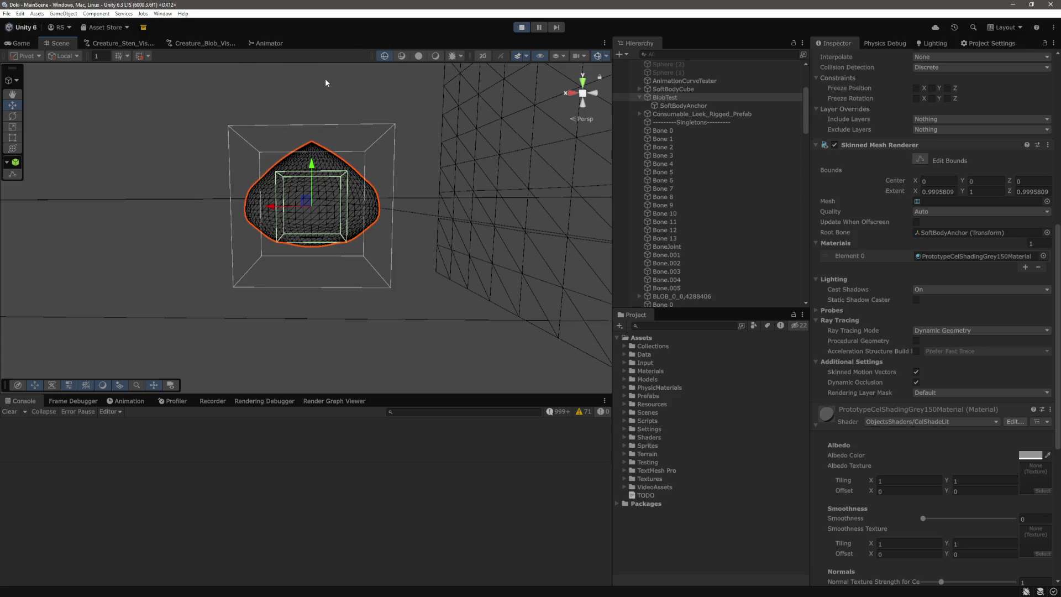
scroll(383, 164, "up", 1)
scroll(386, 174, "up", 5)
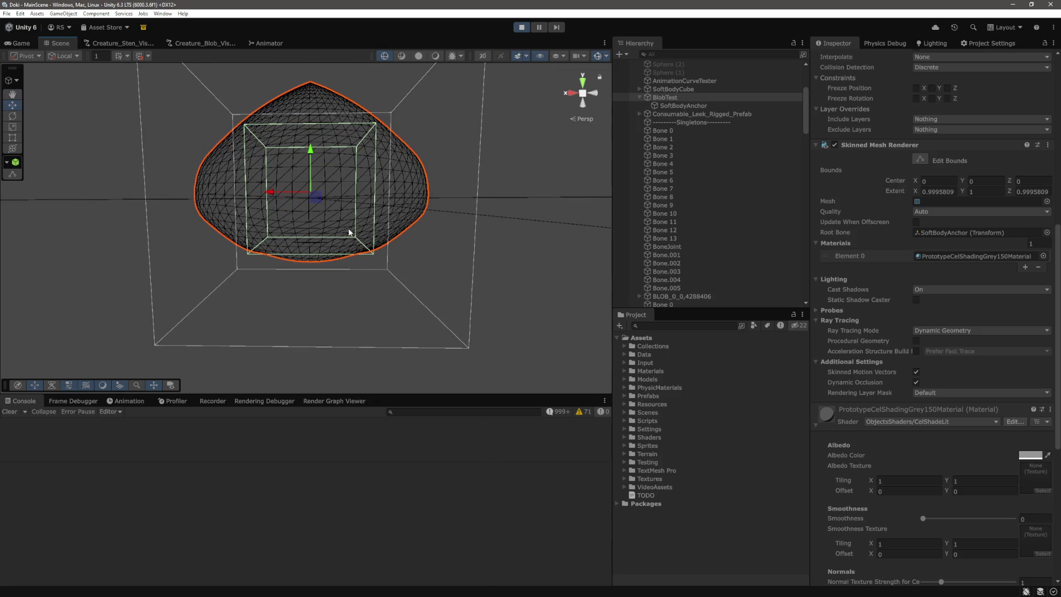
Step: Show Bone 0–13 drive settings, select Bone 13 then Bone 0, and return to shaded view
left_click(677, 131)
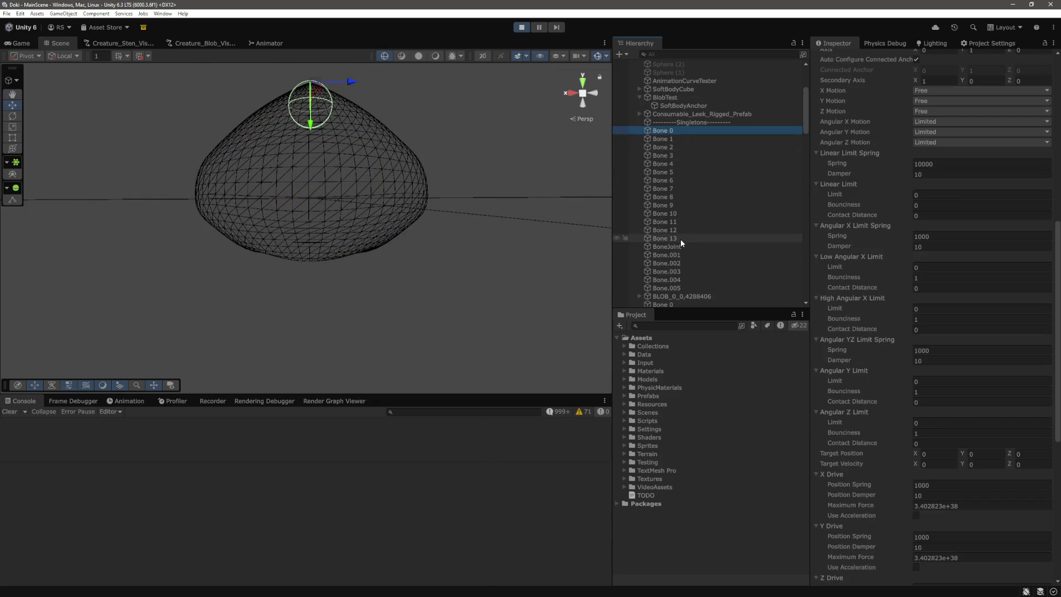
left_click(674, 239, "shift")
scroll(906, 248, "up", 5)
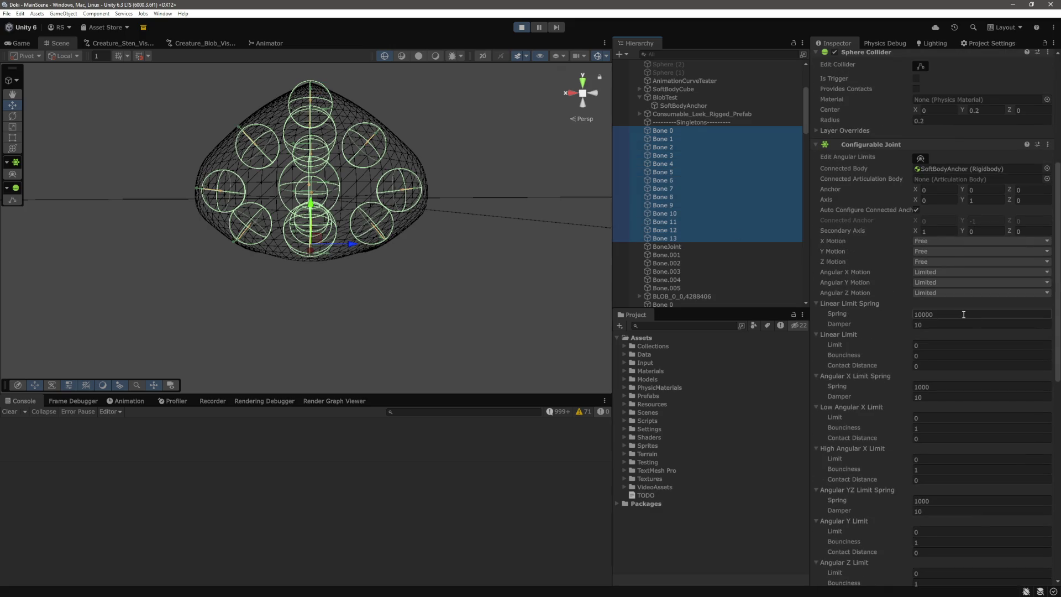
scroll(963, 315, "down", 12)
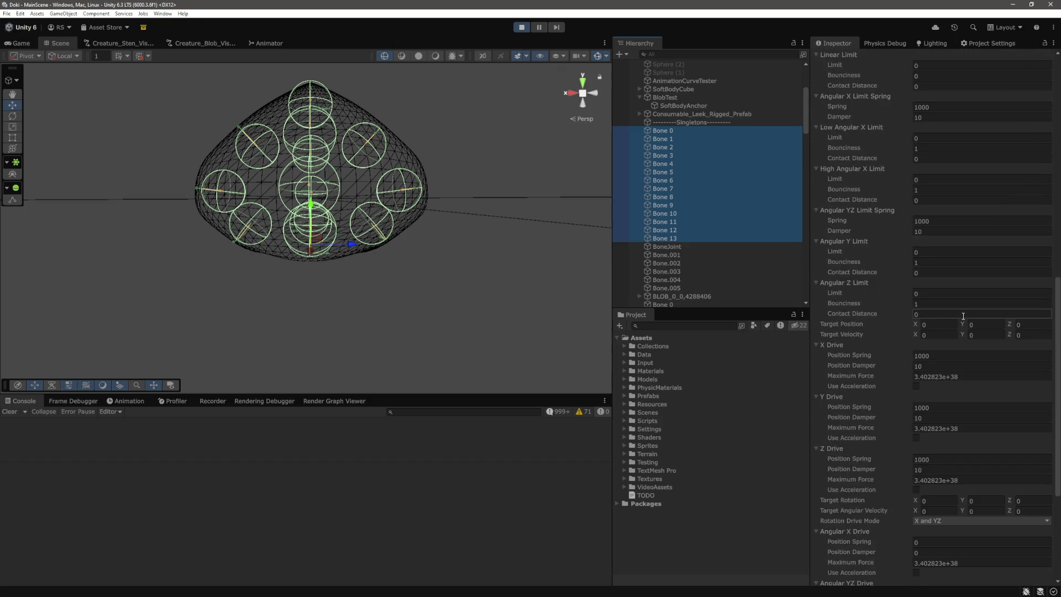
scroll(964, 316, "down", 2)
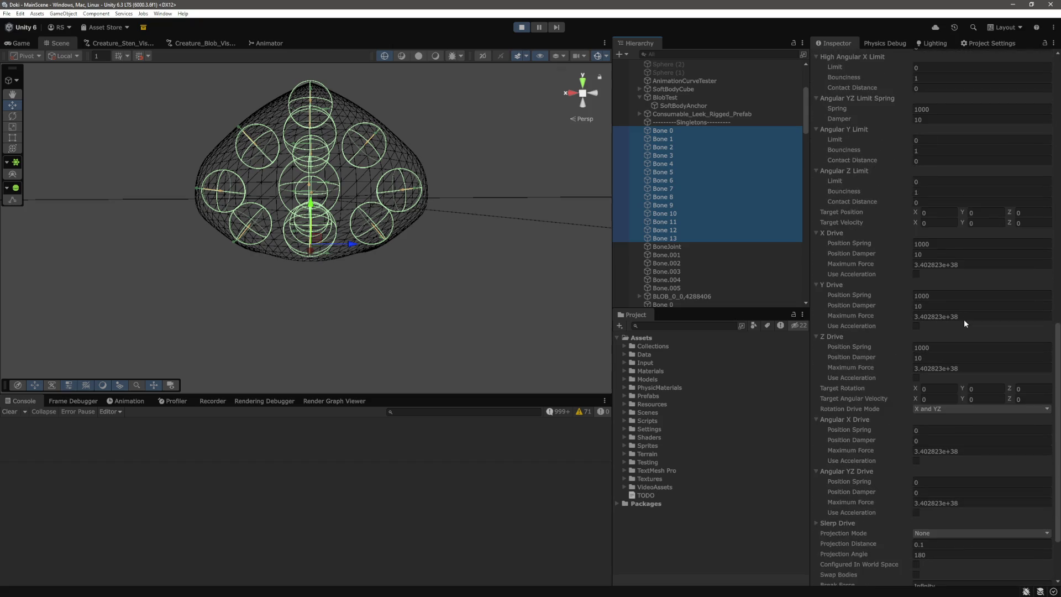
middle_click(441, 258)
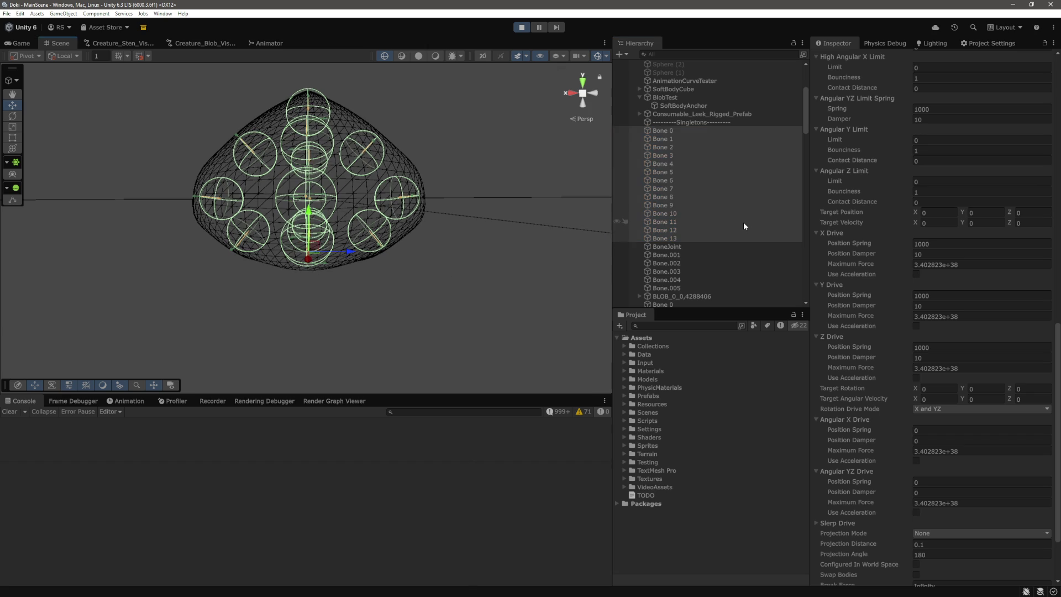
left_click(702, 238)
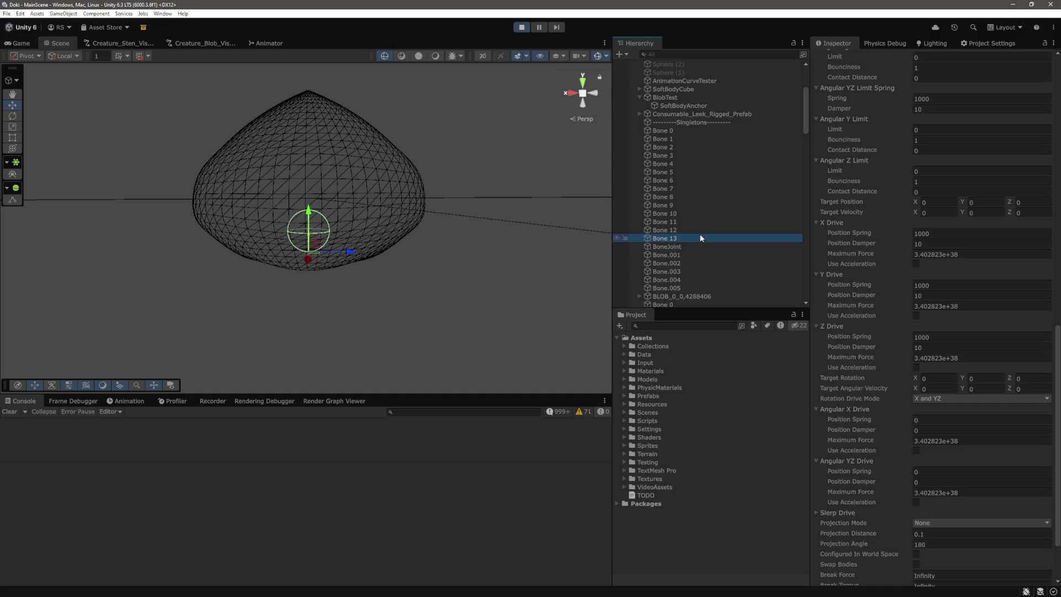
left_click(674, 130)
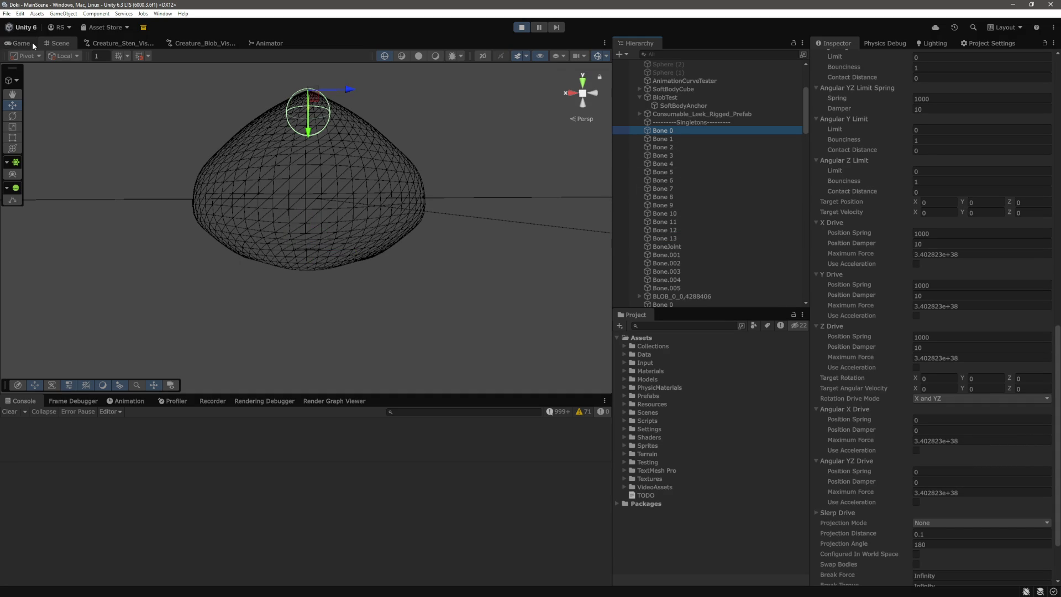
left_click(436, 57)
left_click(688, 156)
mouse_move(419, 175)
left_mouse_down()
mouse_move(392, 201)
mouse_move(340, 202)
left_mouse_up()
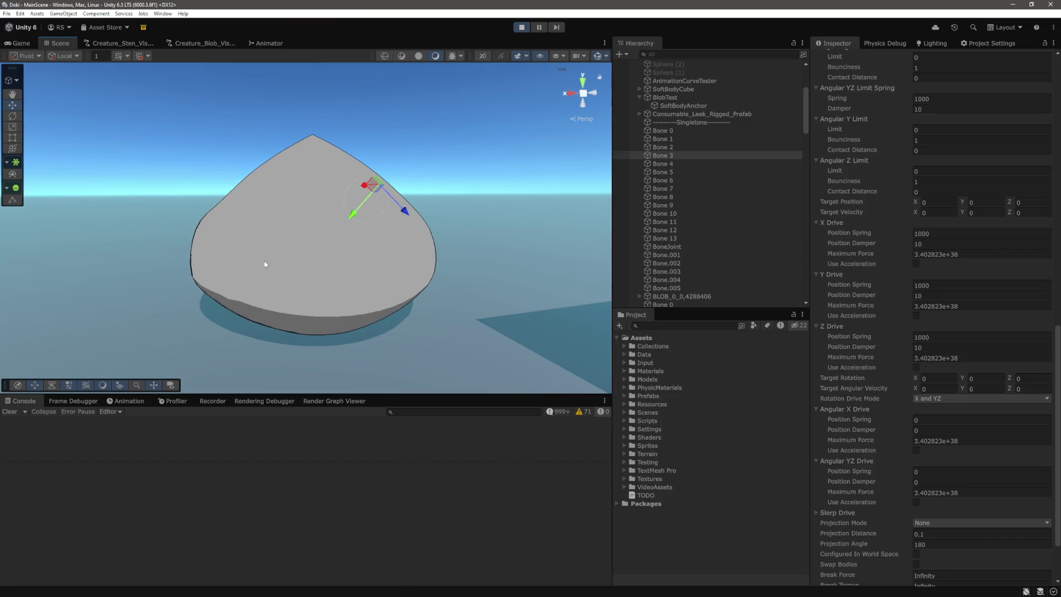
left_click_drag(302, 259, 354, 256)
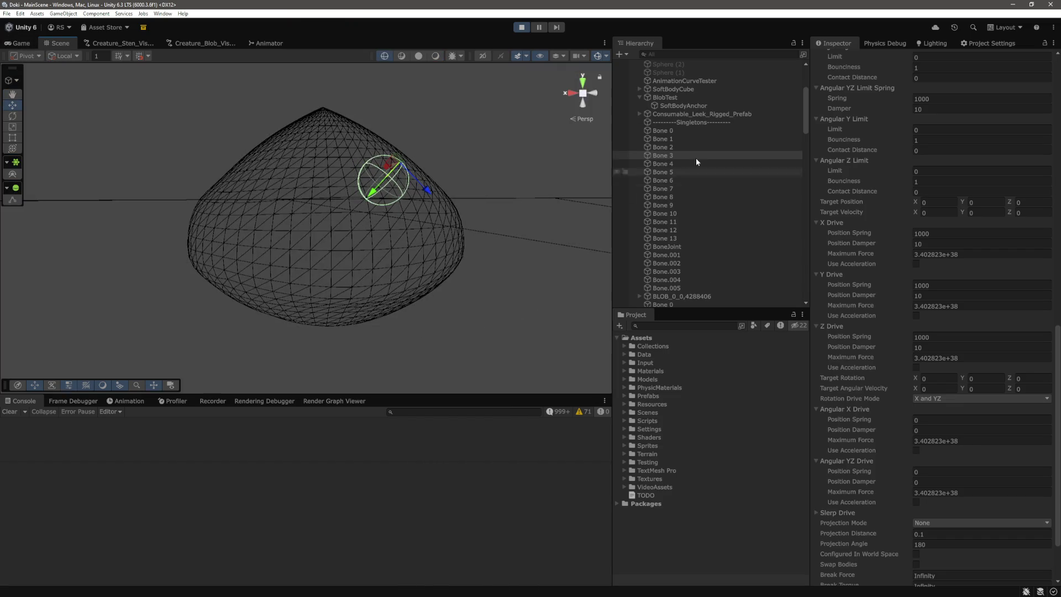
left_click(662, 131)
left_click(665, 238, "shift")
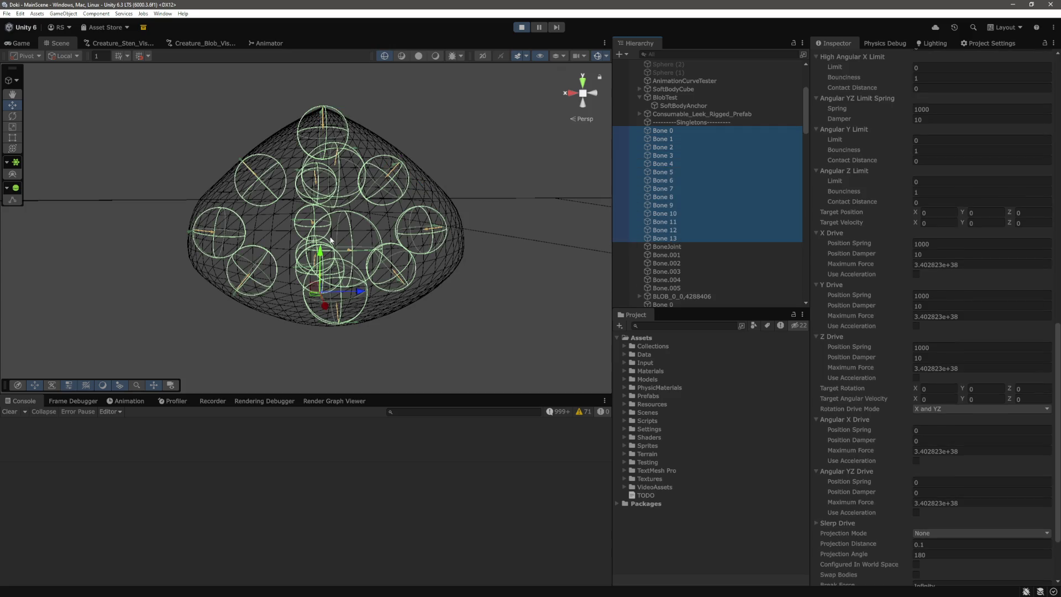
mouse_move(417, 237)
left_mouse_down()
mouse_move(436, 260)
mouse_move(379, 227)
mouse_move(393, 227)
mouse_move(347, 303)
left_mouse_up()
mouse_move(367, 266)
left_mouse_down()
mouse_move(404, 246)
mouse_move(402, 216)
mouse_move(514, 219)
left_mouse_up()
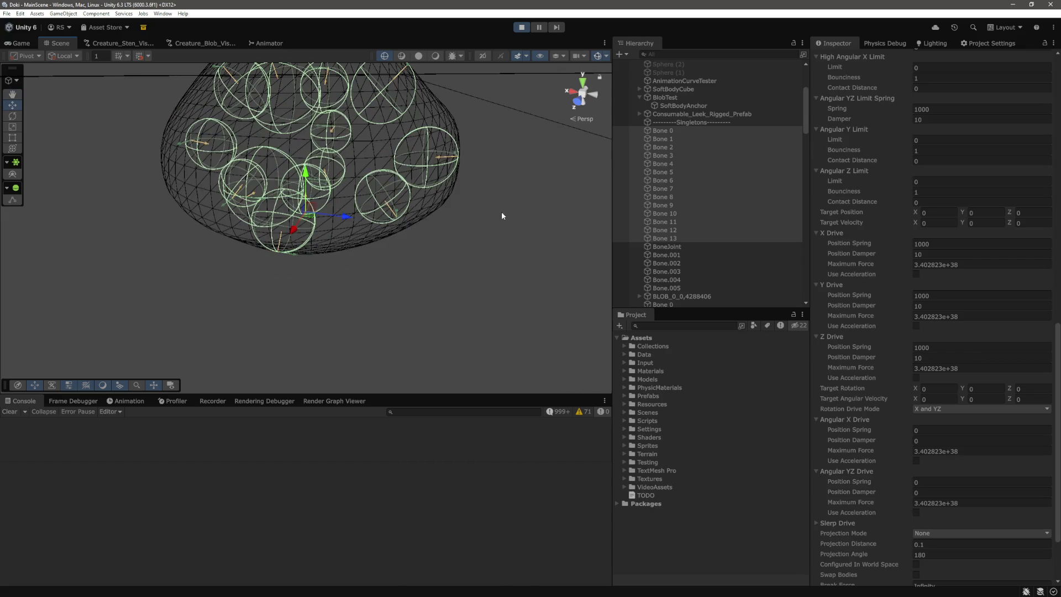
mouse_move(433, 237)
left_mouse_down()
mouse_move(464, 220)
mouse_move(491, 234)
mouse_move(495, 263)
mouse_move(514, 202)
mouse_move(466, 220)
mouse_move(507, 192)
mouse_move(459, 226)
mouse_move(507, 197)
mouse_move(481, 211)
mouse_move(468, 197)
mouse_move(474, 185)
mouse_move(447, 193)
mouse_move(502, 166)
mouse_move(523, 201)
mouse_move(438, 227)
mouse_move(497, 210)
left_mouse_up()
left_click(662, 131)
left_click(327, 183)
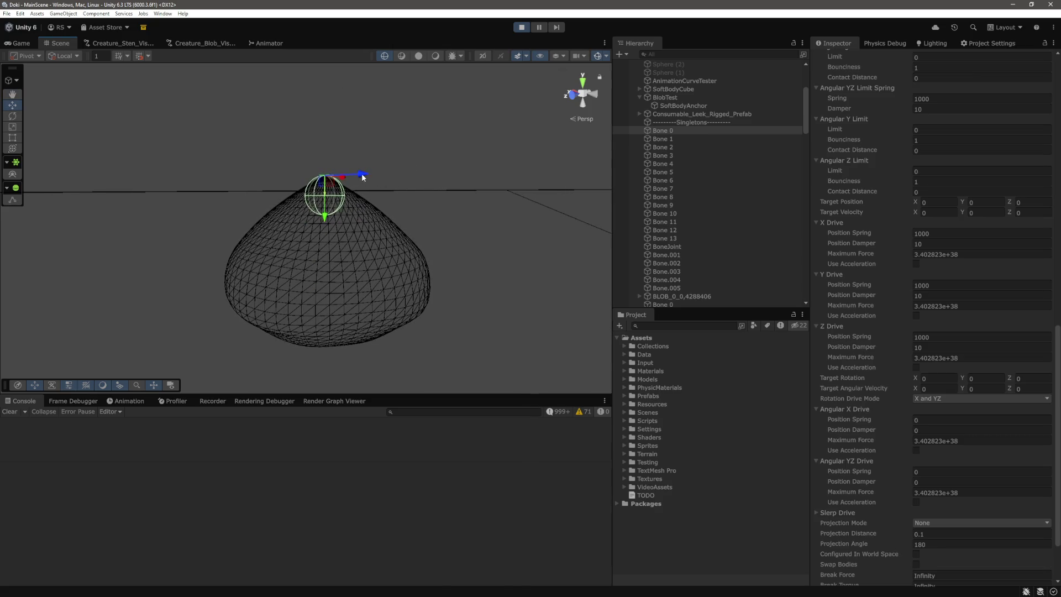
left_click(32, 43)
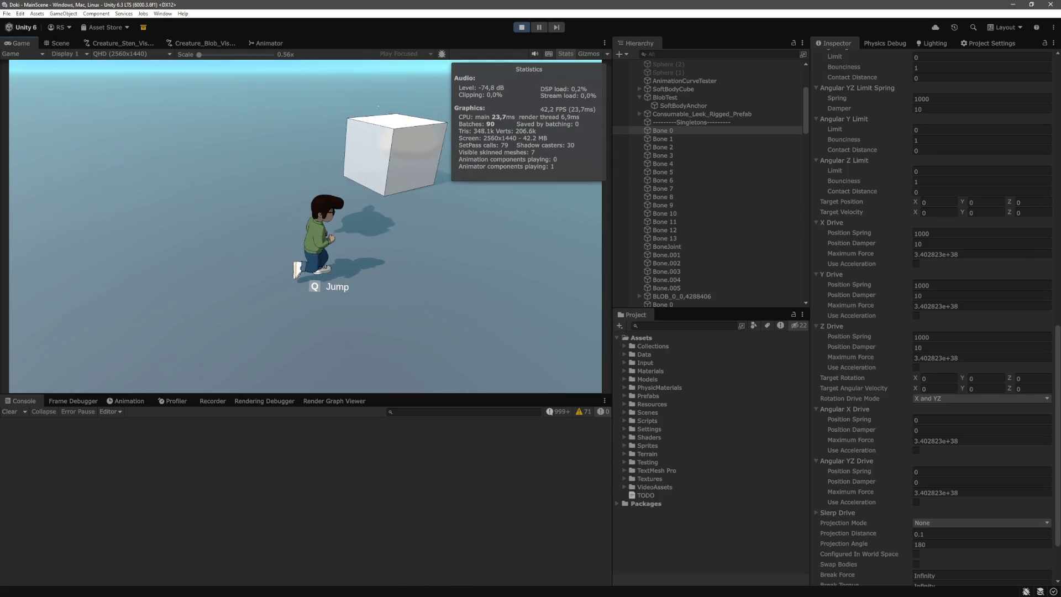
Step: Select the DontDestroyOnLoad group at the bottom of the Hierarchy
scroll(705, 243, "down", 10)
scroll(705, 243, "down", 10)
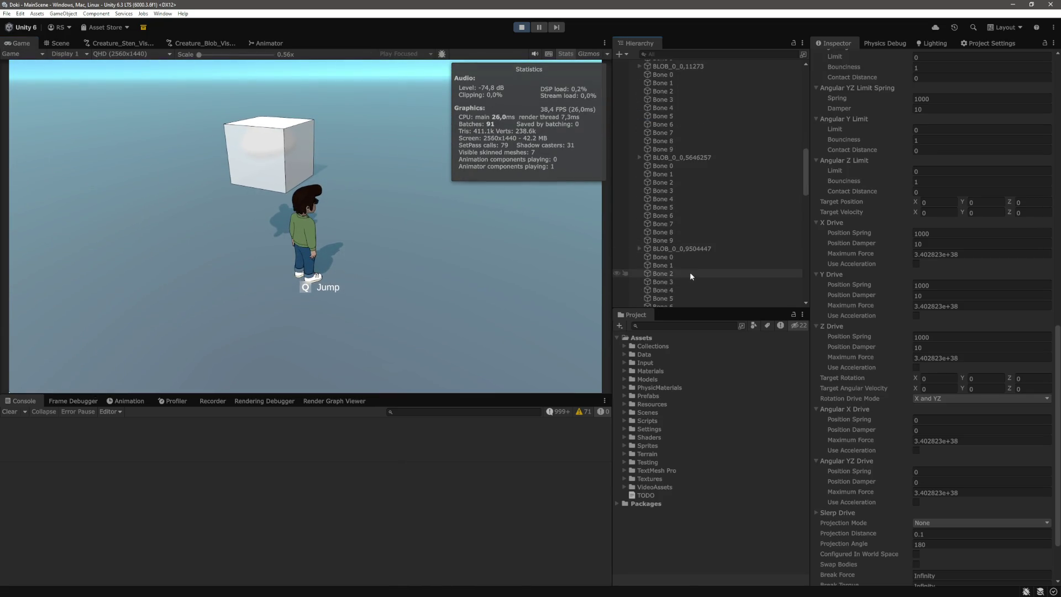
left_click(674, 302)
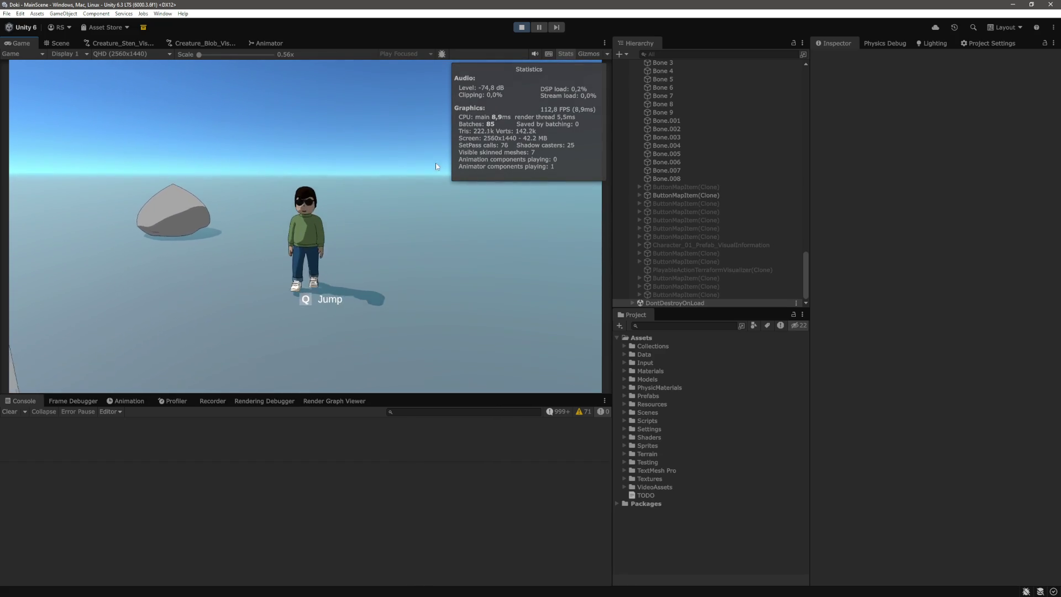
Step: Inspect Bone 0–13 colliders in the Scene view, then stop play and show the Game view
left_click(60, 43)
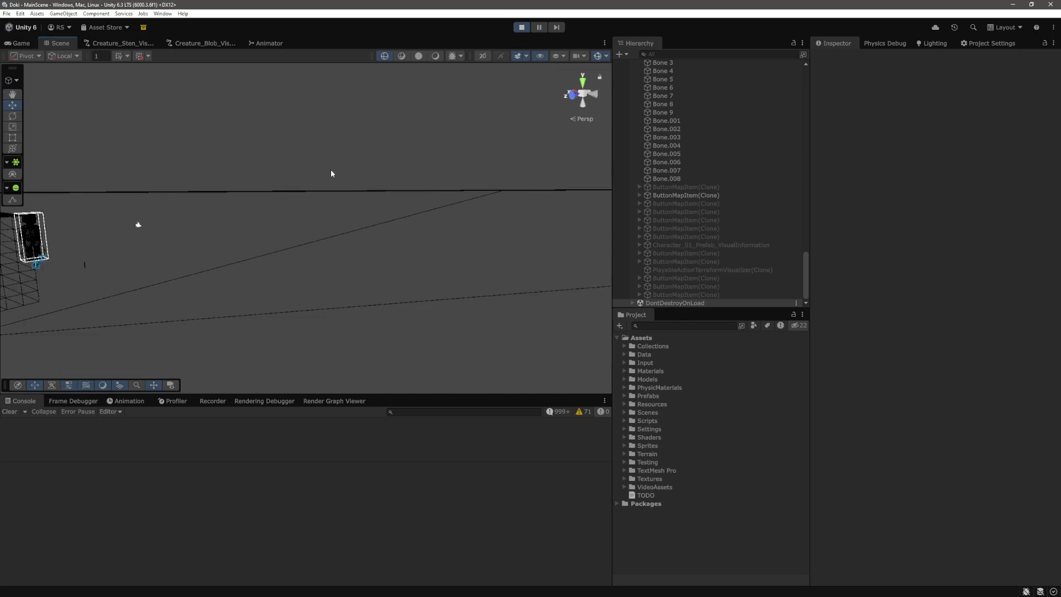
mouse_move(359, 194)
left_mouse_down()
mouse_move(524, 258)
mouse_move(415, 240)
mouse_move(509, 230)
mouse_move(459, 188)
left_mouse_up()
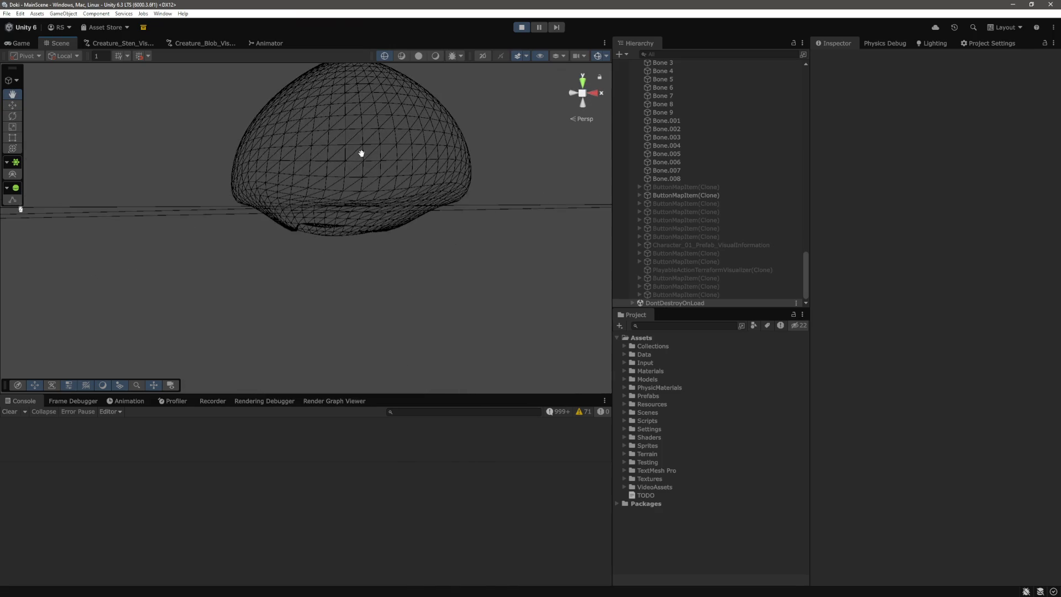
scroll(727, 221, "up", 5)
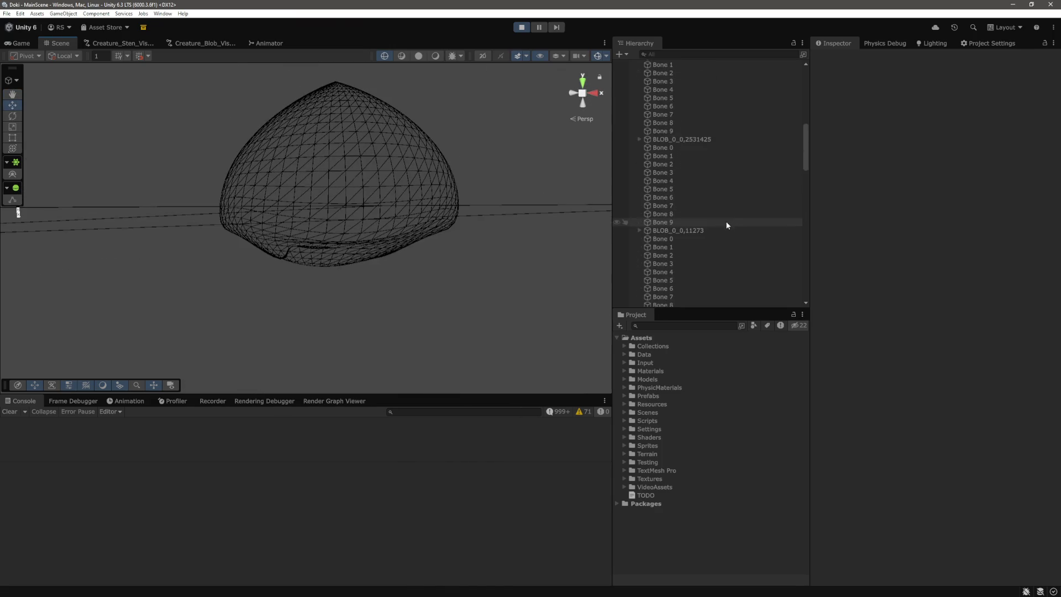
left_click(670, 134)
left_click(675, 240, "shift")
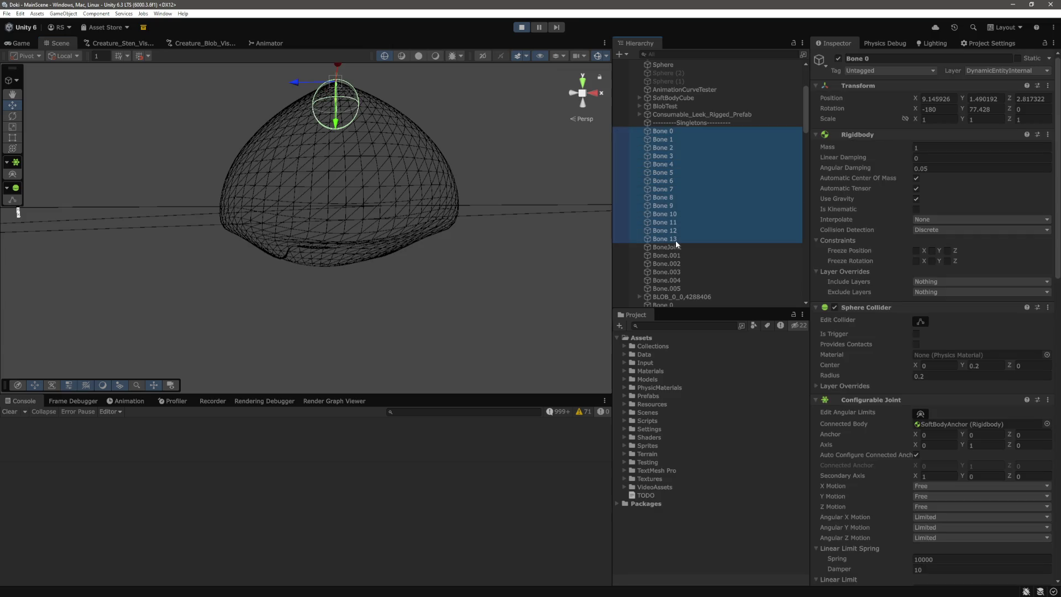
middle_click(462, 185)
scroll(452, 191, "up", 5)
scroll(452, 178, "down", 8)
scroll(451, 179, "up", 3)
scroll(450, 178, "up", 2)
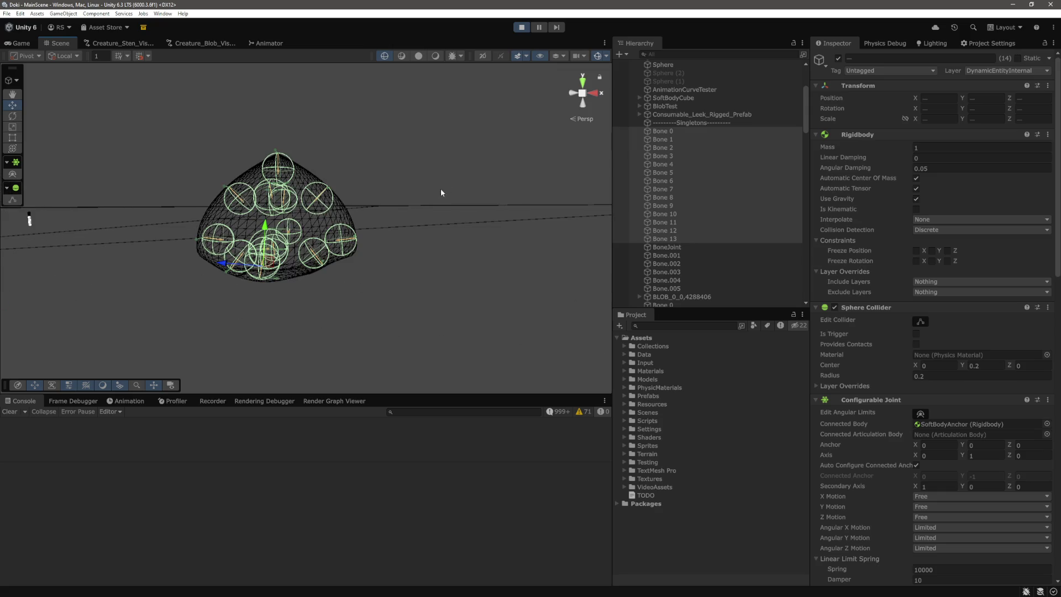
left_click(522, 27)
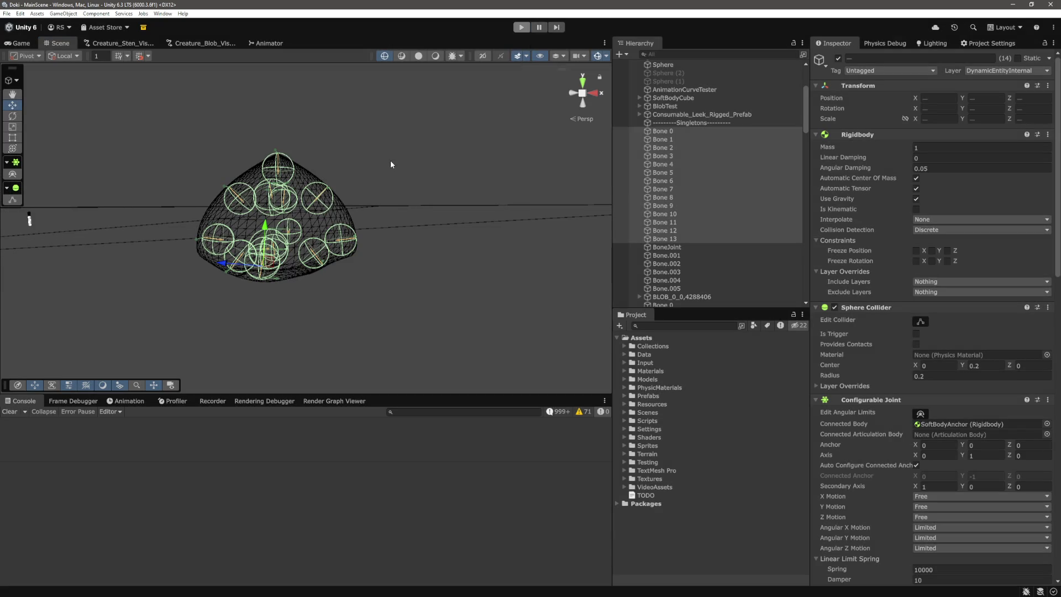
left_click(38, 44)
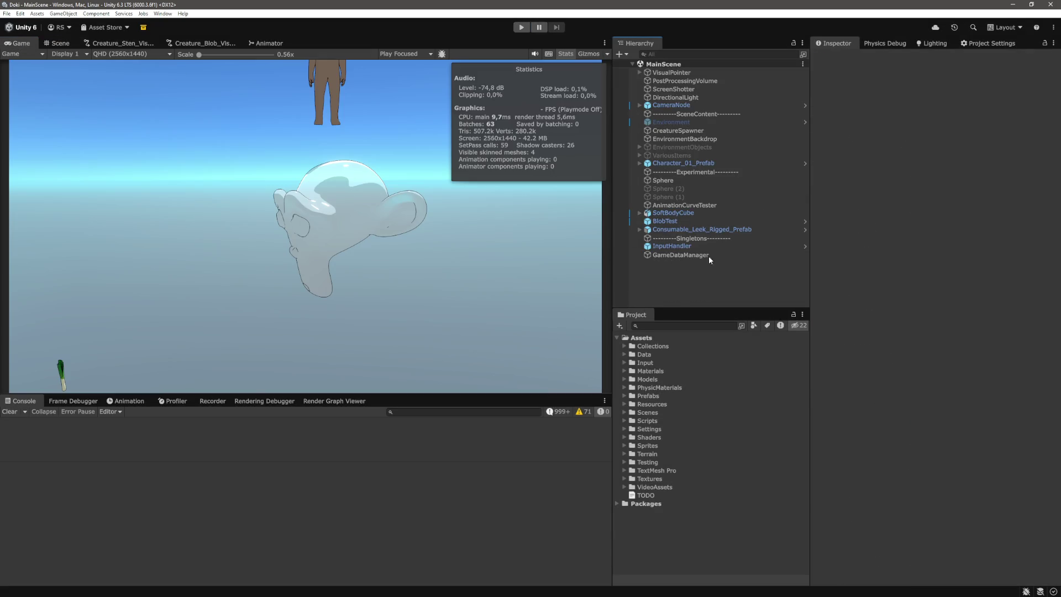
Step: Clear the Console and start play mode from the Game view
left_click(9, 411)
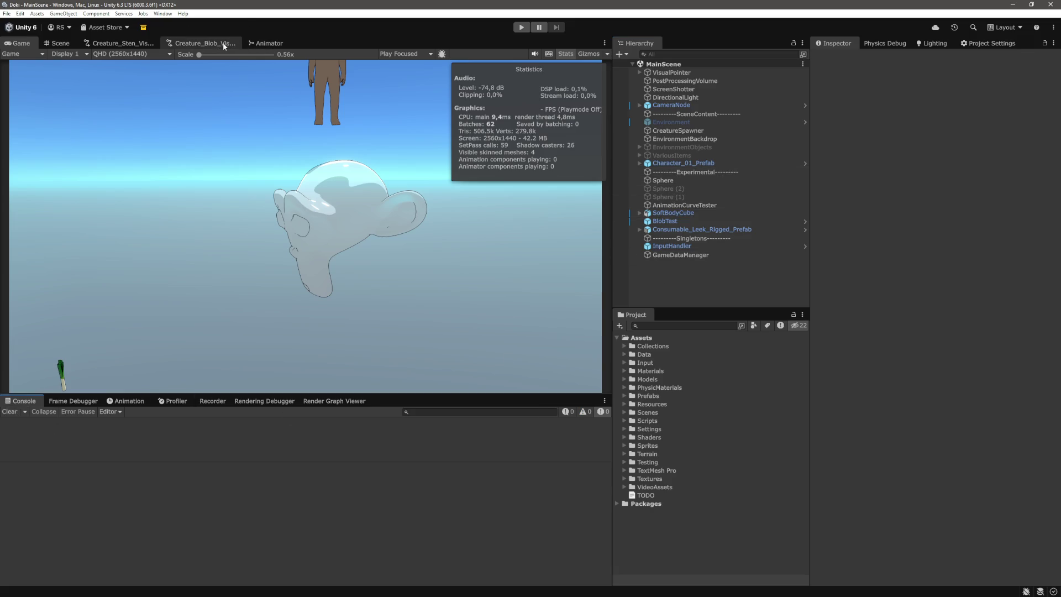
scroll(498, 277, "down", 3)
scroll(368, 203, "up", 1)
scroll(345, 236, "up", 8)
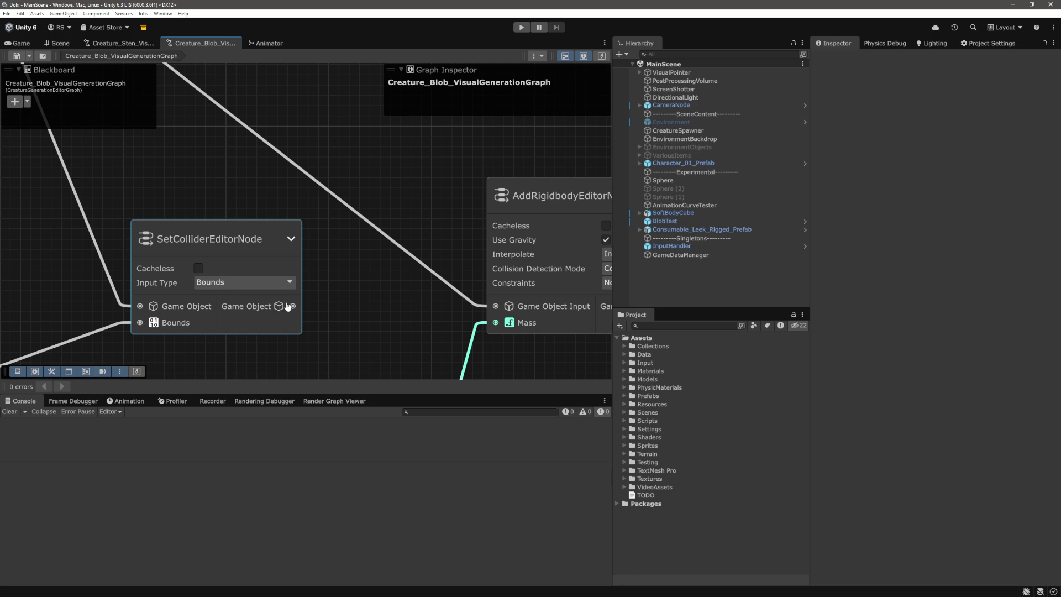
left_click(17, 43)
left_click(539, 29)
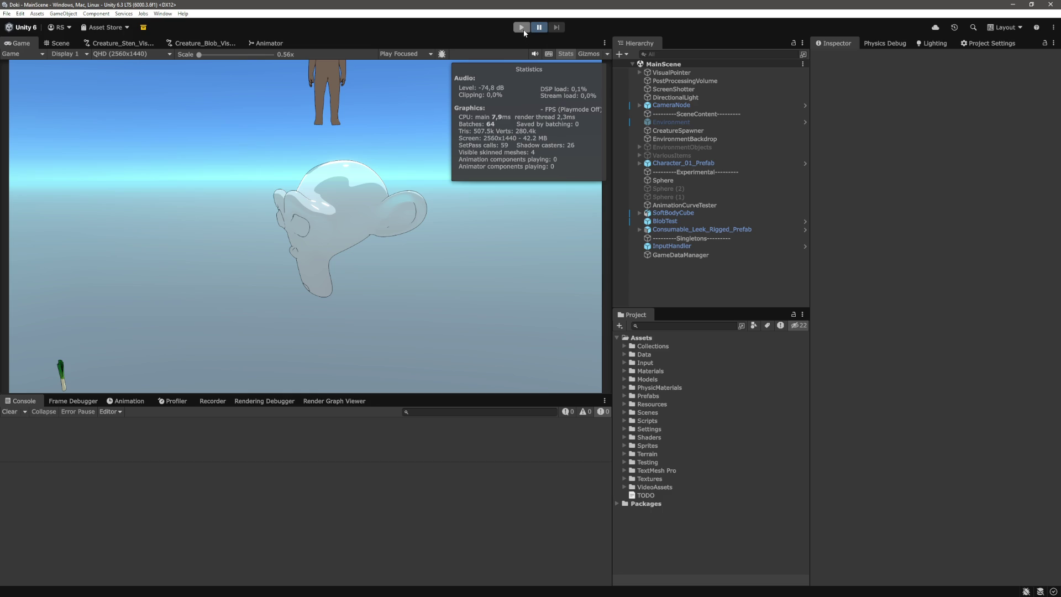
left_click(522, 29)
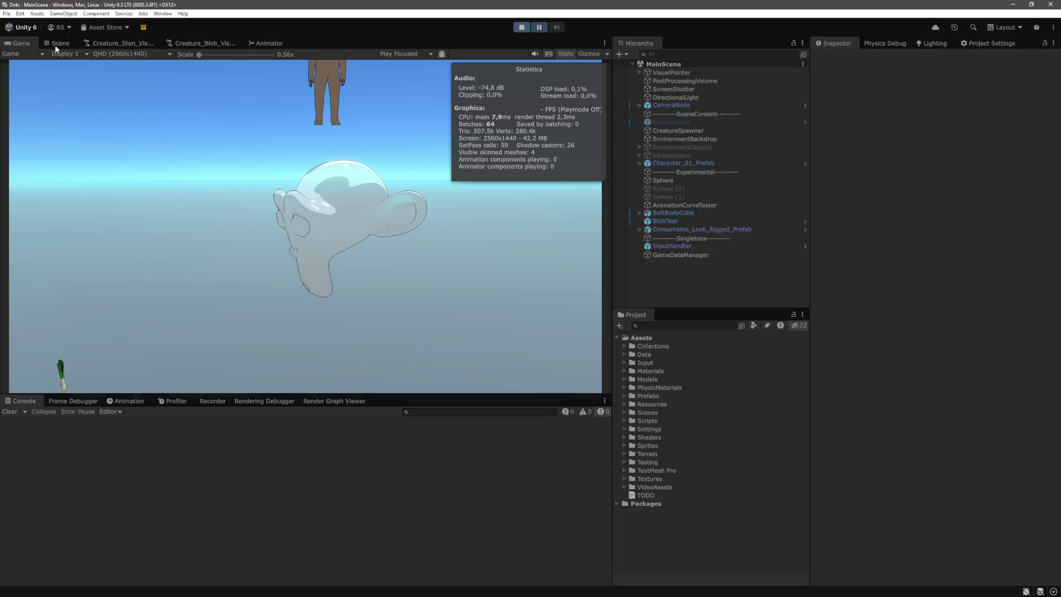
Step: Select the blob in the Scene view, raise it to Y 12.49, and frame it
left_click(57, 43)
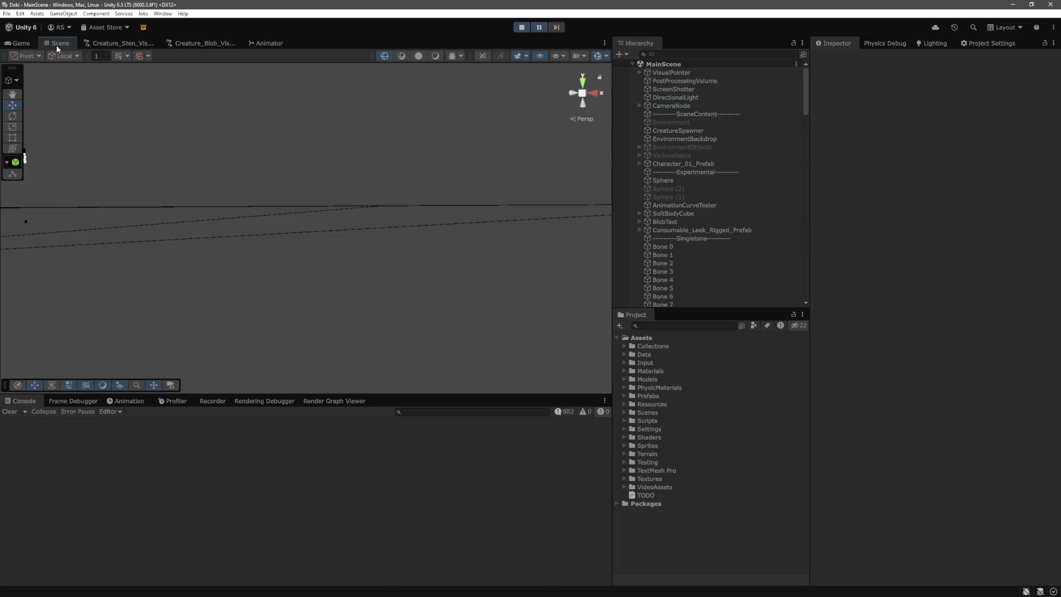
mouse_move(372, 206)
left_mouse_down()
mouse_move(402, 234)
mouse_move(336, 257)
left_mouse_up()
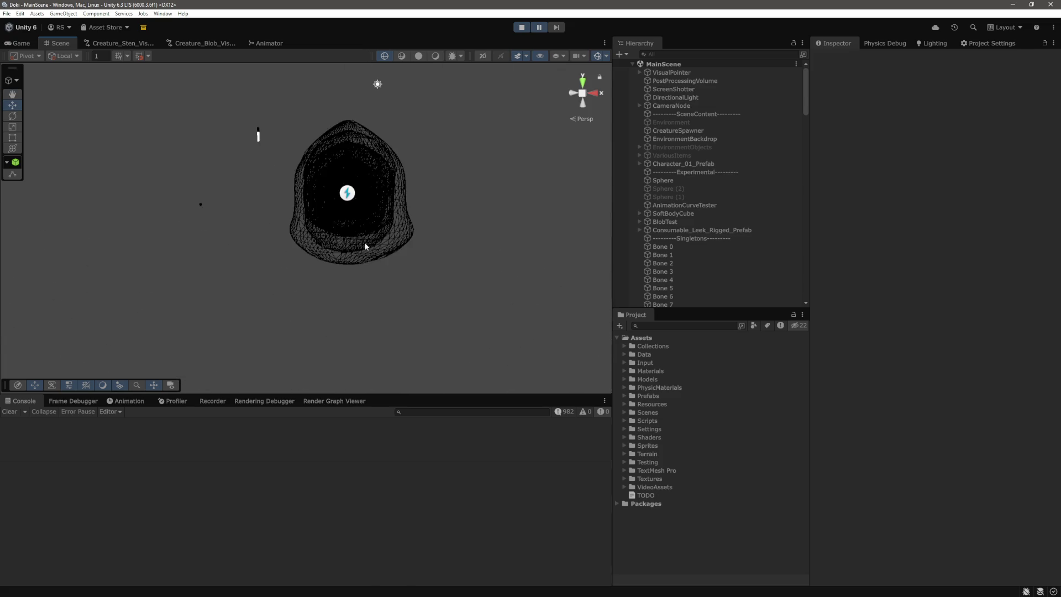
left_click(409, 232)
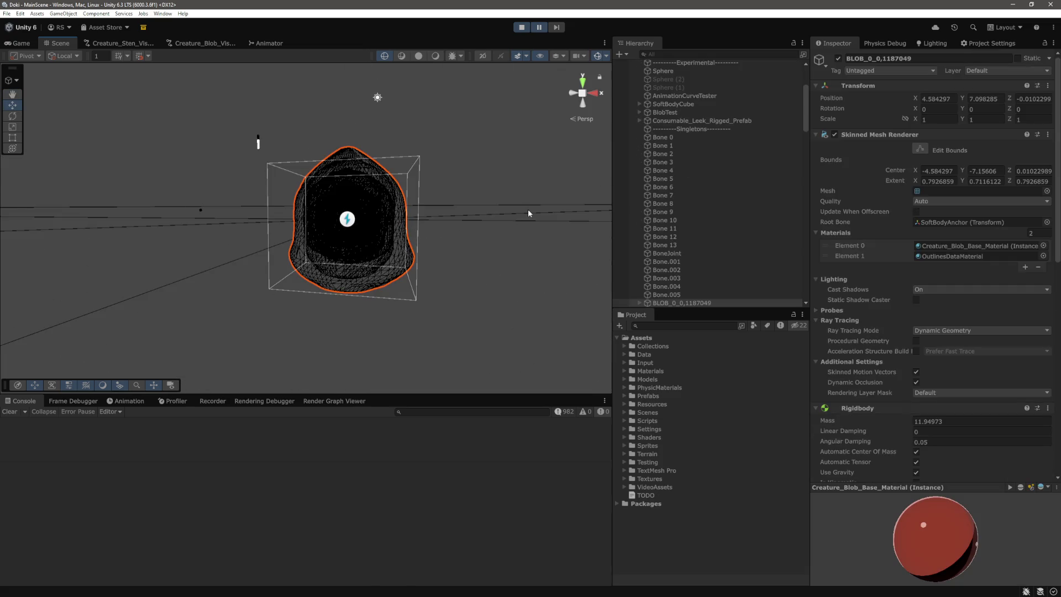
right_click(499, 217)
scroll(488, 199, "down", 5)
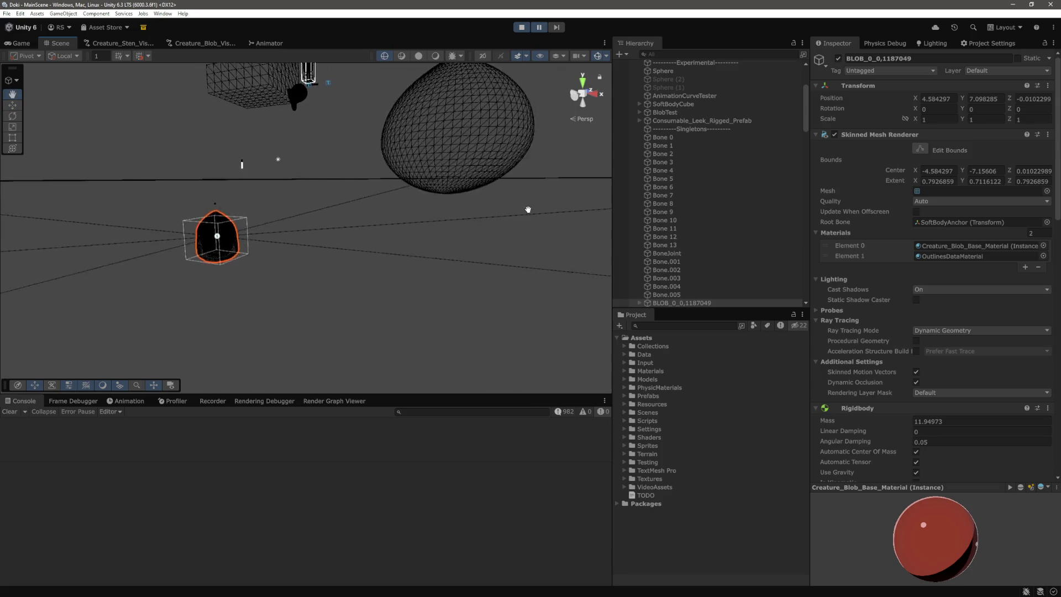
scroll(451, 206, "up", 3)
left_click_drag(964, 99, 989, 99)
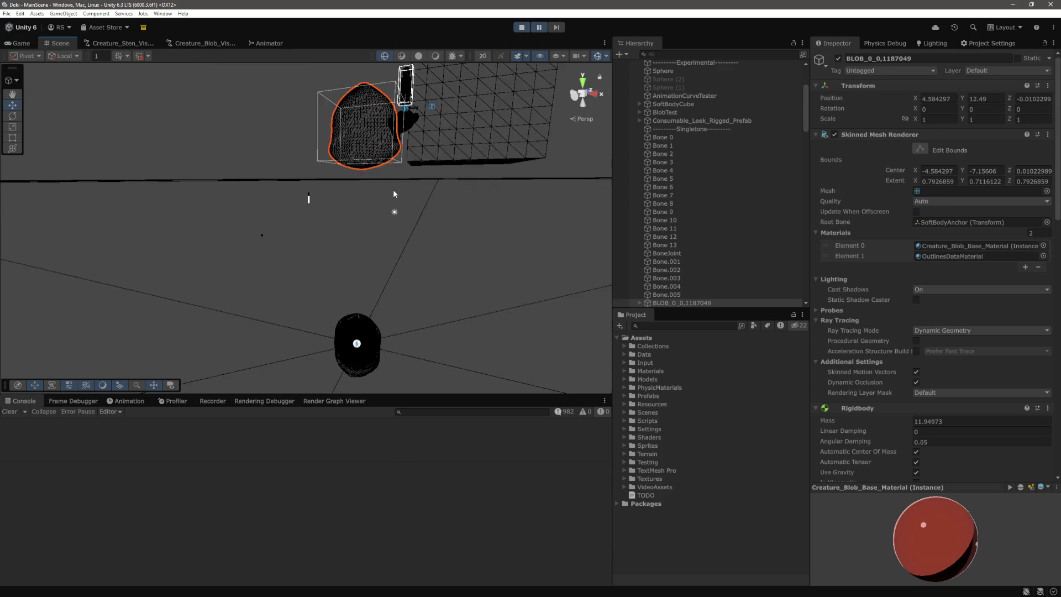
scroll(393, 186, "up", 5)
left_click_drag(464, 245, 433, 244)
scroll(470, 244, "up", 5)
mouse_move(509, 246)
left_mouse_down()
mouse_move(526, 230)
mouse_move(523, 197)
mouse_move(495, 248)
mouse_move(466, 268)
left_mouse_up()
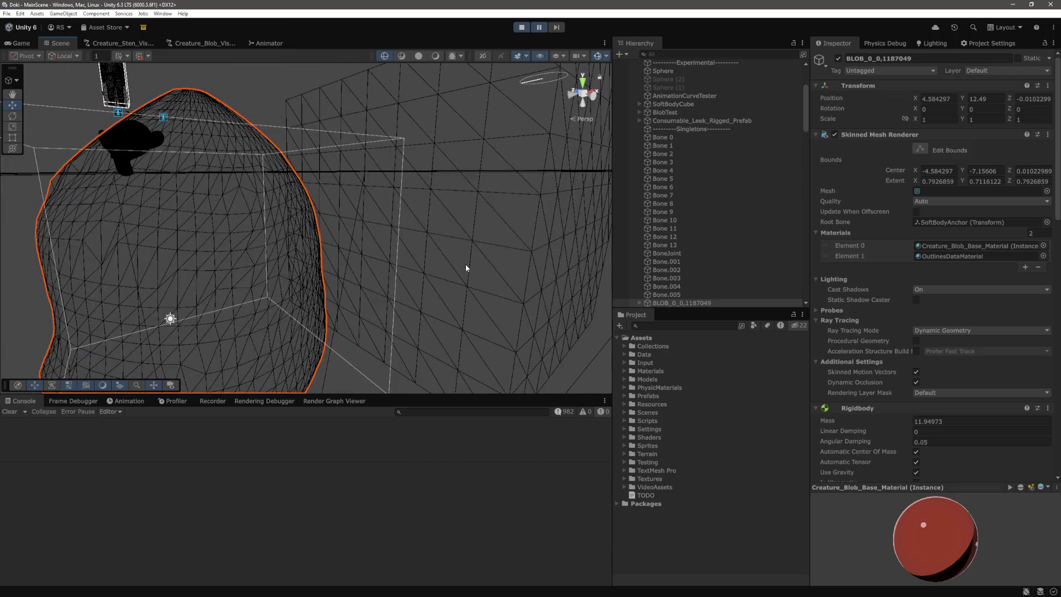
scroll(917, 335, "down", 5)
key("f")
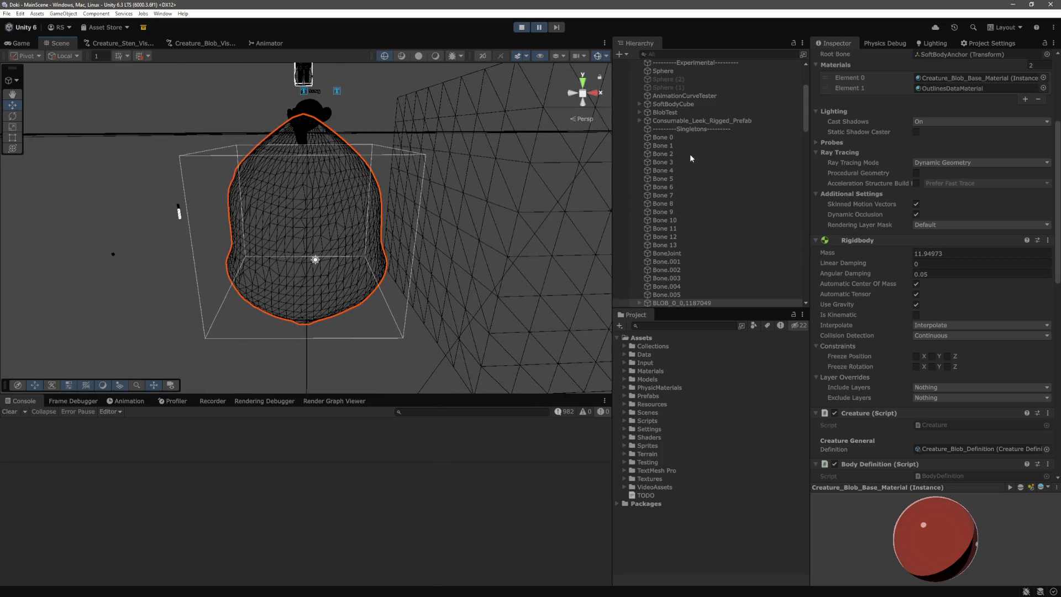
scroll(691, 244, "down", 3)
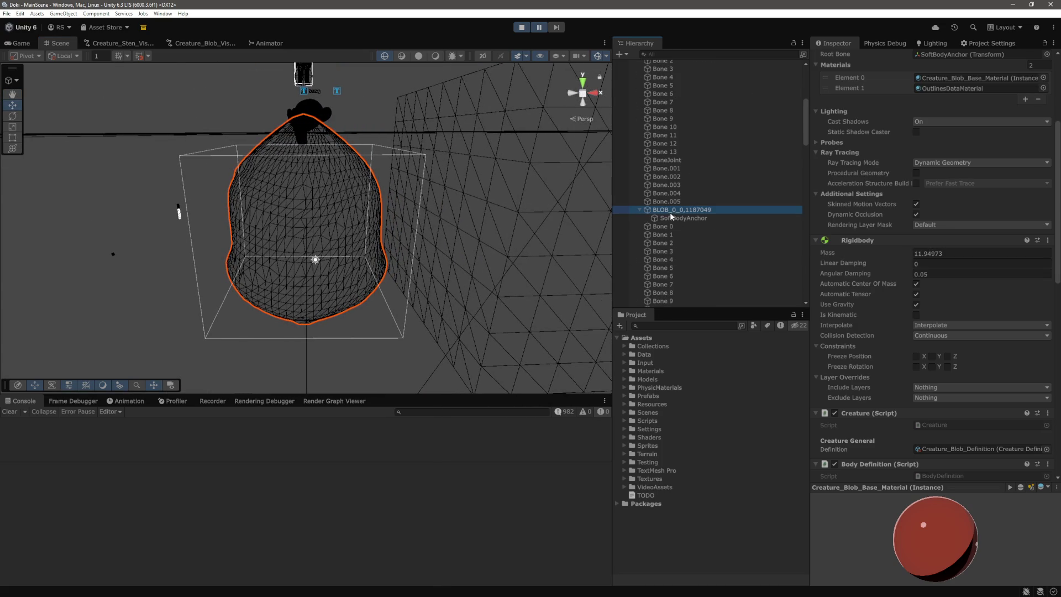
Step: Inspect the blob's first bone, the SoftBodyAnchor, and Bone 5 and Bone 7 joint settings
left_click(668, 227)
left_click(681, 218)
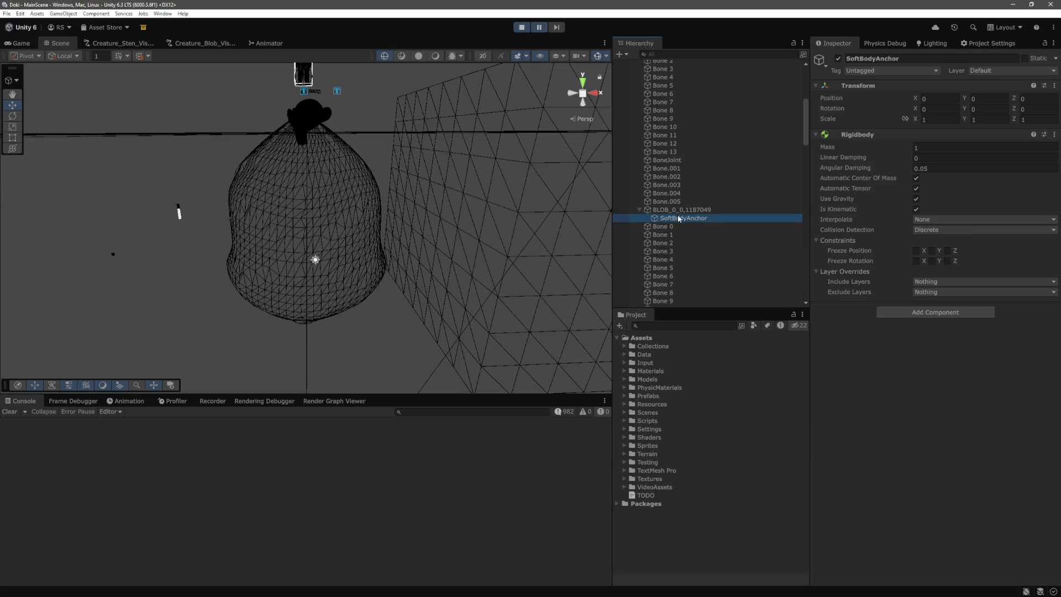
left_click(671, 209)
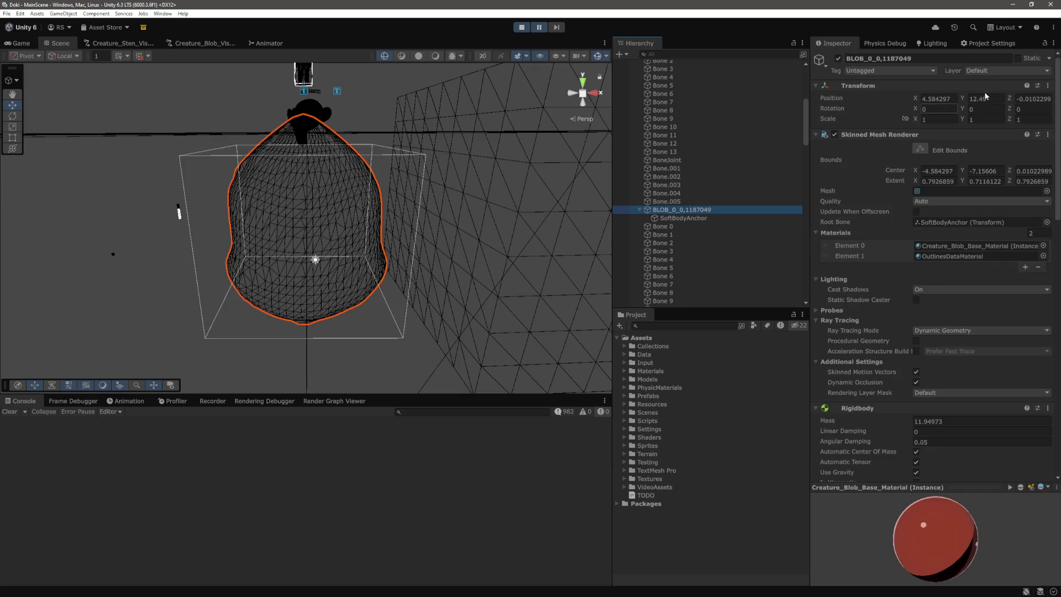
left_click(694, 217)
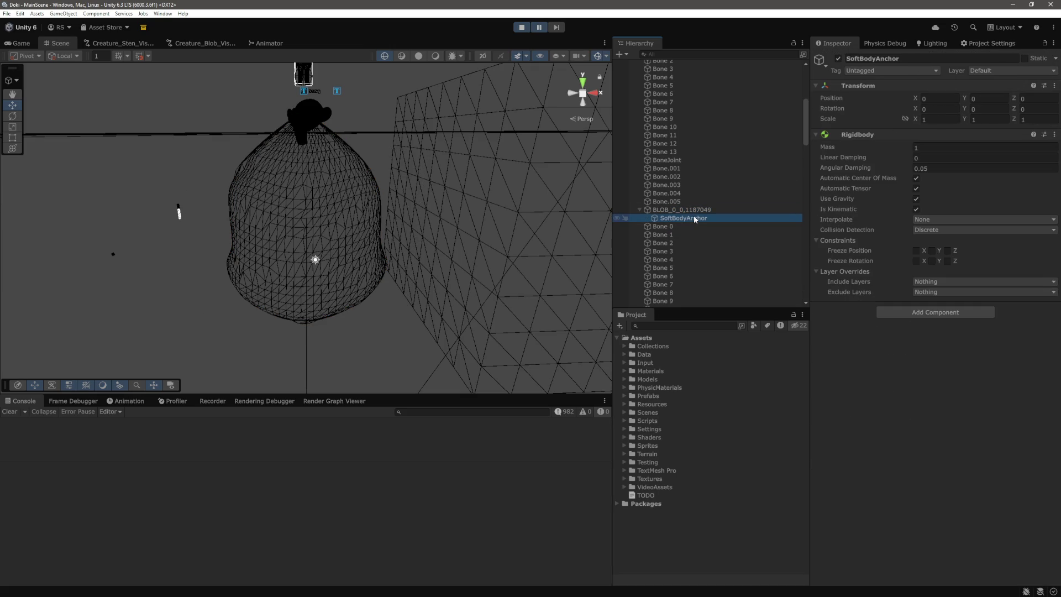
scroll(671, 232, "down", 3)
left_click(681, 174)
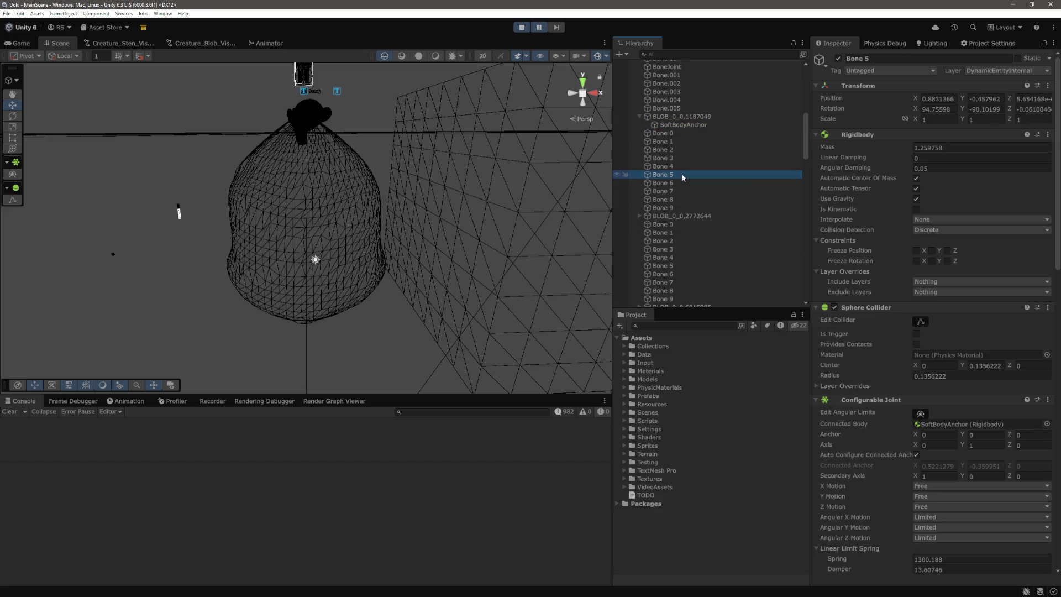
left_click(678, 191)
Step: Stop play mode, check the code editor, and open the blob generation graph
left_click(521, 27)
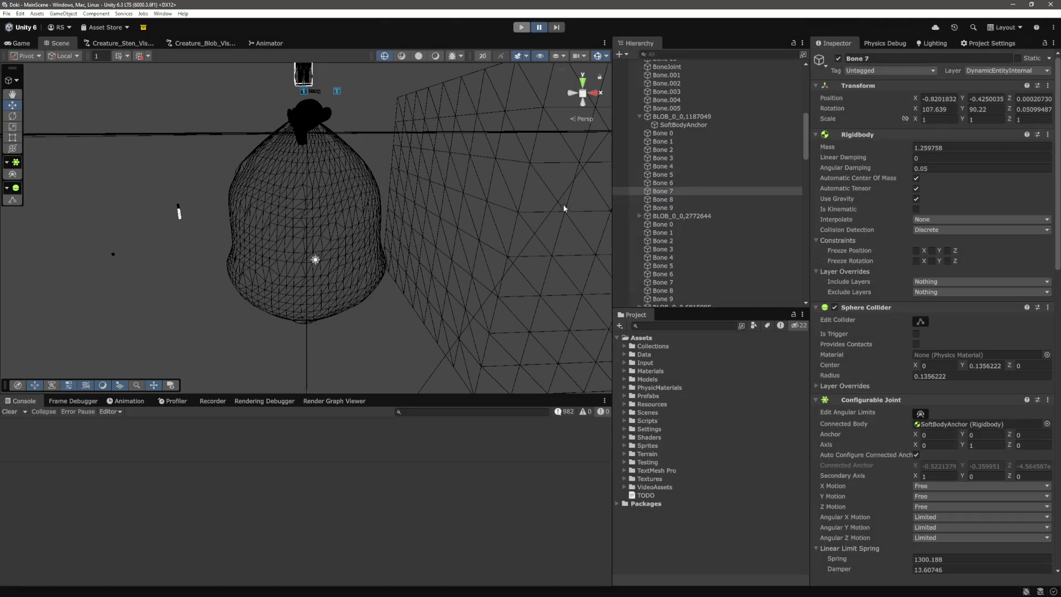
key("alt+Tab")
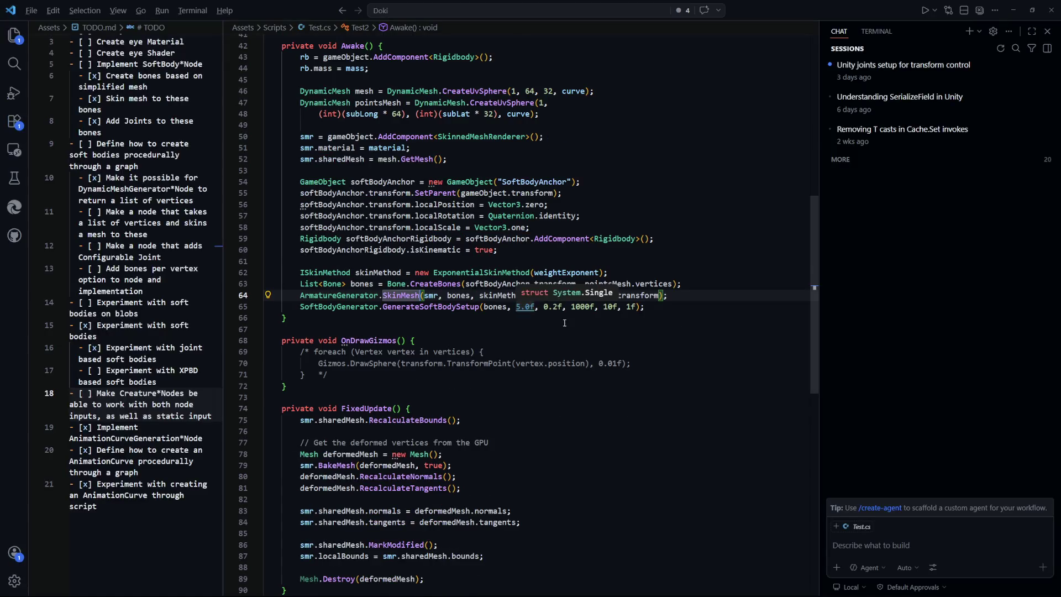
key("alt+Tab")
left_click(214, 42)
scroll(387, 292, "down", 5)
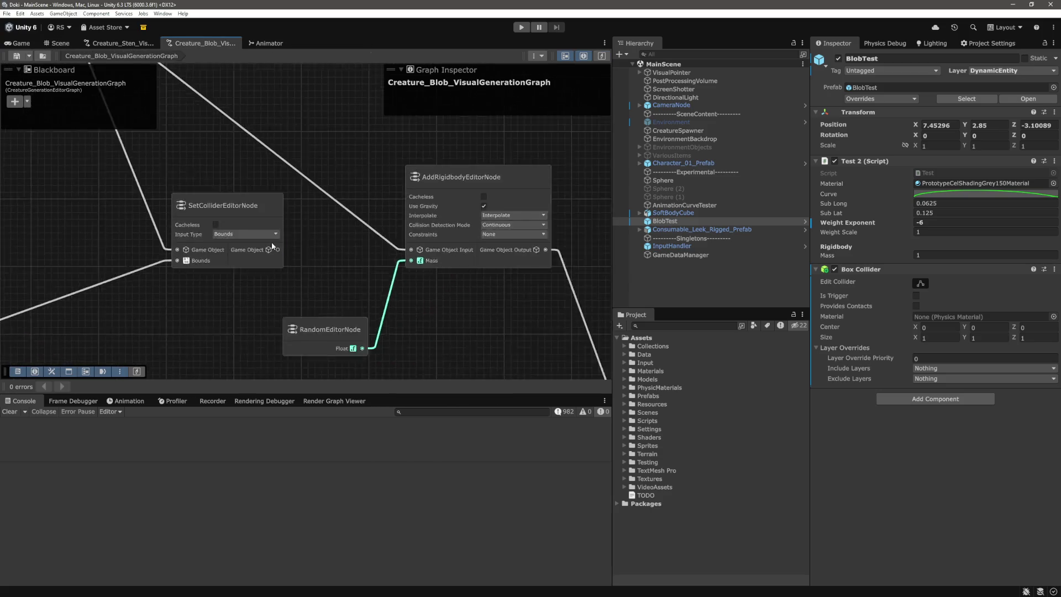
Step: Pan the graph to show AddRigidbodyEditorNode, then start play mode from the Game view
scroll(250, 230, "up", 5)
left_click_drag(249, 227, 156, 218)
scroll(420, 227, "down", 10)
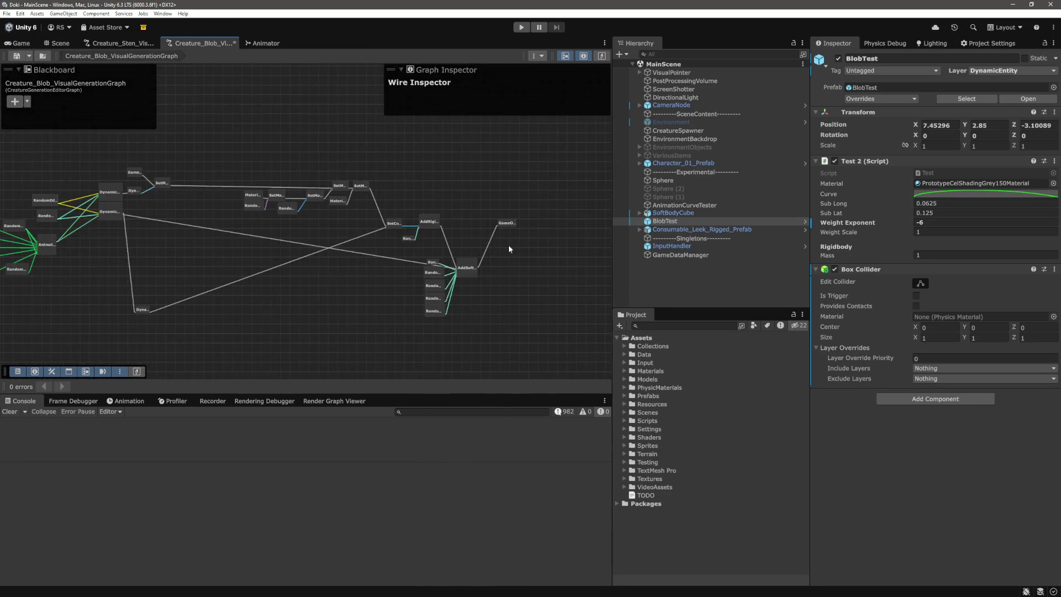
left_click(26, 45)
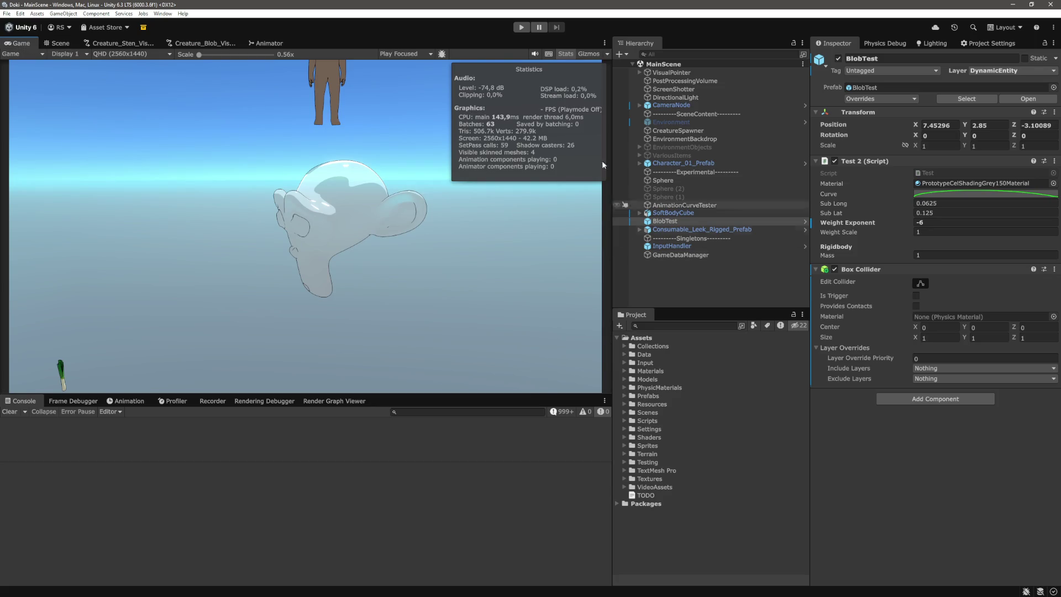
left_click(523, 28)
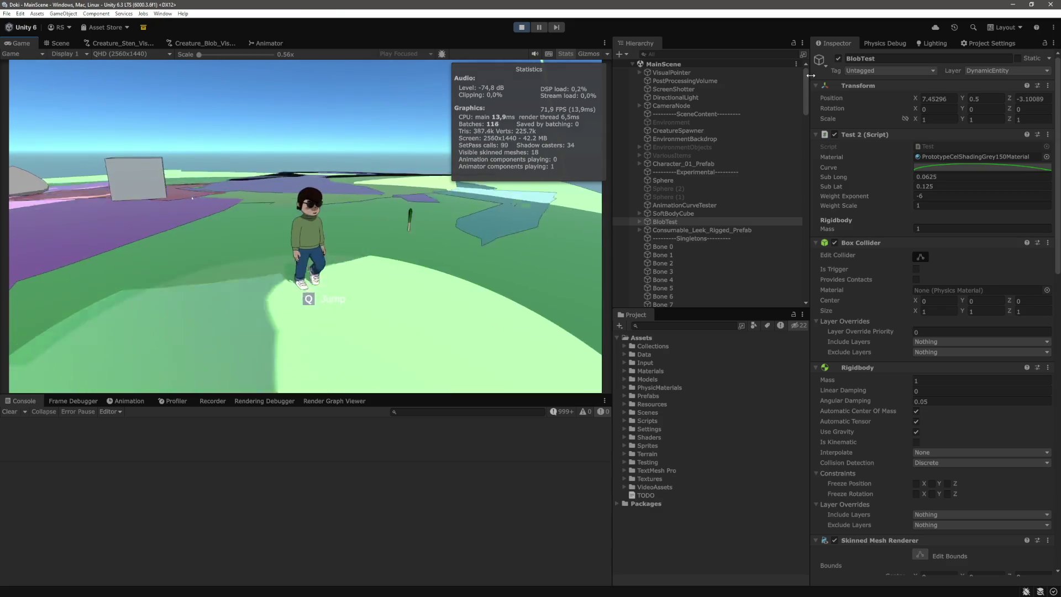
Step: Pause the game, pan the Scene view, and select Bone 2 to check its joint
key("ctrl+1")
left_click(540, 27)
key("ctrl+2")
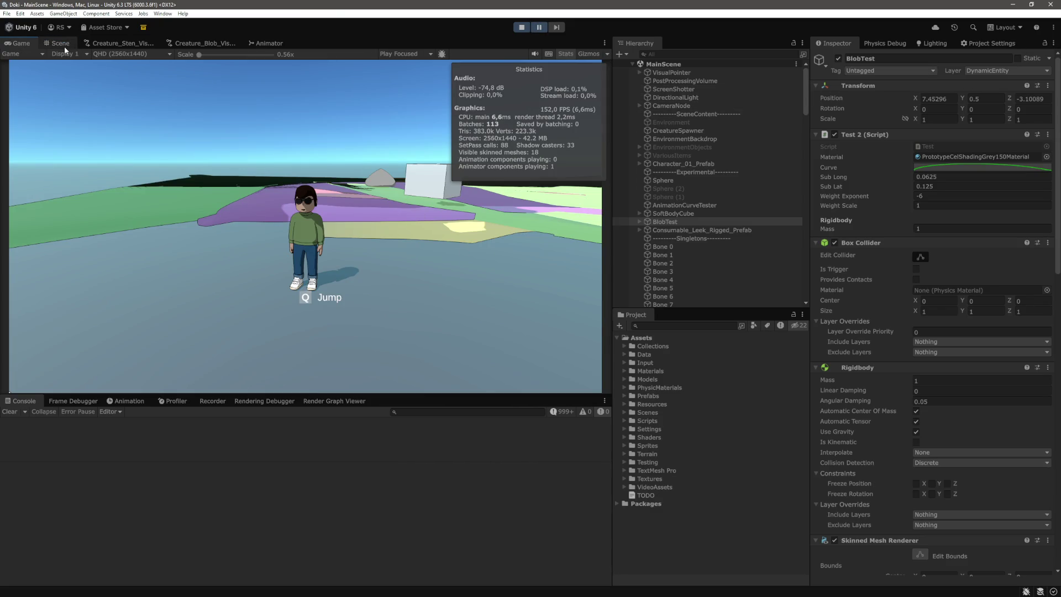
left_click(64, 46)
mouse_move(589, 364)
left_mouse_down()
mouse_move(482, 276)
mouse_move(435, 179)
mouse_move(396, 187)
mouse_move(427, 304)
mouse_move(404, 271)
mouse_move(403, 289)
mouse_move(379, 201)
mouse_move(377, 260)
mouse_move(362, 207)
mouse_move(376, 313)
mouse_move(371, 208)
mouse_move(375, 222)
left_mouse_up()
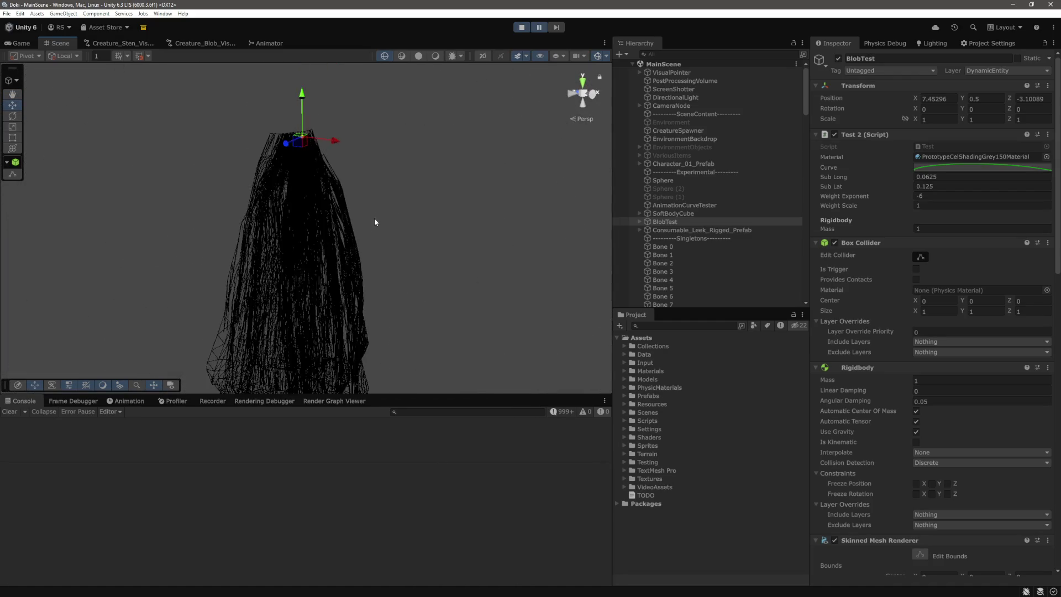
left_click(603, 265)
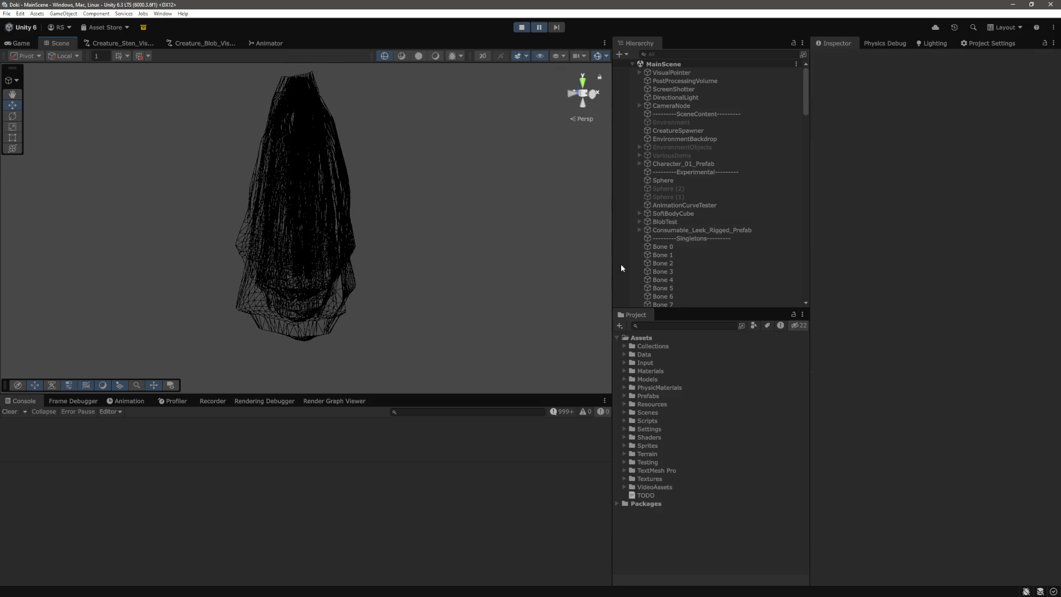
left_click(666, 263)
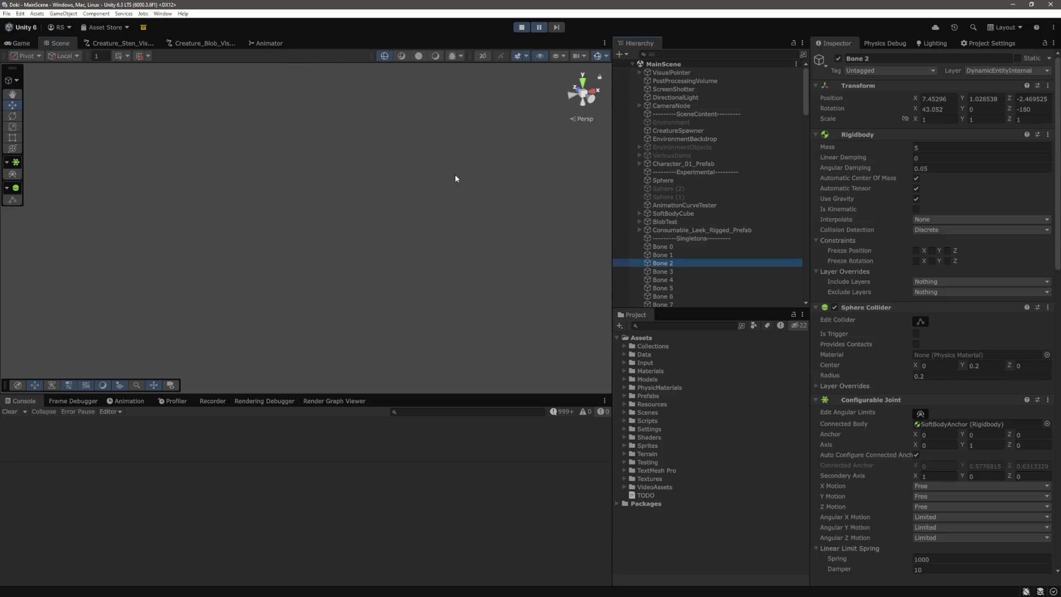
scroll(448, 176, "down", 3)
scroll(435, 236, "down", 5)
scroll(675, 256, "down", 10)
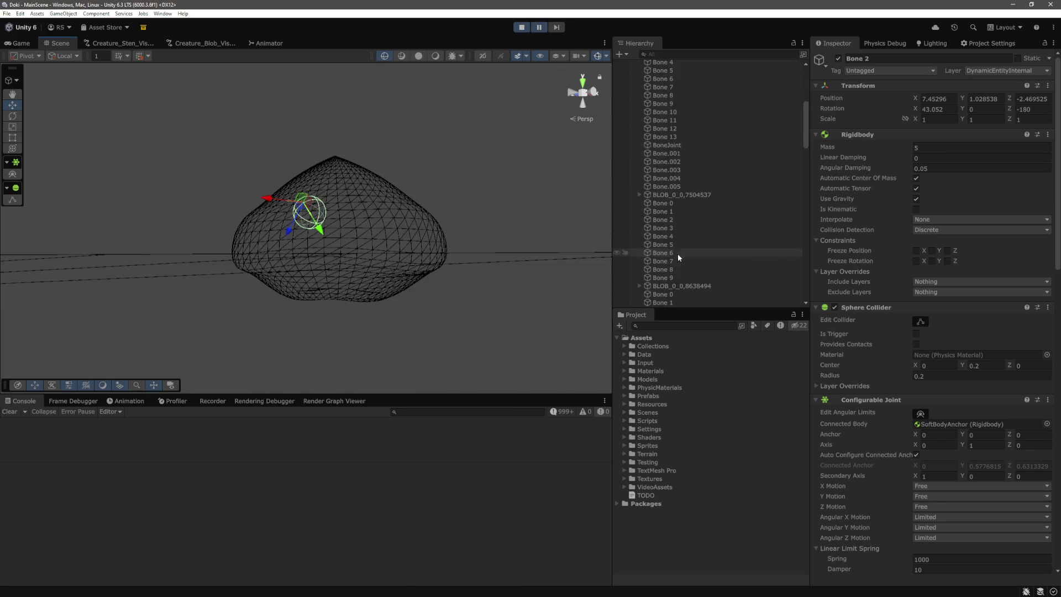
scroll(694, 234, "up", 1)
left_click(685, 206)
key("f")
scroll(398, 213, "down", 3)
scroll(396, 282, "down", 2)
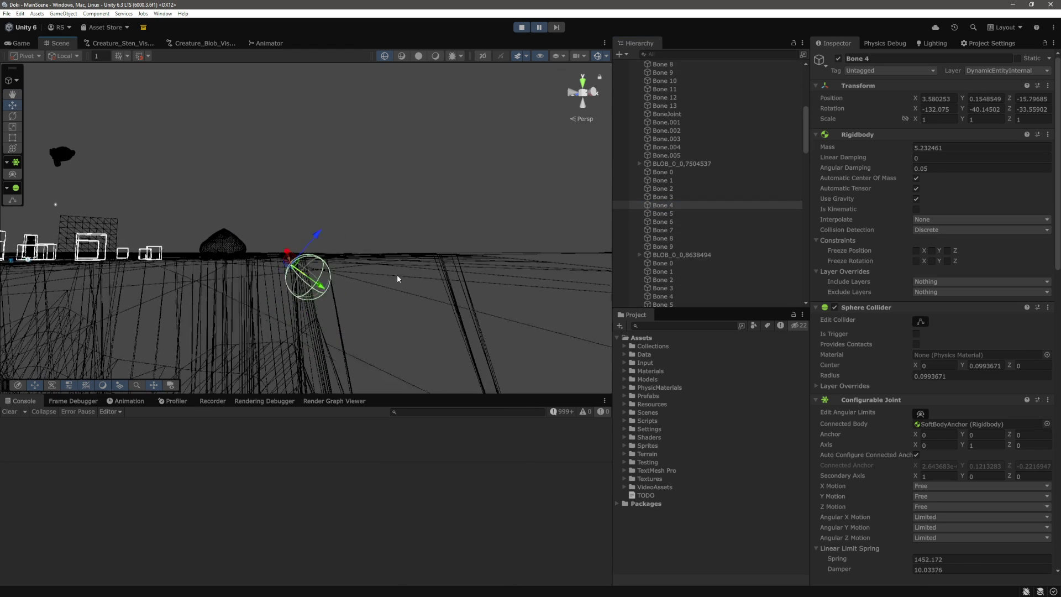
mouse_move(397, 279)
left_mouse_down()
mouse_move(410, 299)
mouse_move(485, 232)
left_mouse_up()
left_click(672, 165)
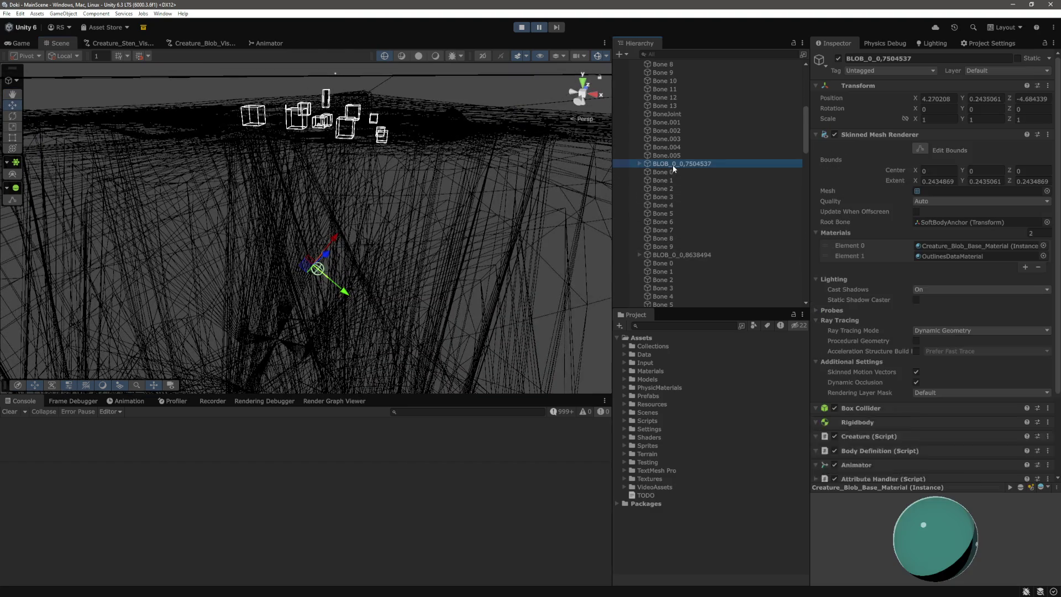
scroll(483, 200, "up", 3)
mouse_move(452, 217)
left_mouse_down()
mouse_move(426, 275)
mouse_move(442, 282)
mouse_move(457, 248)
mouse_move(476, 241)
mouse_move(374, 220)
mouse_move(498, 204)
mouse_move(436, 232)
mouse_move(424, 225)
mouse_move(505, 210)
left_mouse_up()
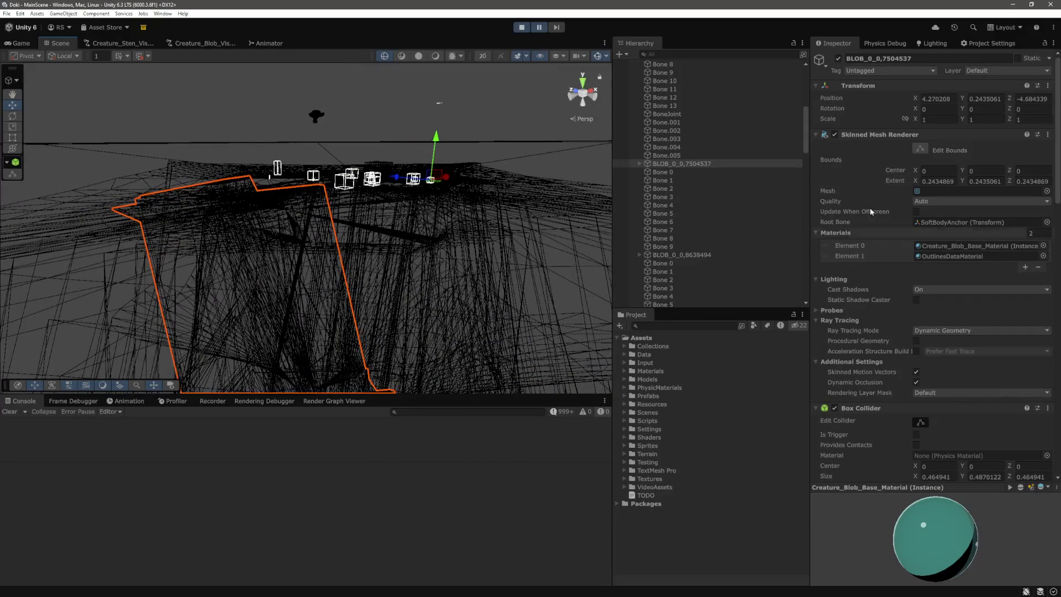
scroll(862, 196, "down", 5)
scroll(857, 188, "down", 1)
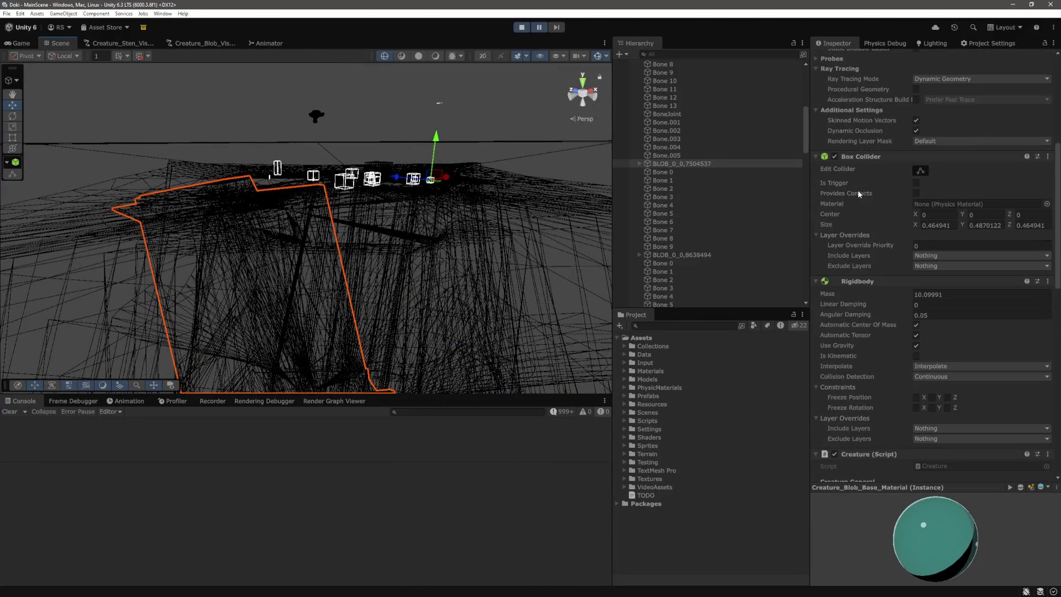
scroll(945, 268, "up", 6)
scroll(972, 218, "down", 5)
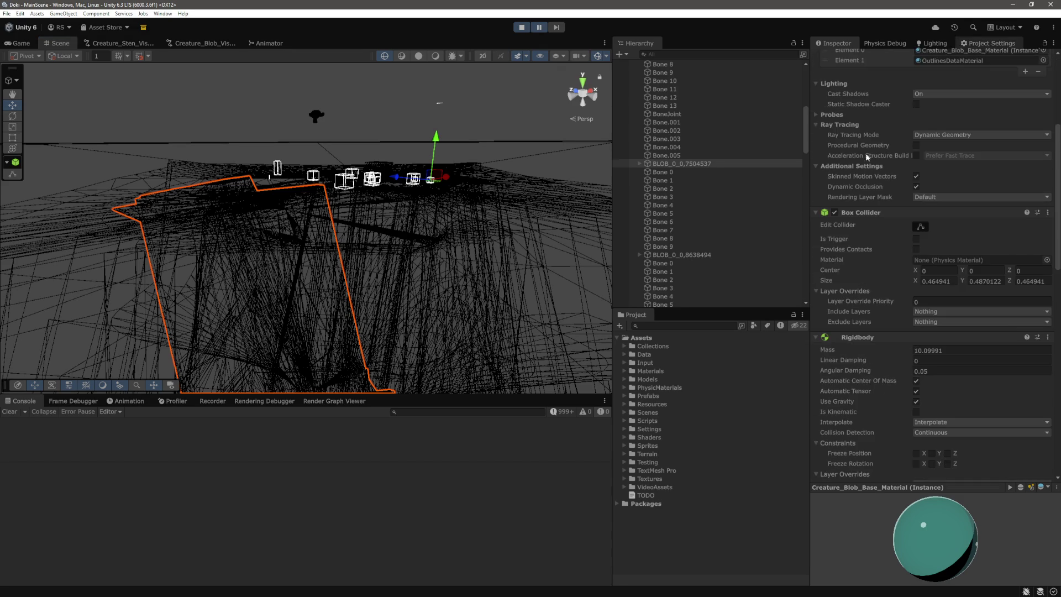
Step: Check the physics layer collision matrix, then inspect bones' joint settings including Bone 8's anchors
left_click(989, 43)
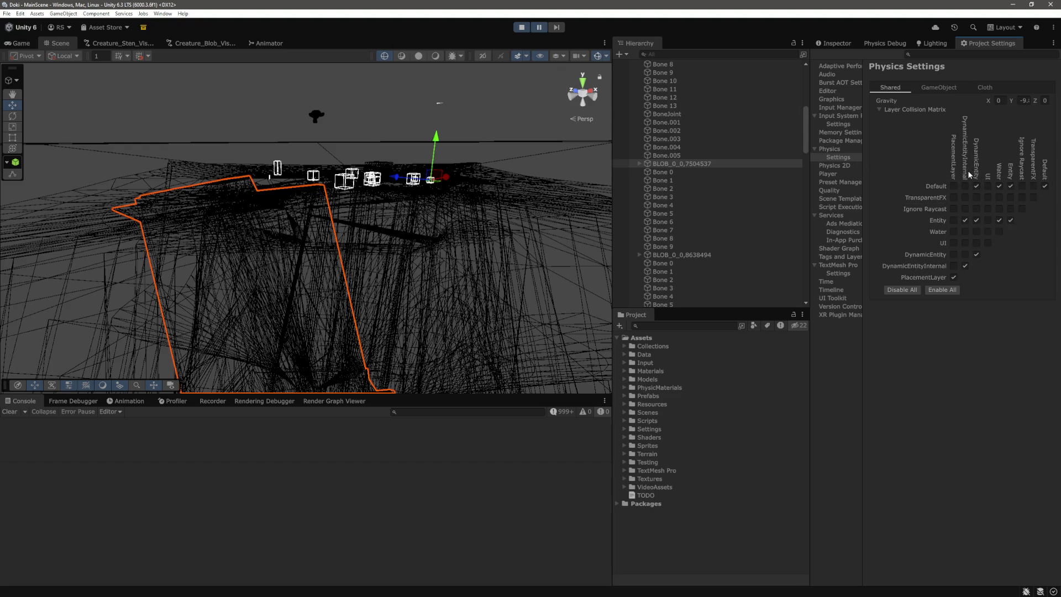
key("ctrl+3")
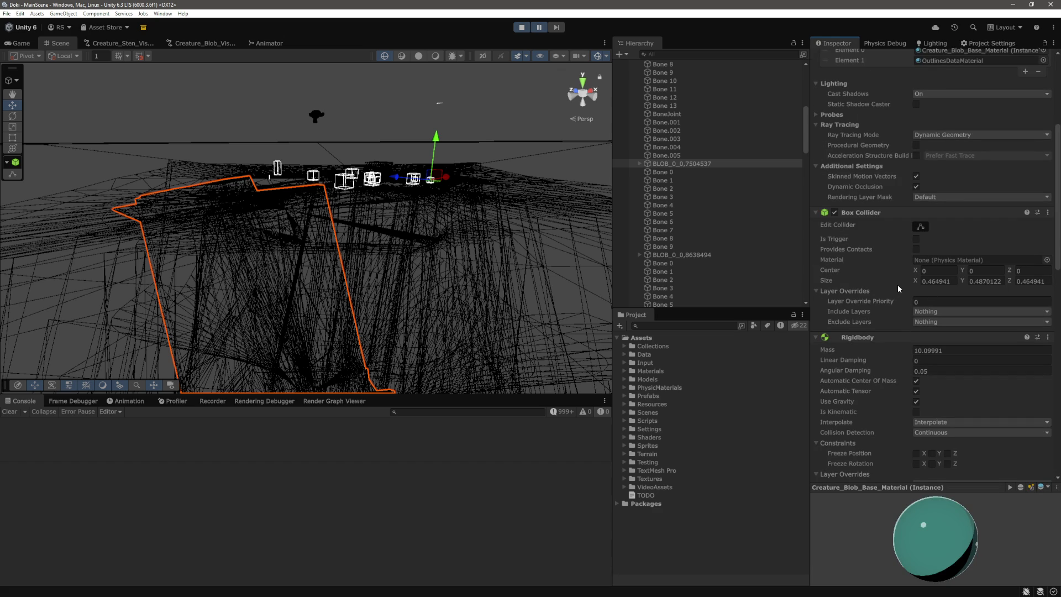
scroll(934, 304, "up", 5)
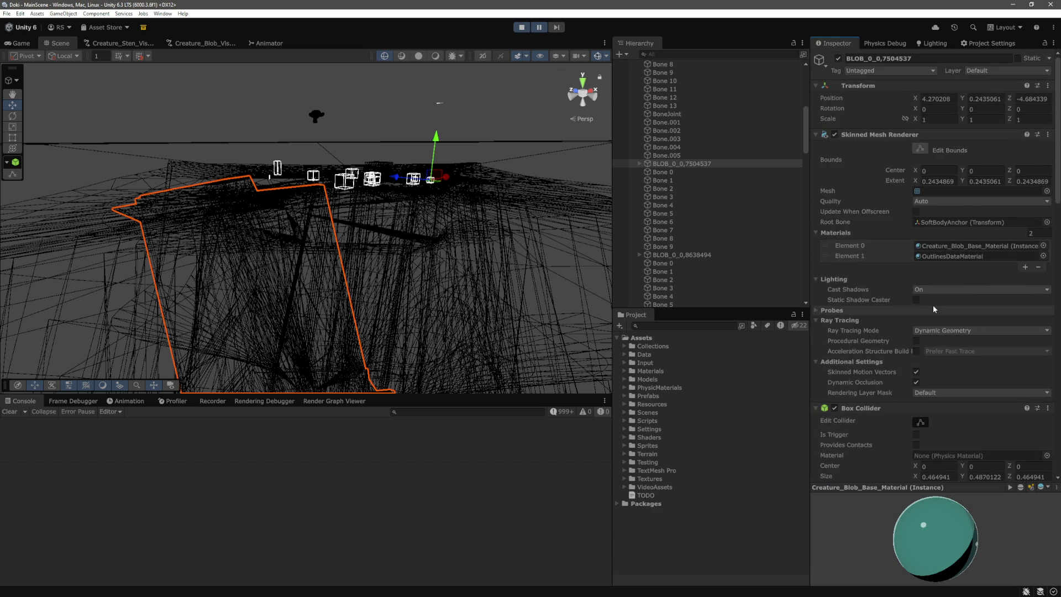
scroll(933, 305, "down", 10)
left_click(676, 172)
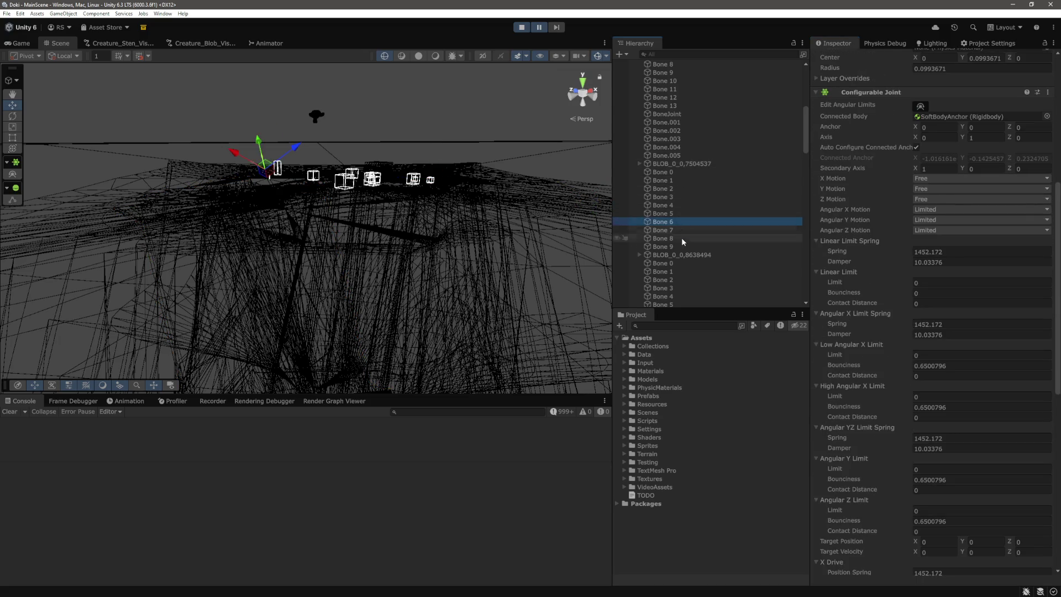
left_click(685, 255)
left_click(675, 239)
left_click(681, 164)
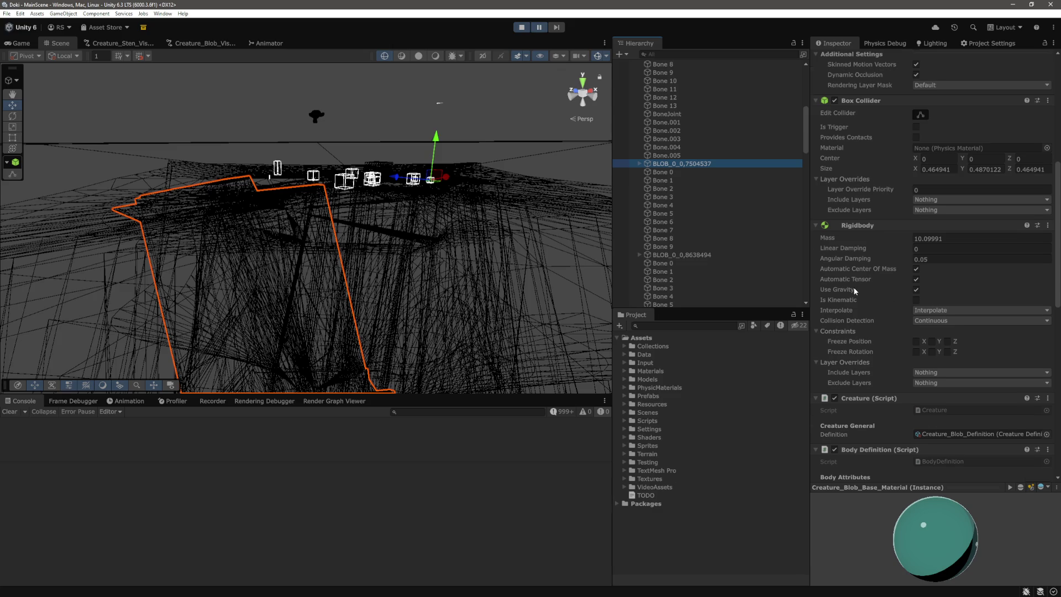
Step: Review blob BLOB_0_0,7504537's components, then stop and restart play mode to regenerate blobs
scroll(855, 291, "down", 3)
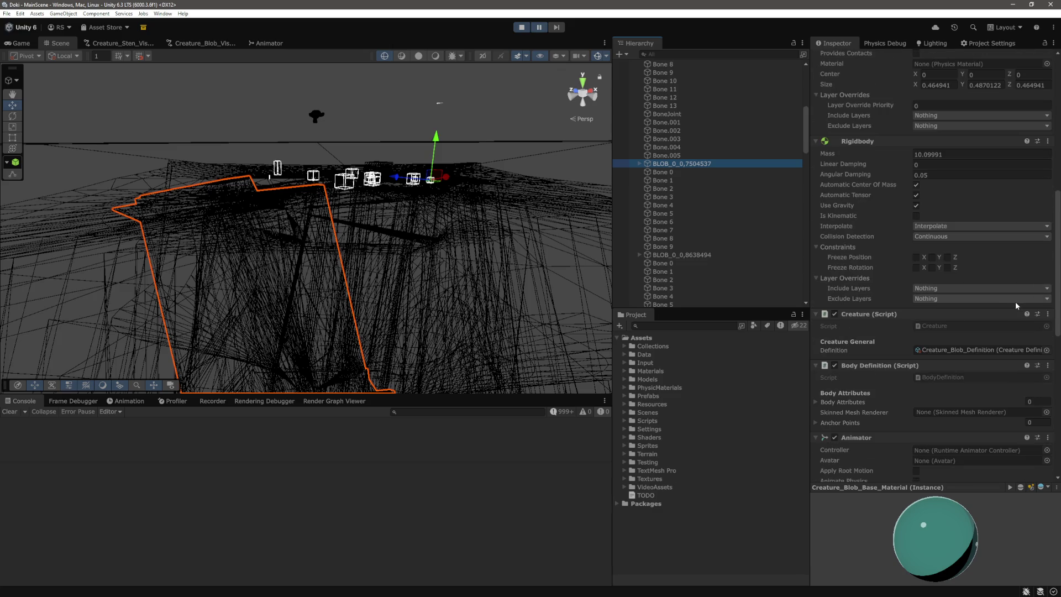
scroll(1016, 303, "down", 5)
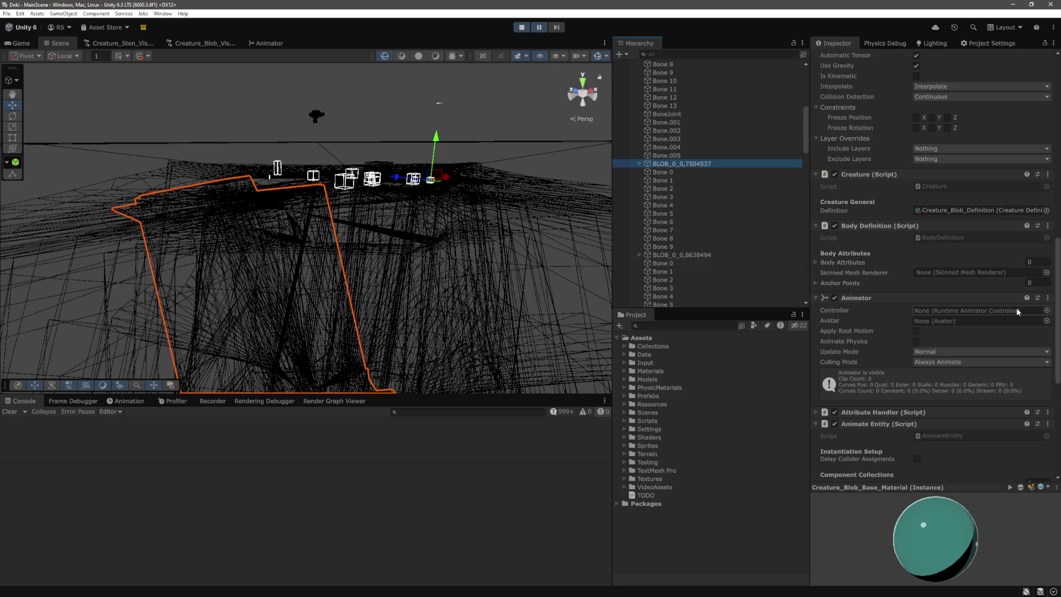
scroll(901, 377, "down", 5)
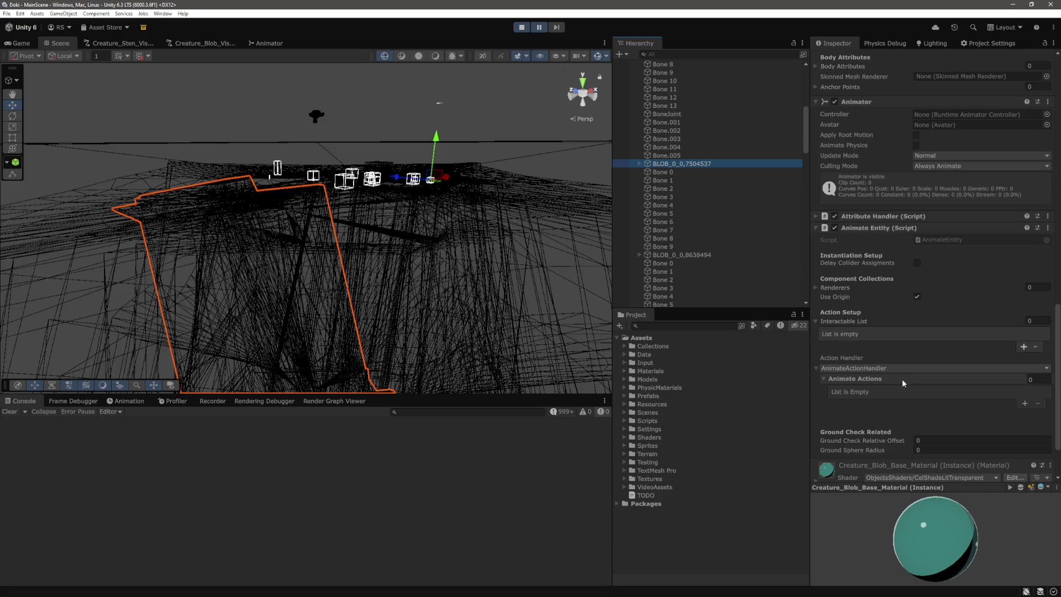
scroll(902, 379, "down", 2)
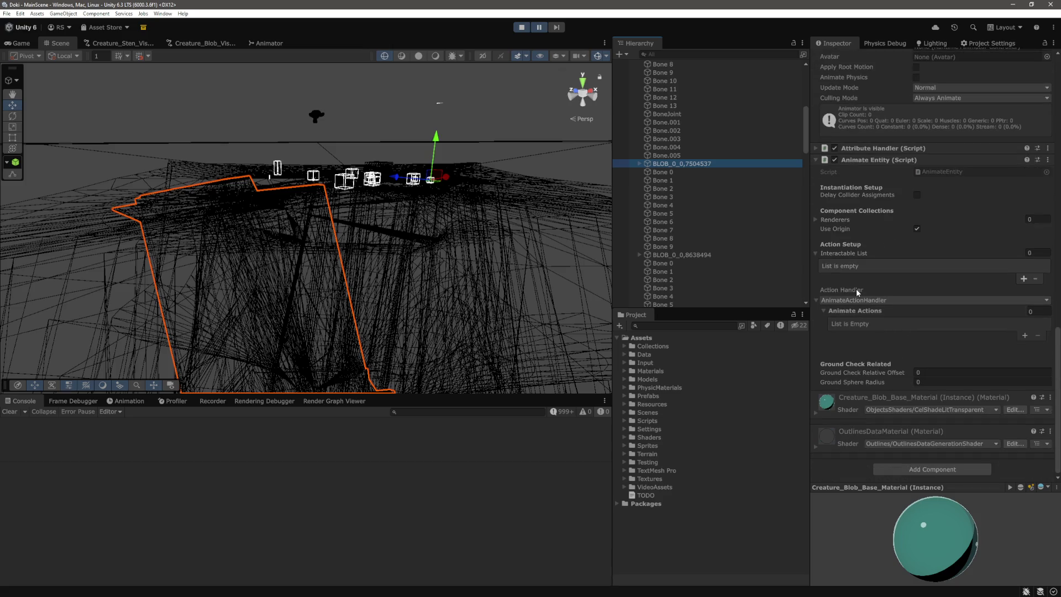
scroll(857, 294, "up", 10)
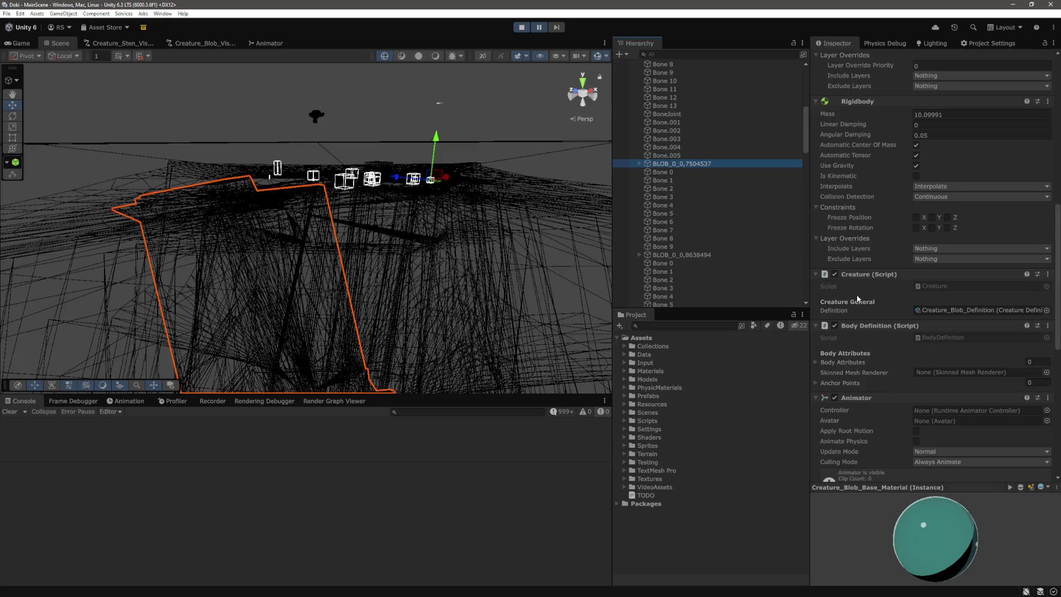
scroll(853, 298, "up", 4)
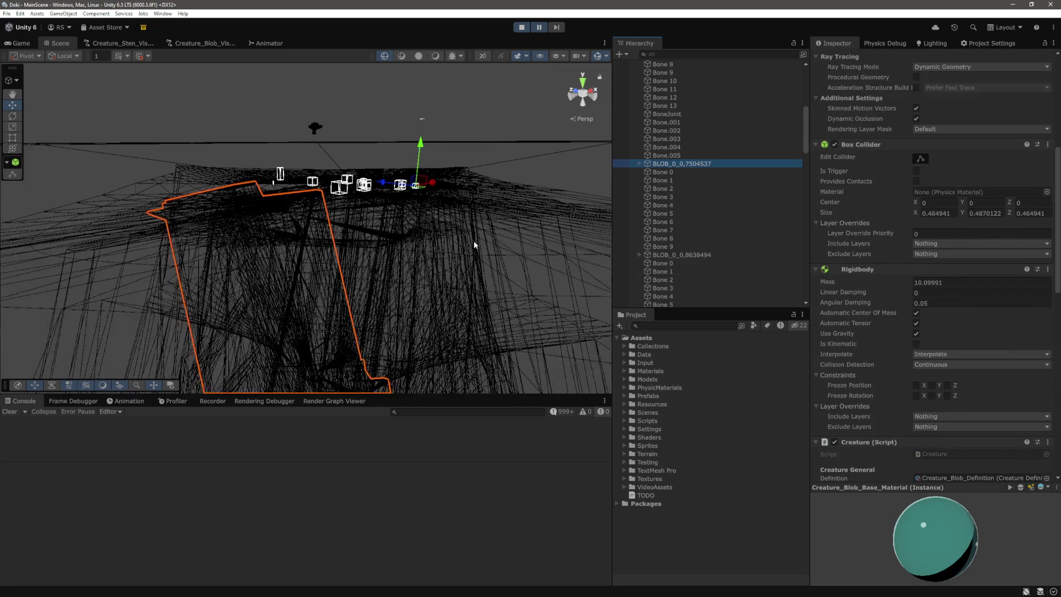
left_click(524, 28)
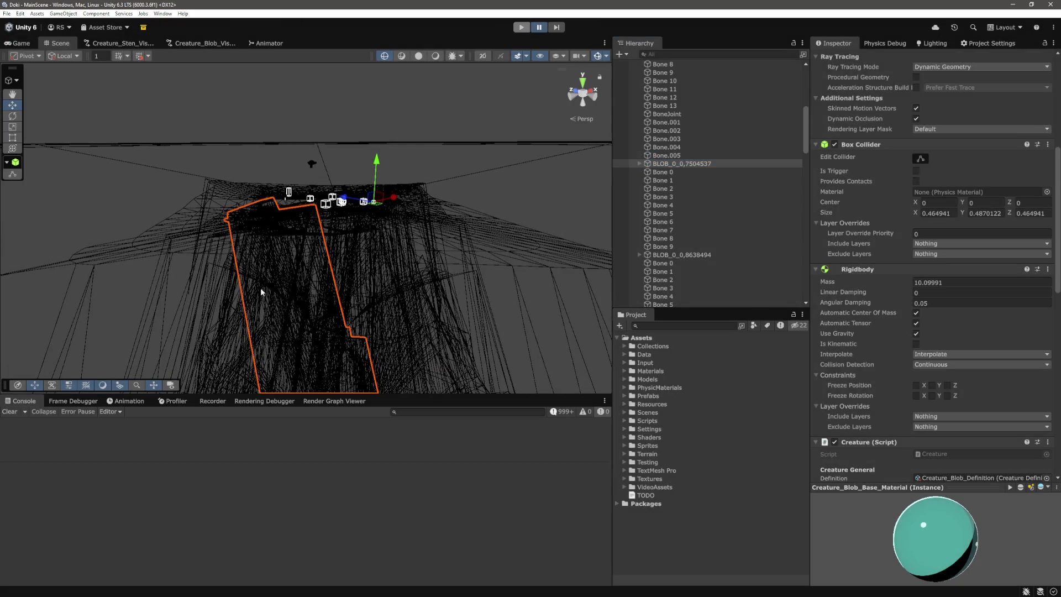
left_click(522, 27)
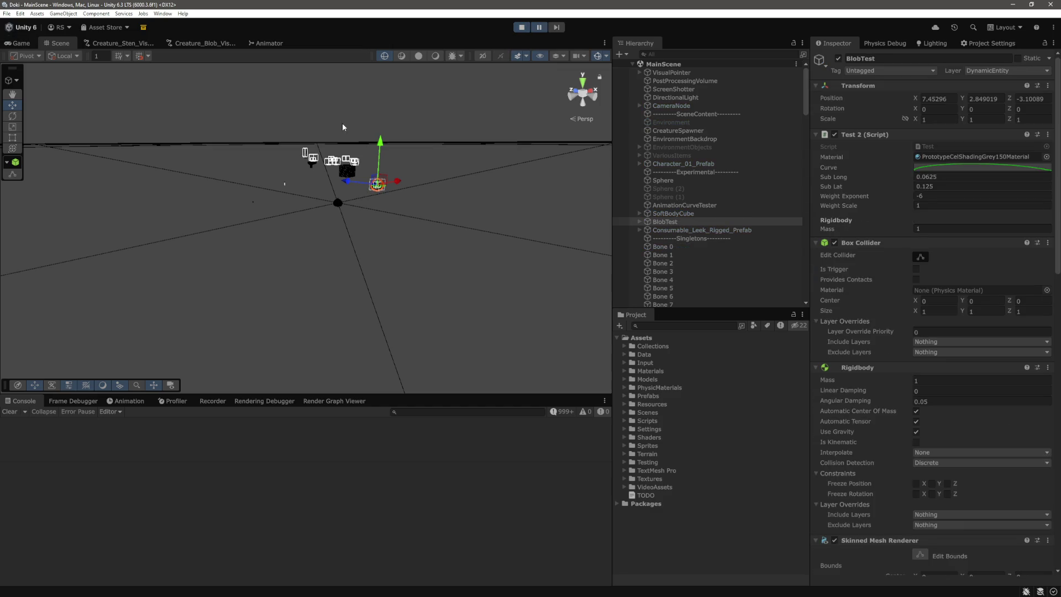
Step: Switch the Scene view to lit shading with the skybox showing across the cubes
scroll(334, 253, "up", 3)
scroll(333, 252, "up", 5)
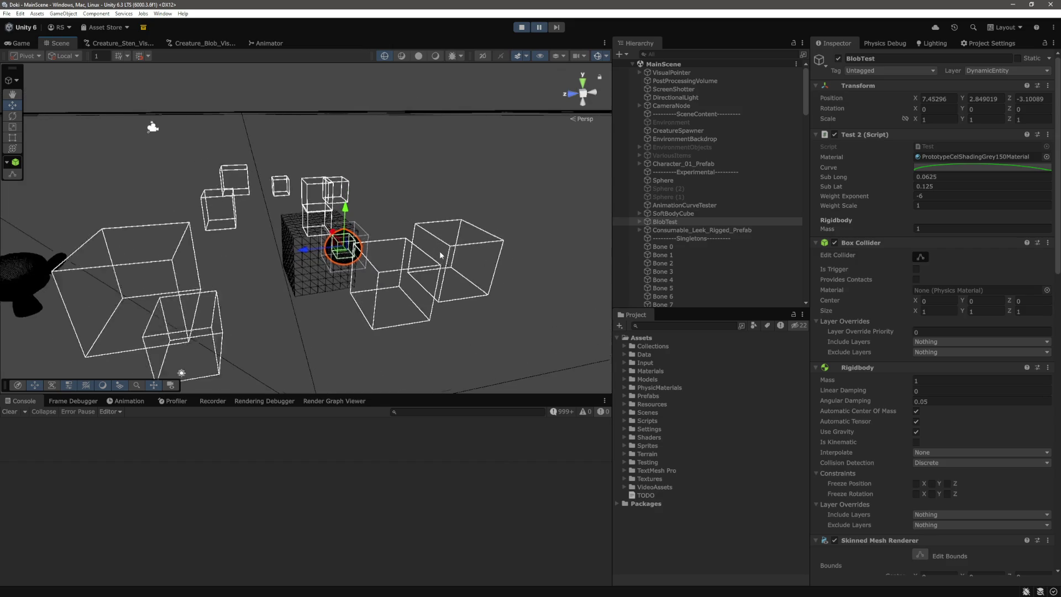
left_click(436, 57)
left_click_drag(436, 72, 411, 217)
scroll(678, 124, "down", 5)
Step: Inspect blob BLOB_0_0,6825141 while flying the view toward the cubes and horizon
left_click(680, 70)
mouse_move(376, 157)
left_mouse_down()
mouse_move(508, 181)
mouse_move(514, 205)
mouse_move(496, 188)
left_mouse_up()
scroll(713, 215, "up", 3)
scroll(927, 239, "down", 5)
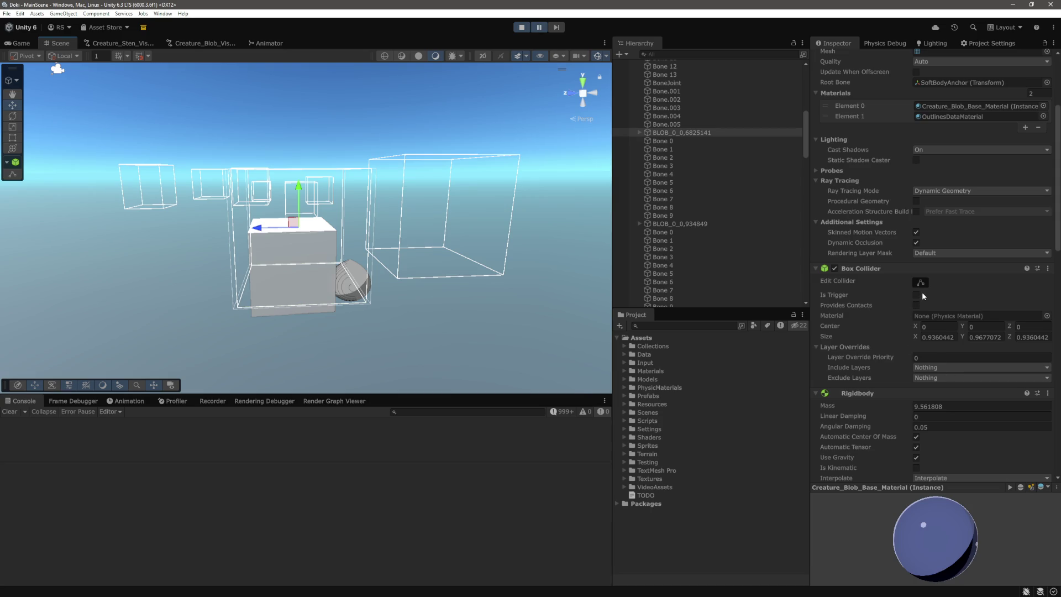
scroll(411, 231, "down", 3)
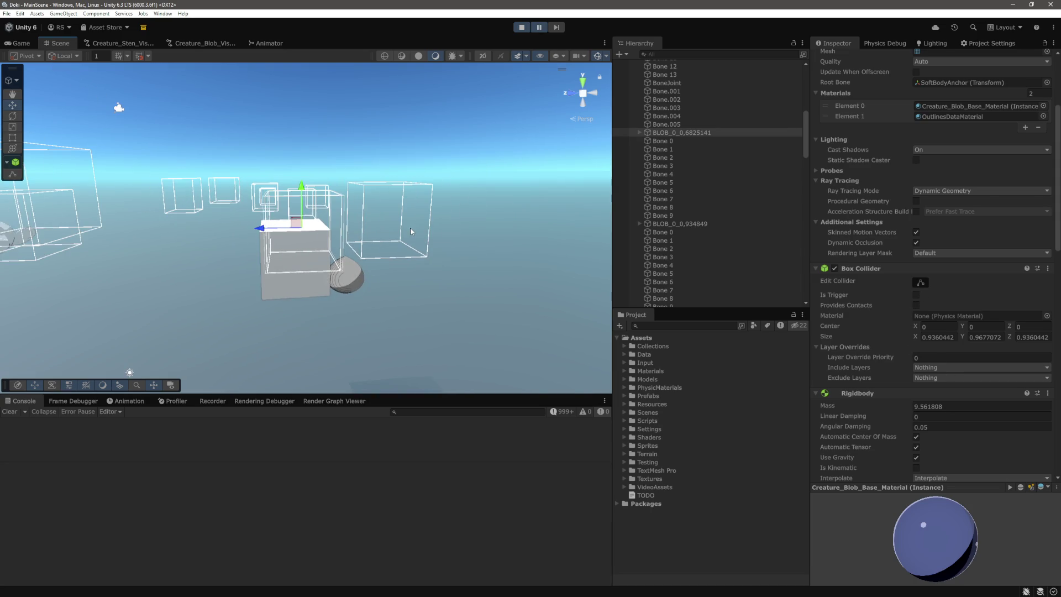
Step: Look over the blob visual generation graph
left_click(217, 41)
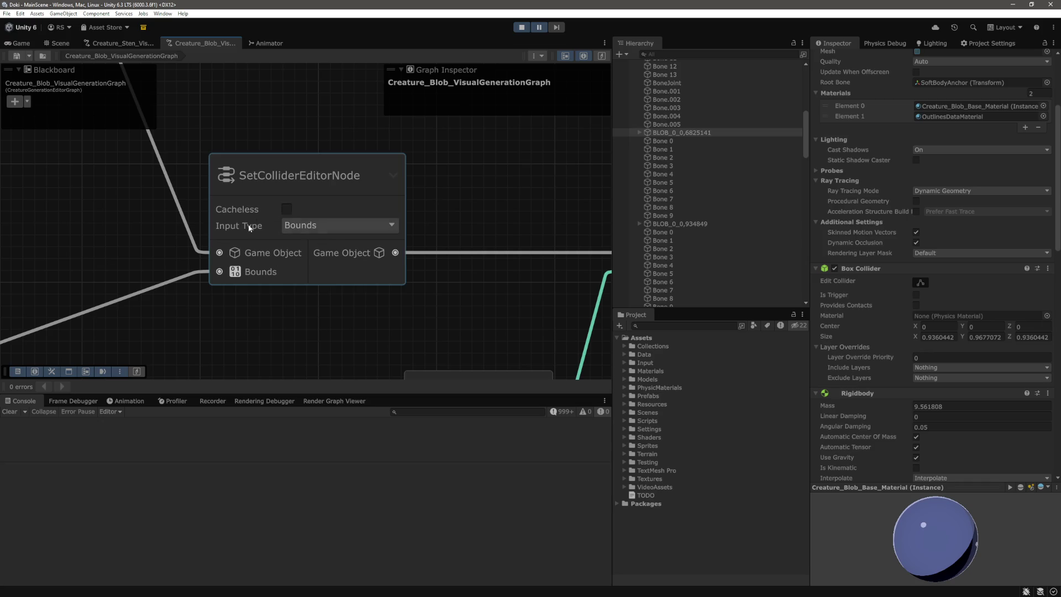
scroll(304, 236, "down", 4)
scroll(367, 210, "up", 1)
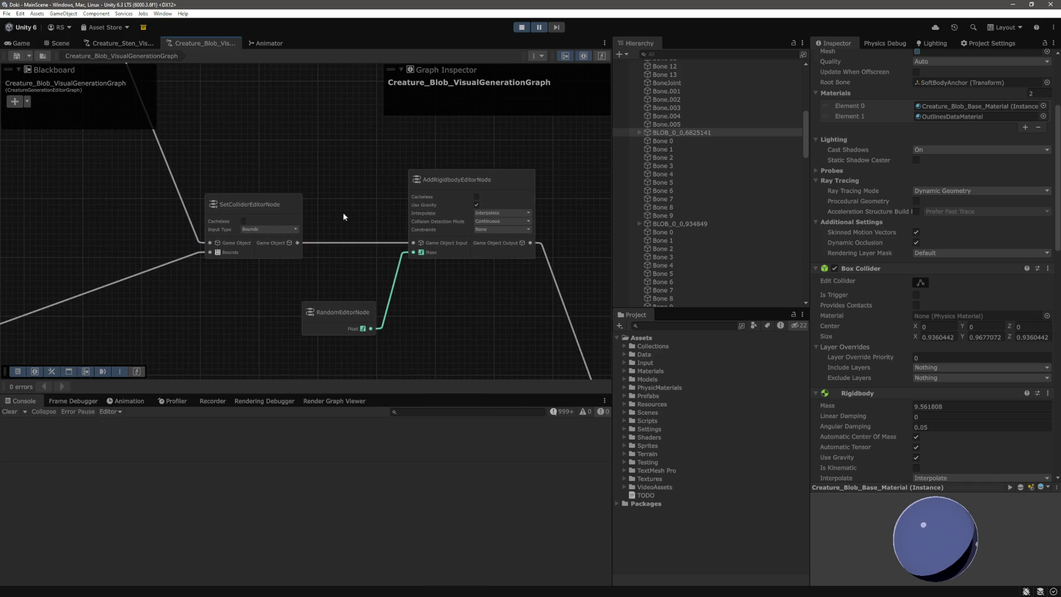
scroll(299, 217, "up", 2)
Step: Back in the Scene, select BLOB_0_0,934849 to see its collider and mass, and frame it
left_click(57, 43)
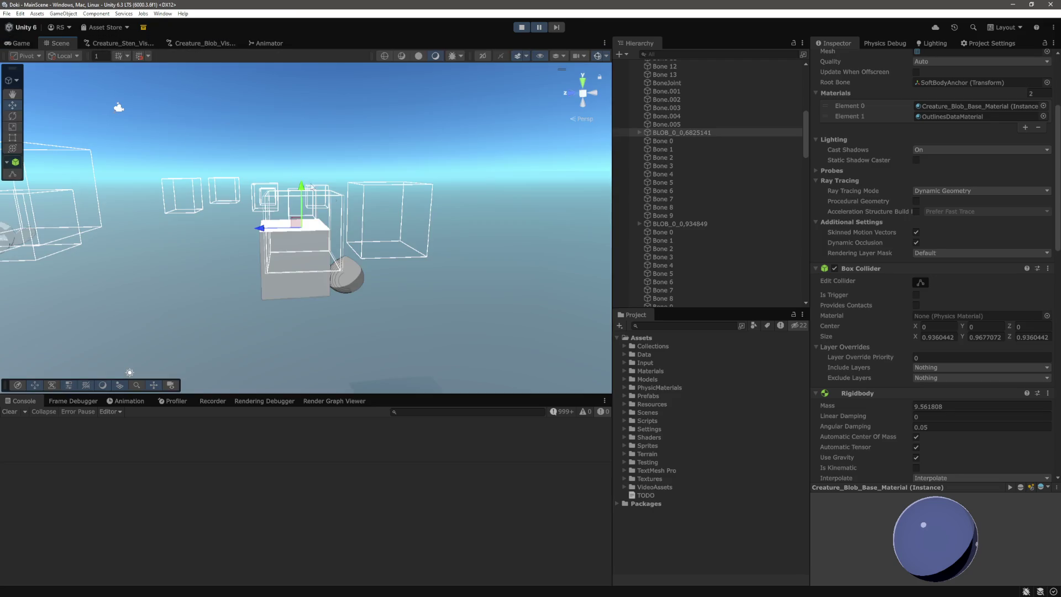
left_click_drag(484, 224, 553, 204)
left_click(671, 215)
left_click(672, 224)
scroll(412, 204, "up", 2)
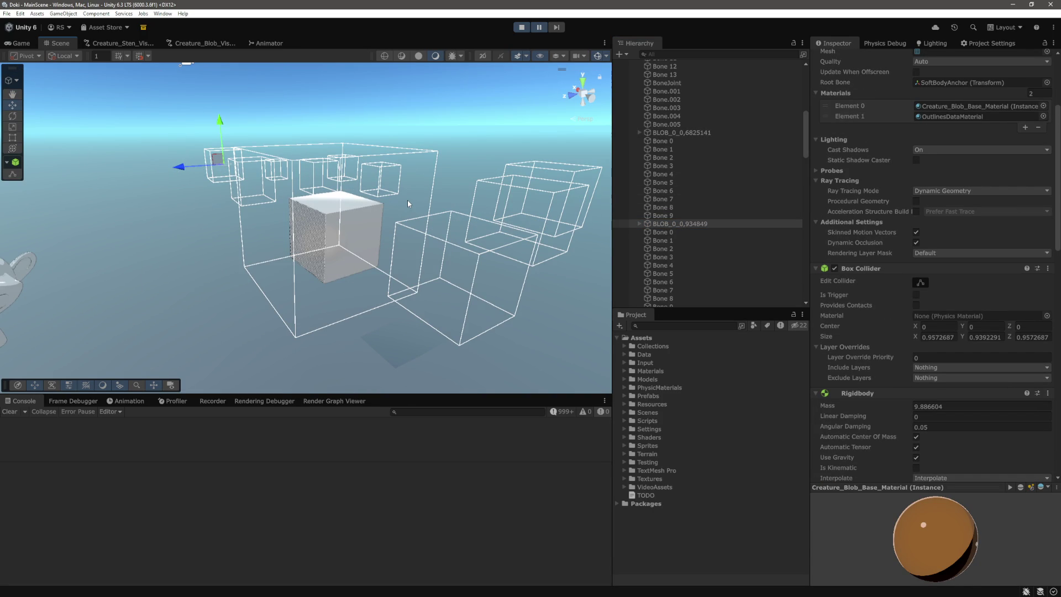
key("f")
left_click_drag(407, 200, 515, 192)
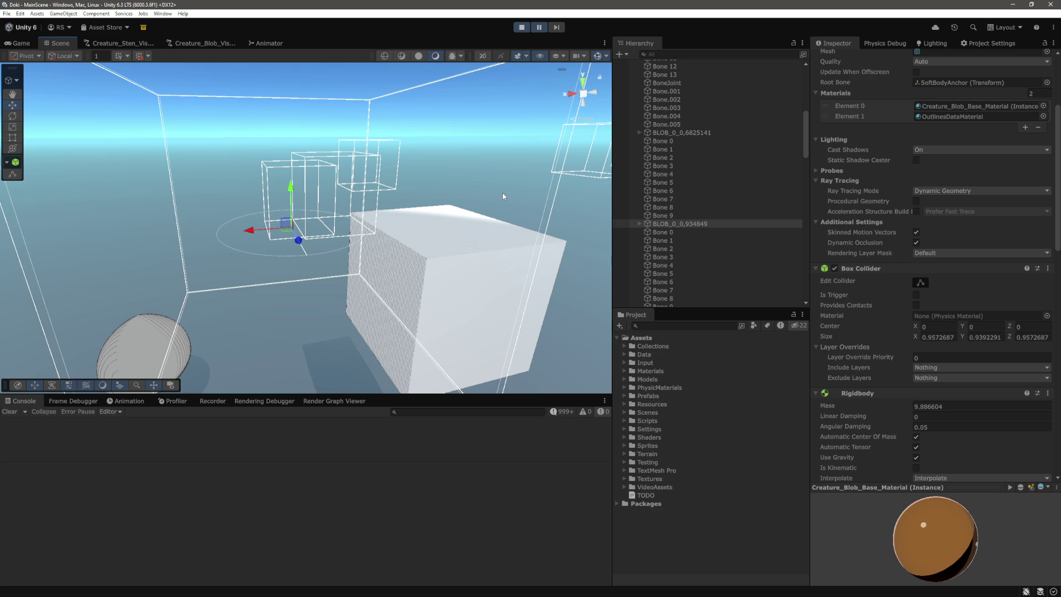
Step: Expand BLOB_0_0,934849, select SoftBodyAnchor and the blob, and view it resting on the ground
left_click_drag(452, 185, 498, 210)
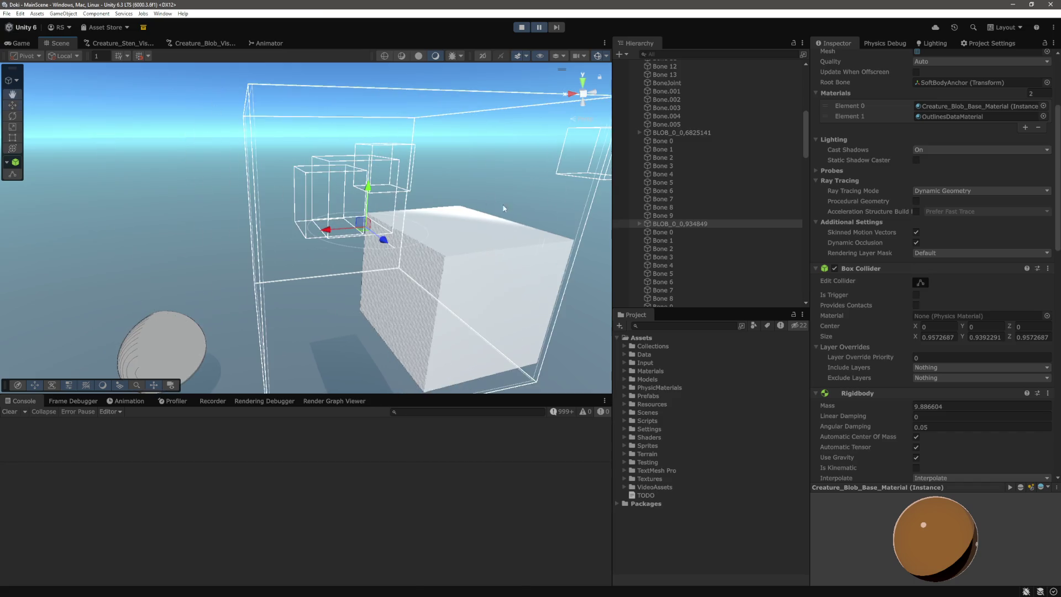
left_click(638, 223)
mouse_move(578, 293)
left_mouse_down()
mouse_move(490, 235)
mouse_move(473, 308)
mouse_move(482, 271)
left_mouse_up()
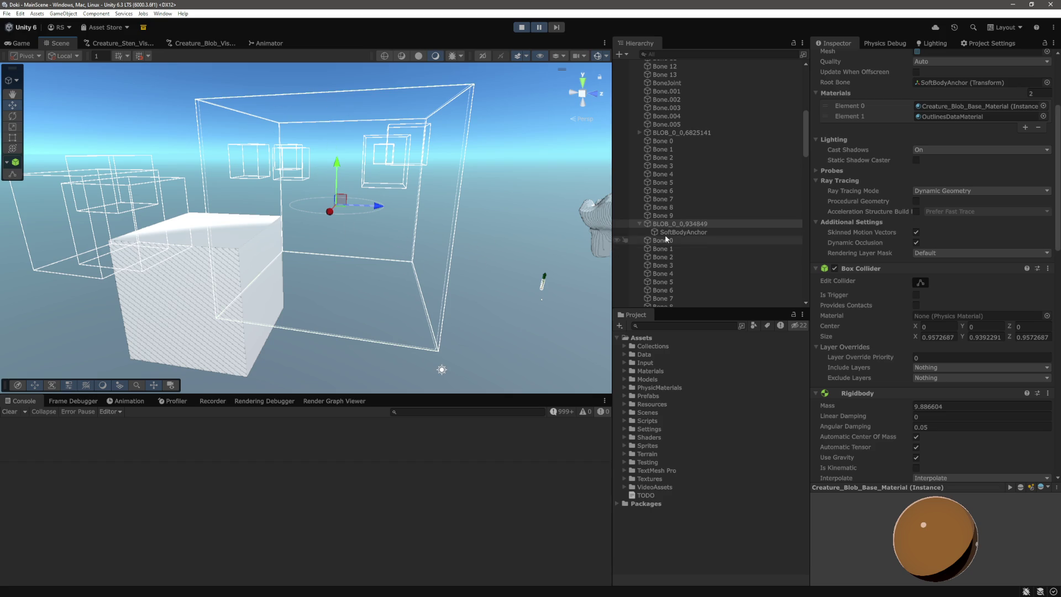
left_click(685, 232)
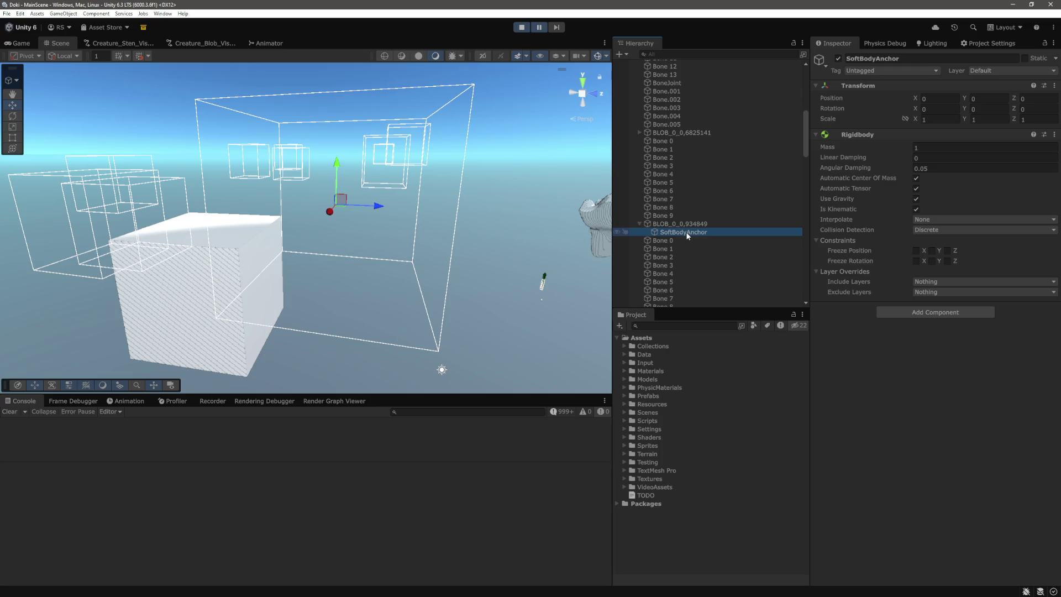
left_click(688, 225)
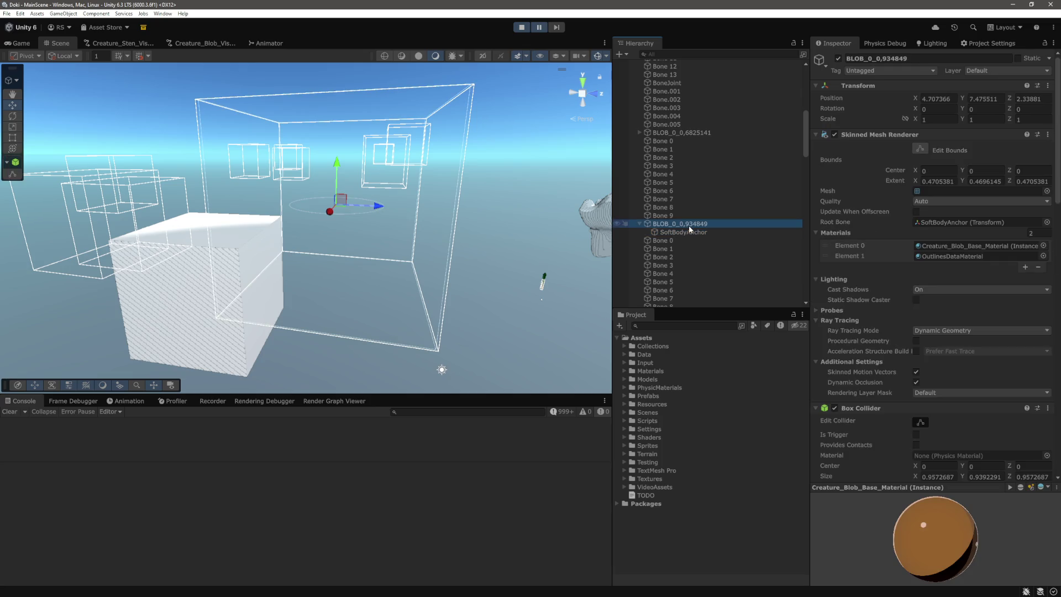
mouse_move(411, 240)
left_mouse_down()
mouse_move(350, 244)
mouse_move(349, 307)
mouse_move(416, 177)
mouse_move(440, 163)
mouse_move(459, 125)
mouse_move(395, 257)
left_mouse_up()
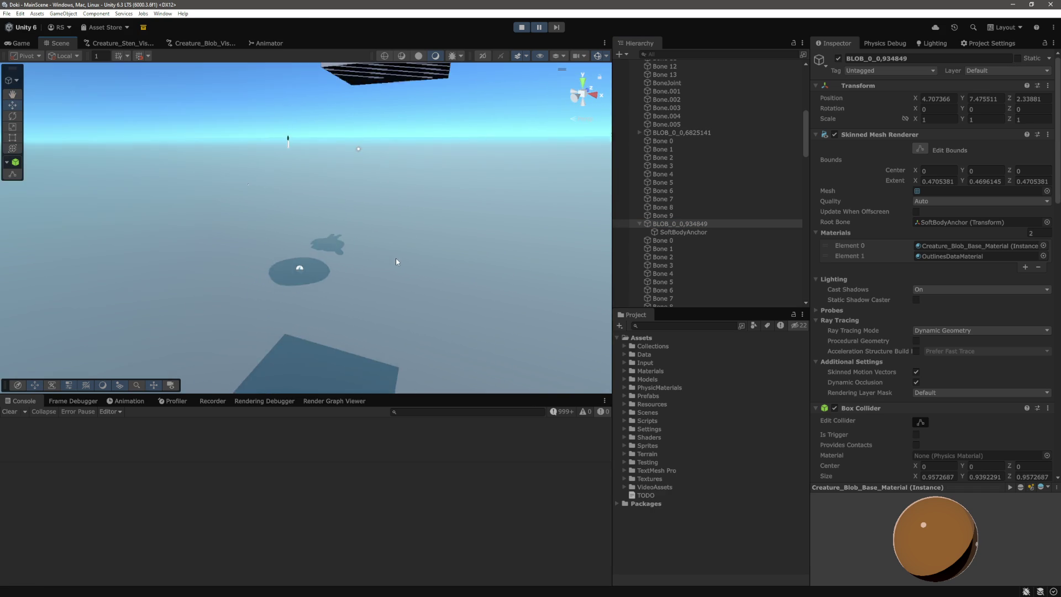
Step: Frame the blob and check the mass and joint values of Bones 0 through 8
key("f")
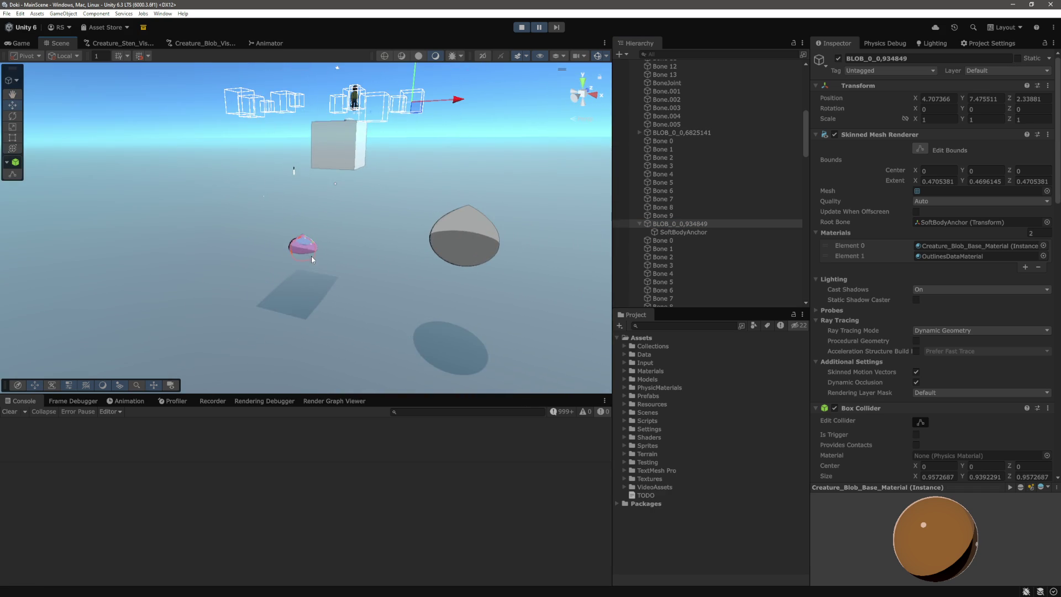
left_click(680, 241)
left_click(677, 249)
left_click(675, 257)
left_click(676, 265)
left_click(675, 273)
left_click(677, 282)
left_click(678, 290)
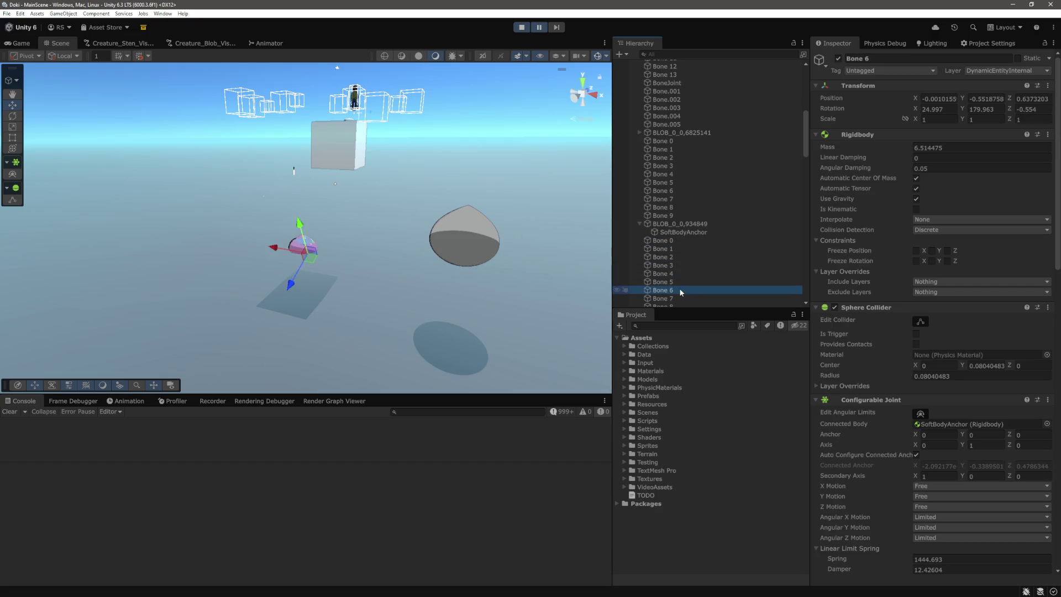
left_click(671, 207)
left_click(672, 174)
left_click(671, 158)
left_click(668, 199)
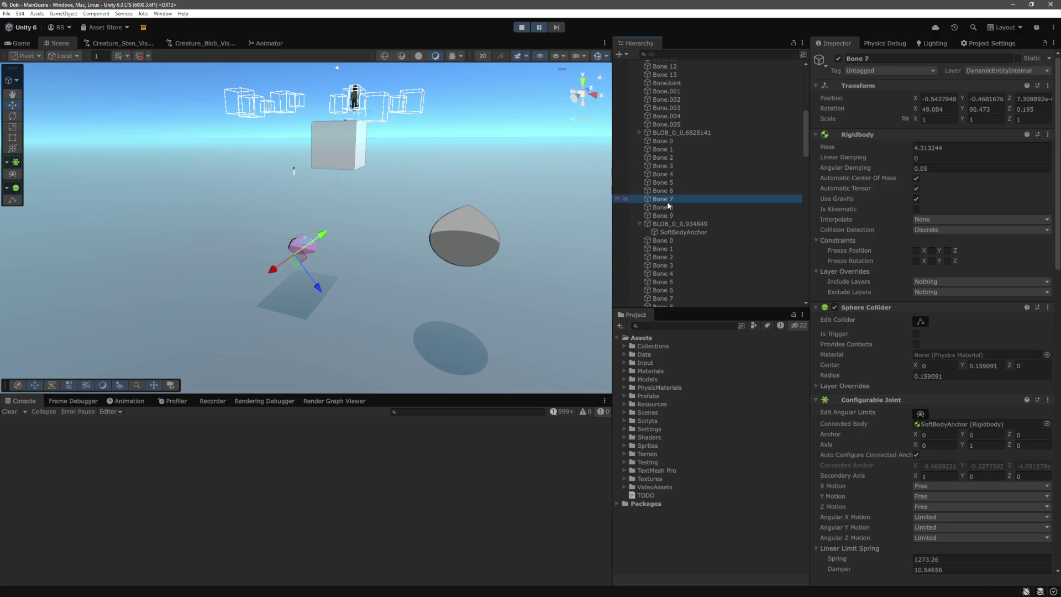
left_click(668, 206)
Step: Compare the other creature's bones, including Bone 7 and the pink blob's Bone.001
scroll(700, 187, "up", 5)
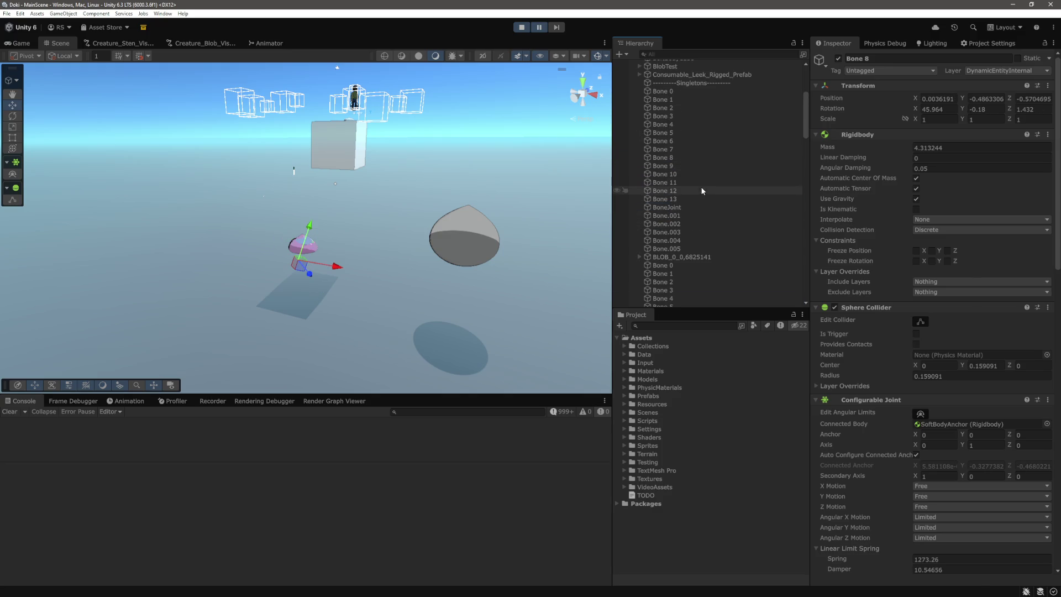
left_click(678, 198)
left_click(681, 173)
left_click(680, 148)
left_click_drag(430, 235, 407, 247)
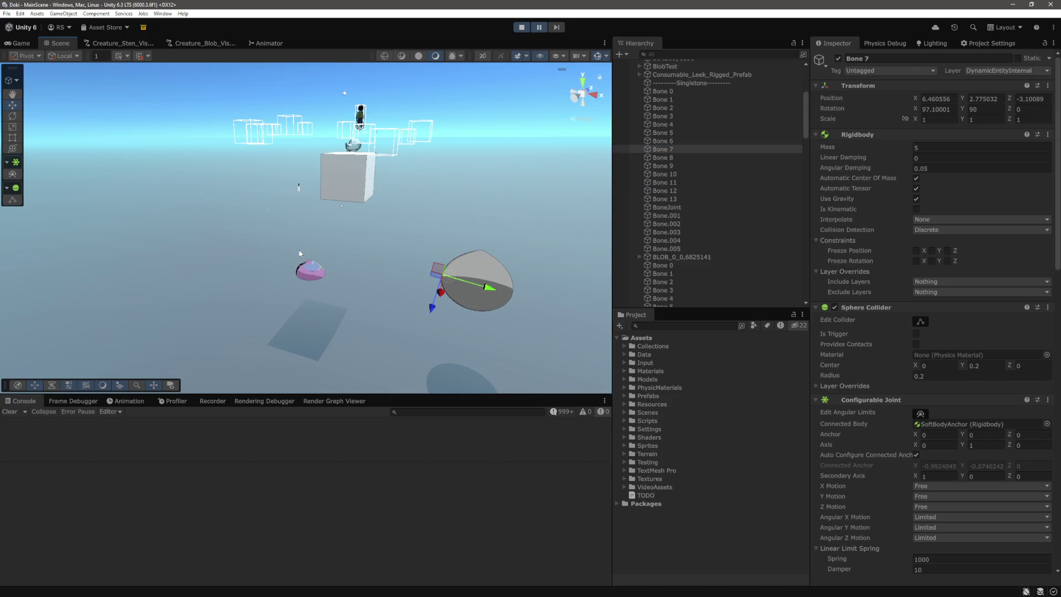
left_click_drag(361, 243, 256, 309)
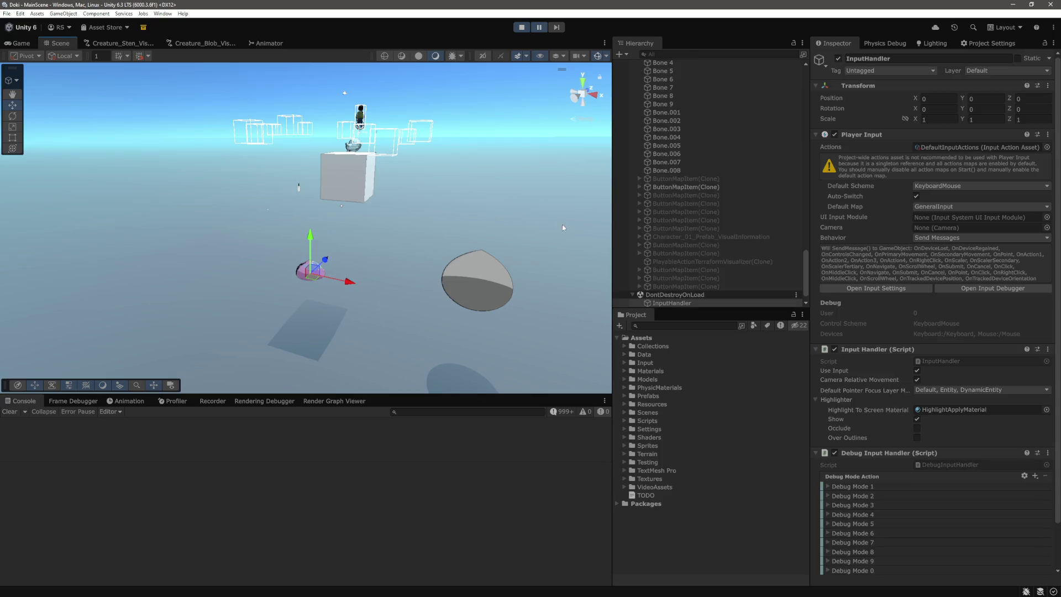
left_click(667, 112)
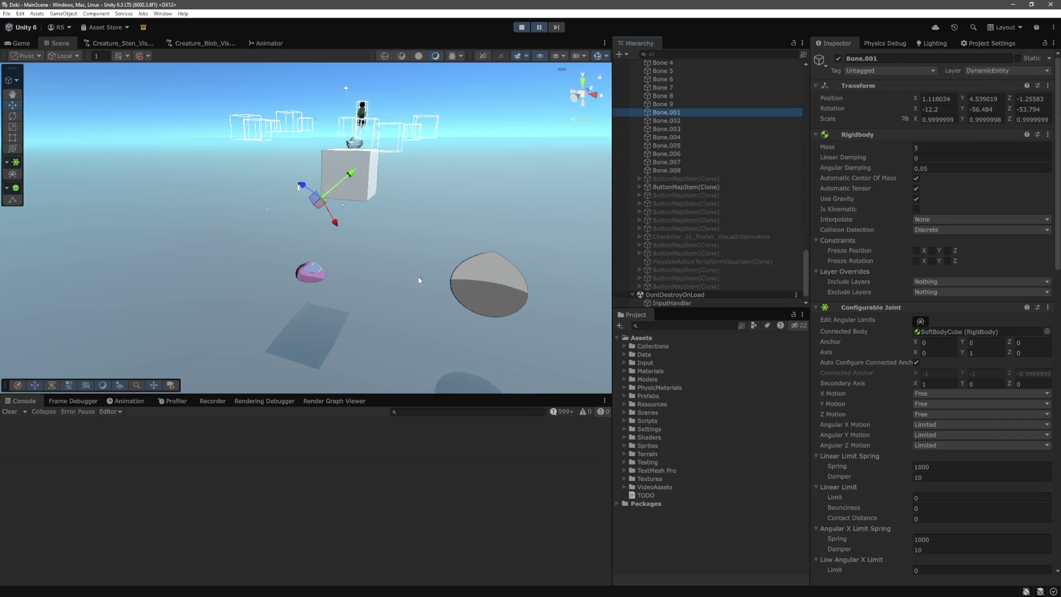
Step: Pause the running game and bring Test.cs forward in Visual Studio Code
left_click(539, 28)
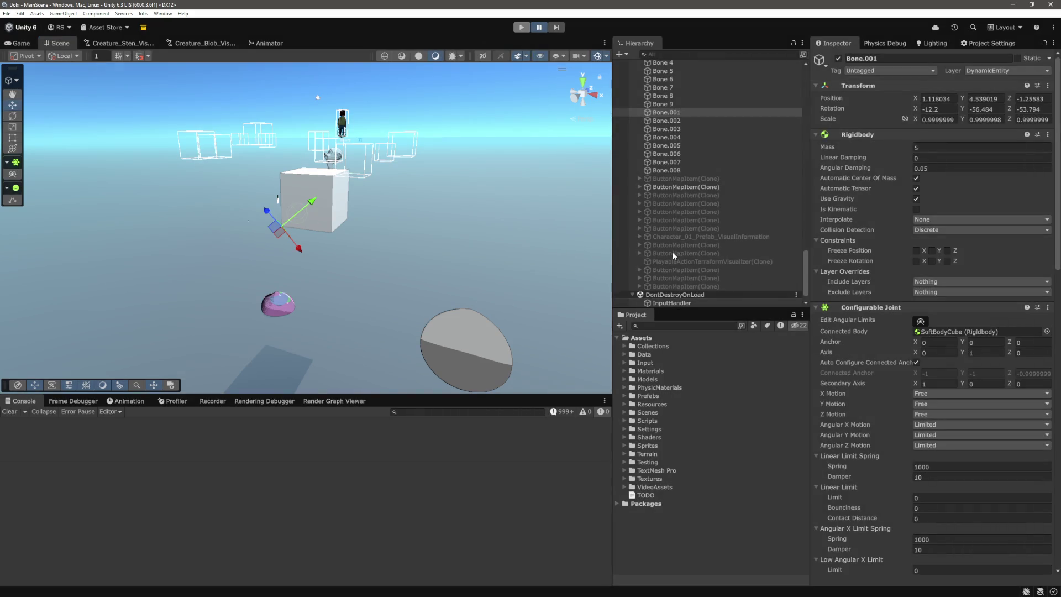
left_click(672, 252)
key("alt+Tab")
left_click(651, 350)
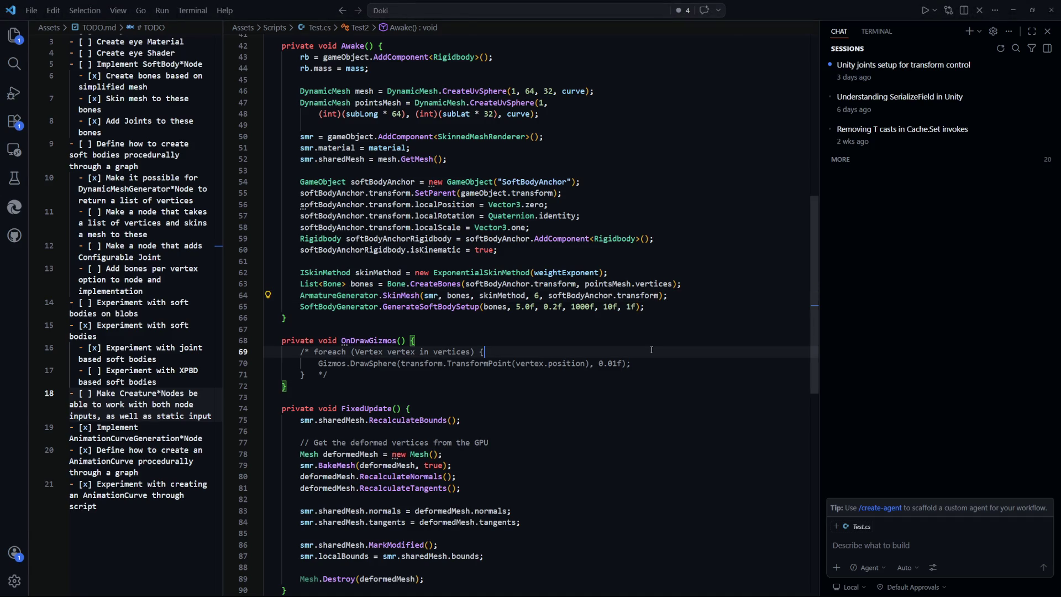
Step: Switch to SoftBodyGenerator.cs from the recent files list to read GenerateSoftBodySetup, then return to Unity
scroll(518, 330, "up", 1)
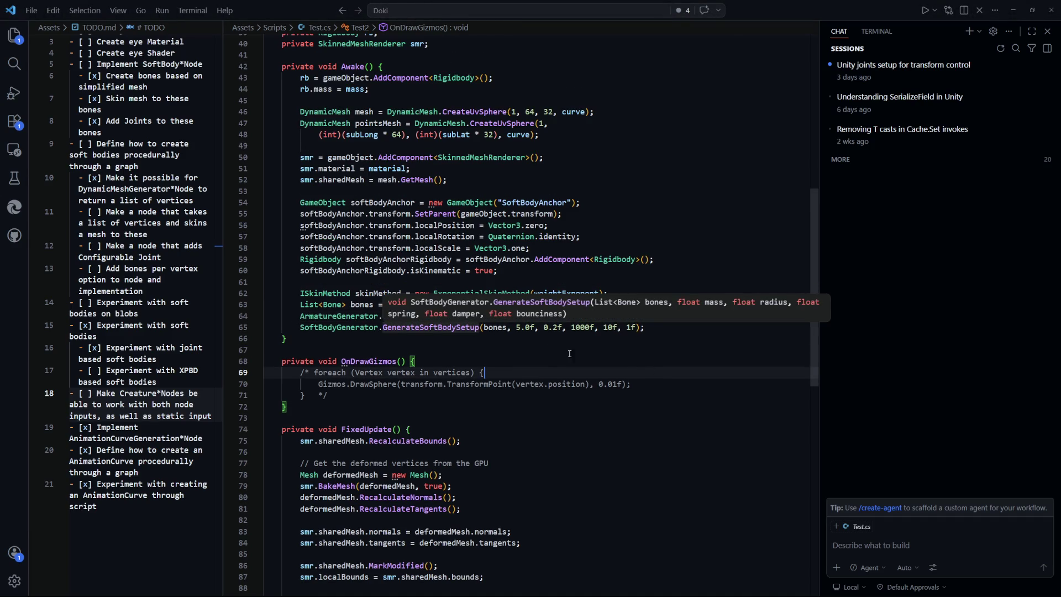
key("ctrl+Tab")
key("ctrl+Tab")
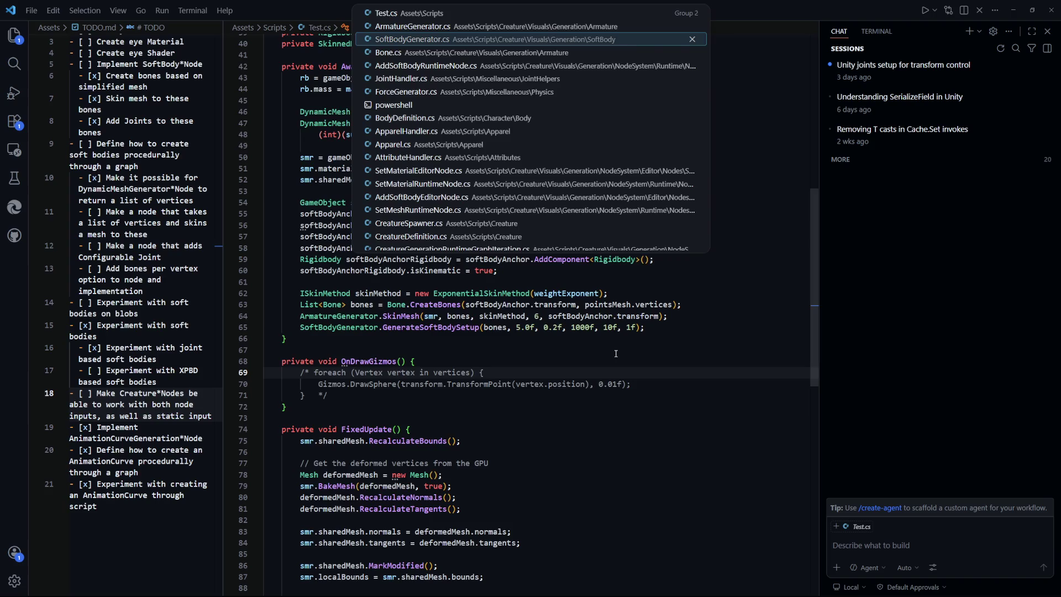
left_click(647, 399)
key("ctrl+Tab")
key("ctrl+shift+Tab")
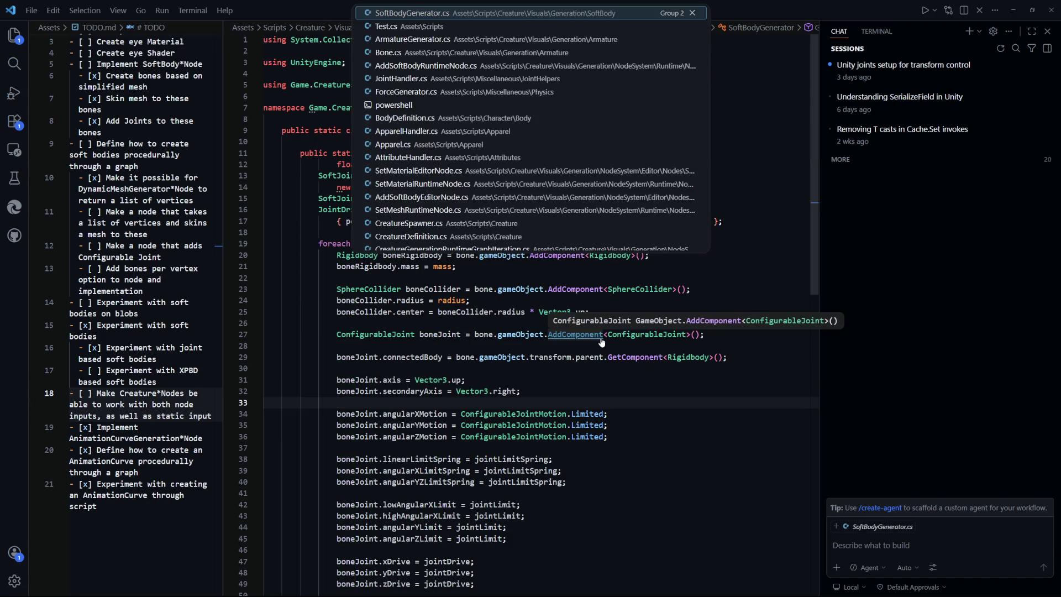
left_click(677, 409)
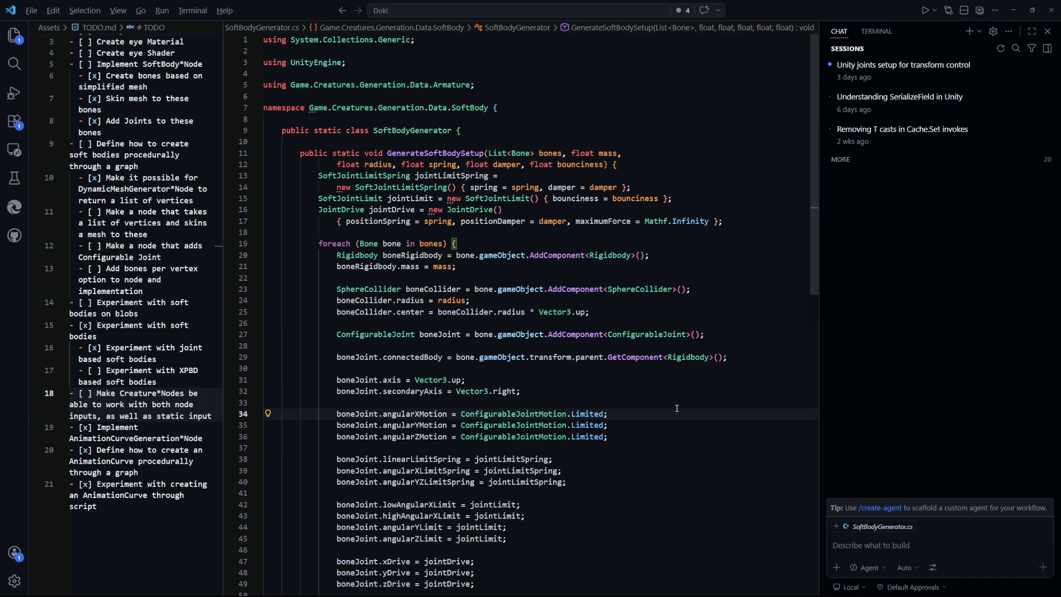
key("alt+Tab")
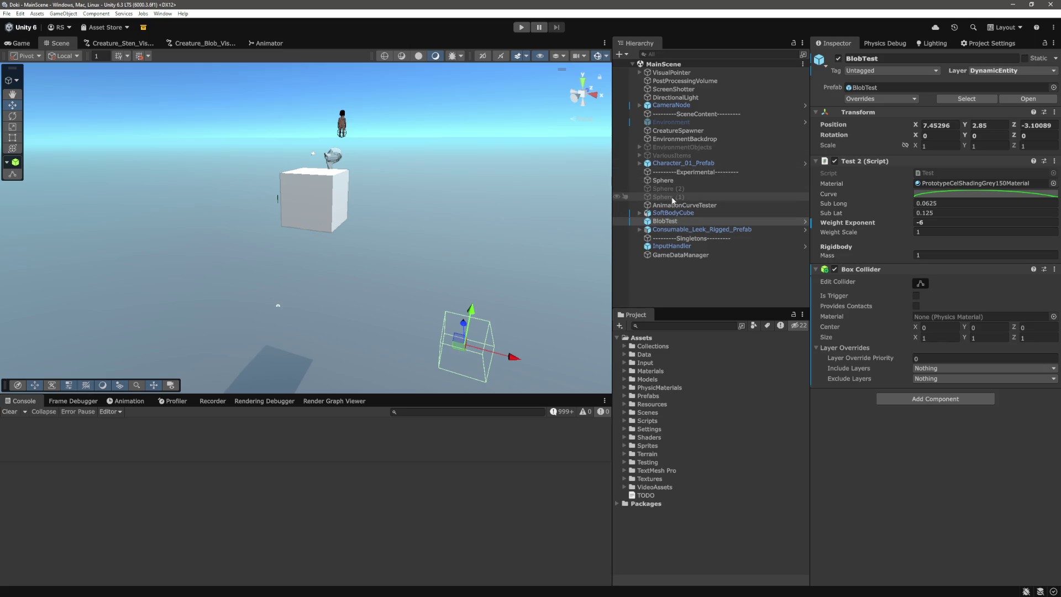
Step: Set the CreatureSpawner Quantity to 1 and start Play mode
left_click(678, 131)
key("BackSpace")
key("Return")
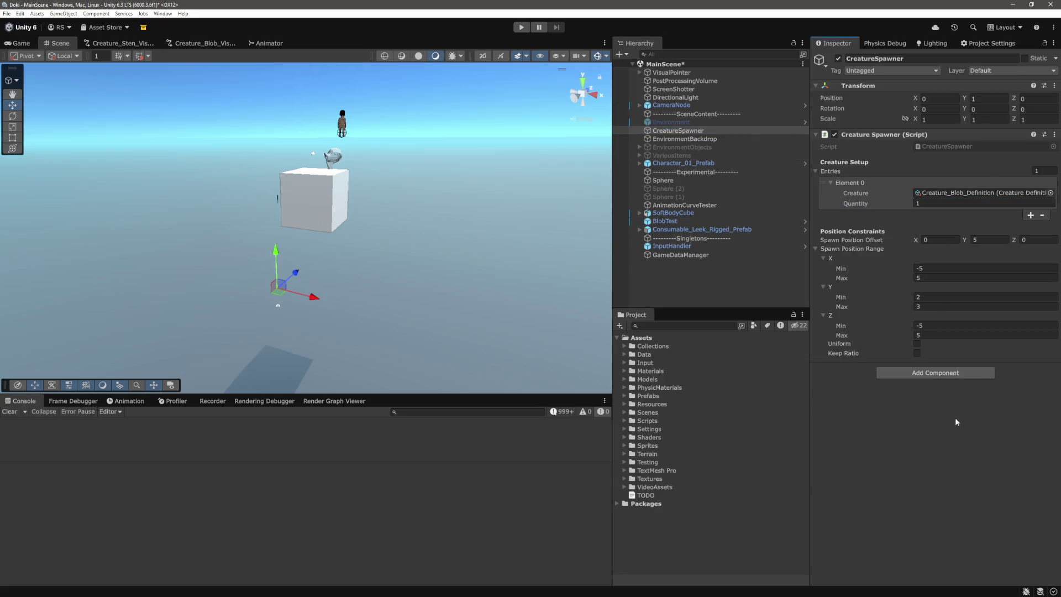
left_click(521, 27)
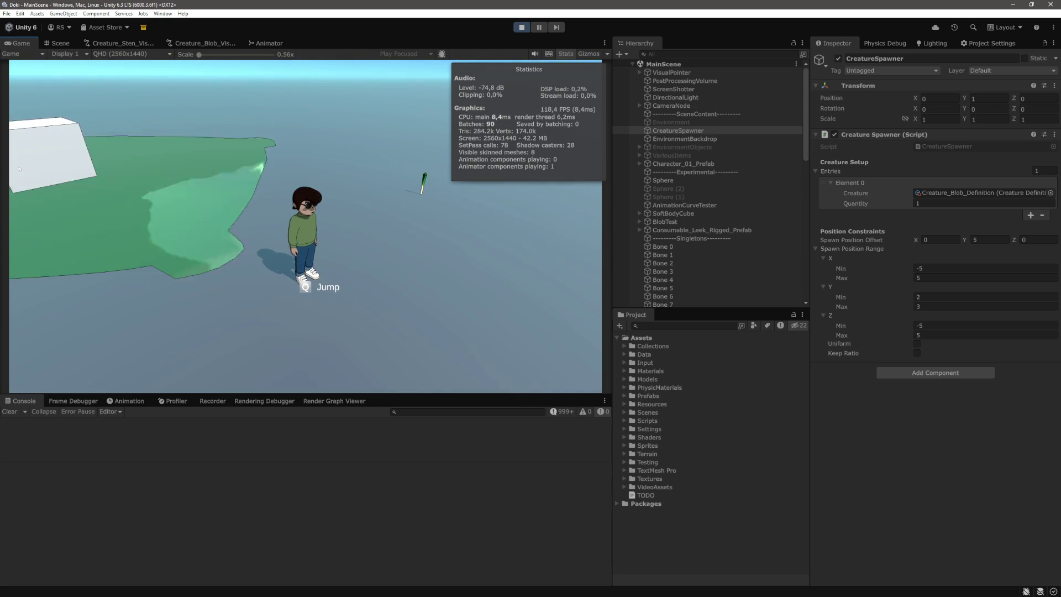
Step: In the Scene view, look down on the green platform from above
left_click(59, 44)
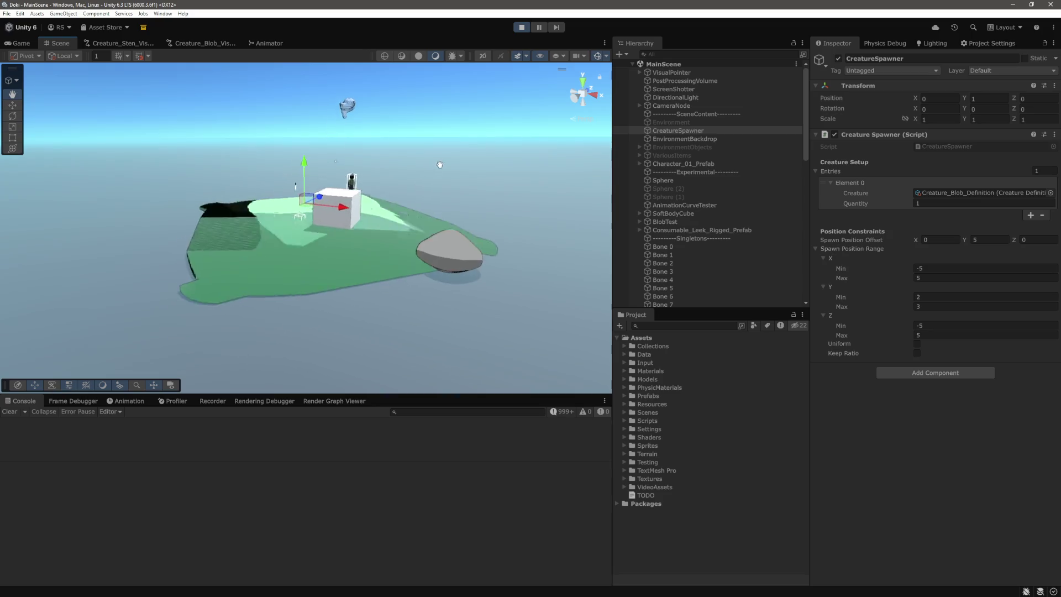
left_click(402, 264)
scroll(402, 264, "down", 5)
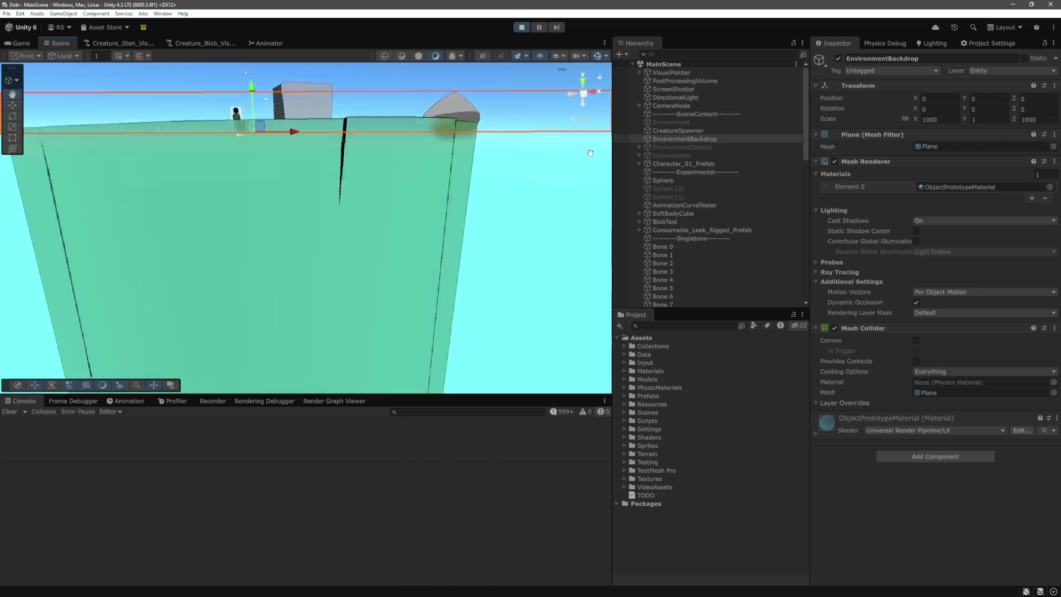
mouse_move(517, 253)
left_mouse_down()
mouse_move(457, 249)
mouse_move(462, 232)
mouse_move(433, 289)
left_mouse_up()
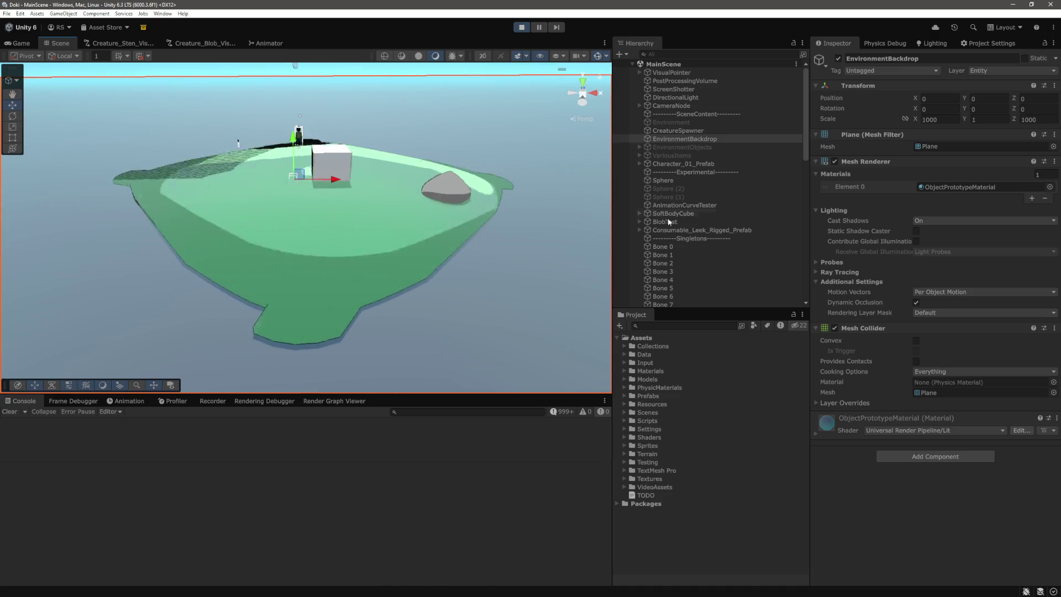
scroll(735, 167, "down", 10)
Step: Inspect BLOB_0_0,9740199 and its Bones 0, 2 and 9, then stop the game
left_click(681, 194)
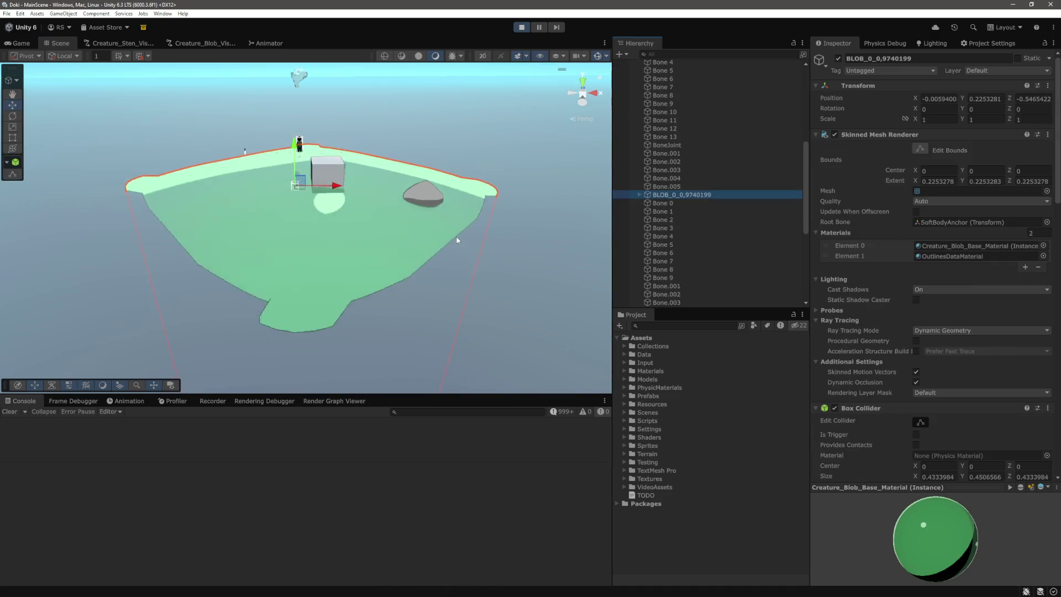
left_click(677, 202)
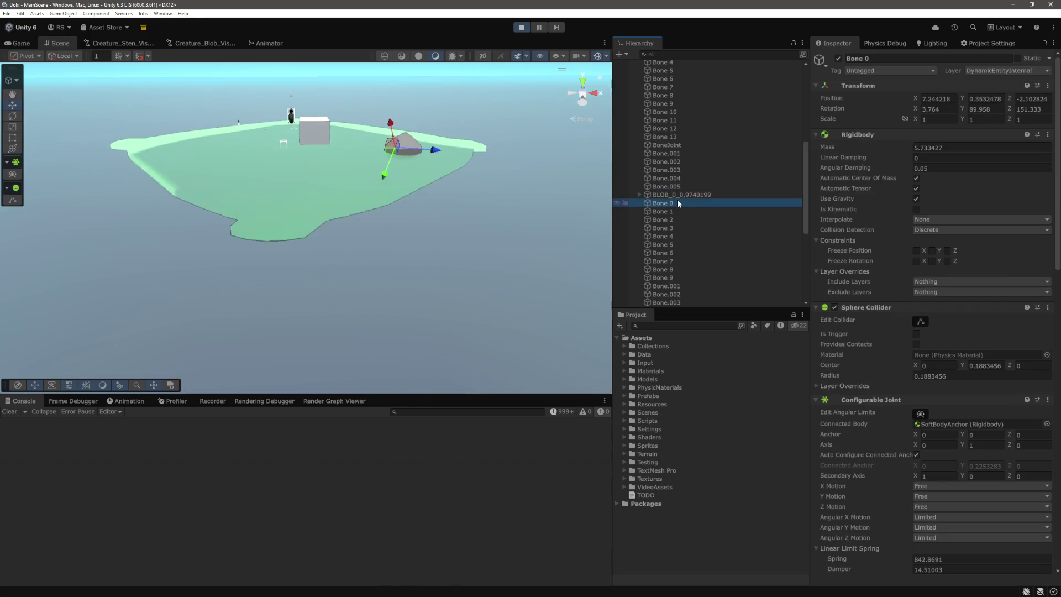
left_click(678, 220)
left_click(678, 277)
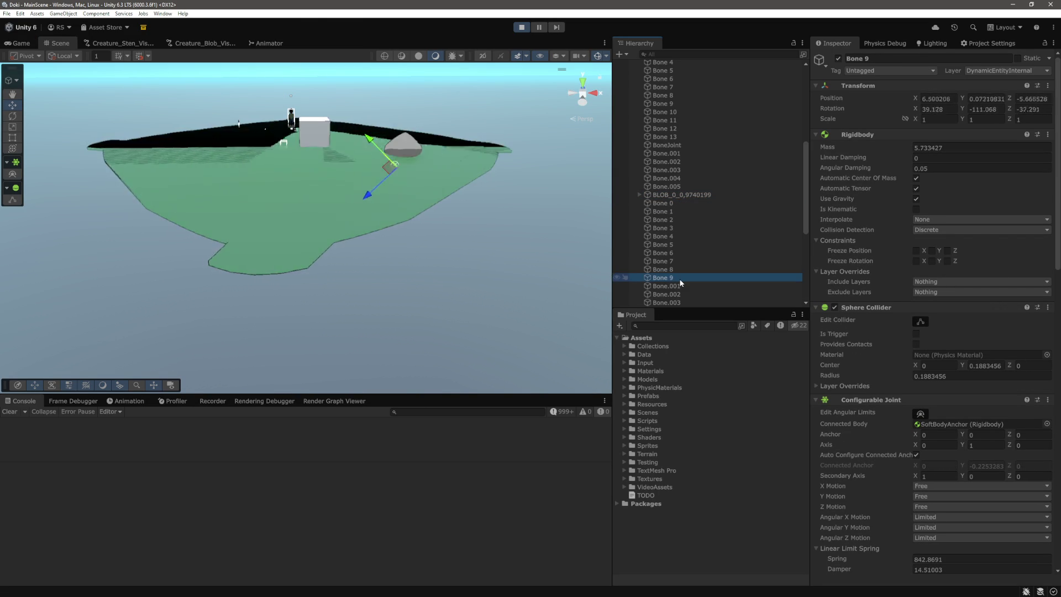
left_click(676, 194)
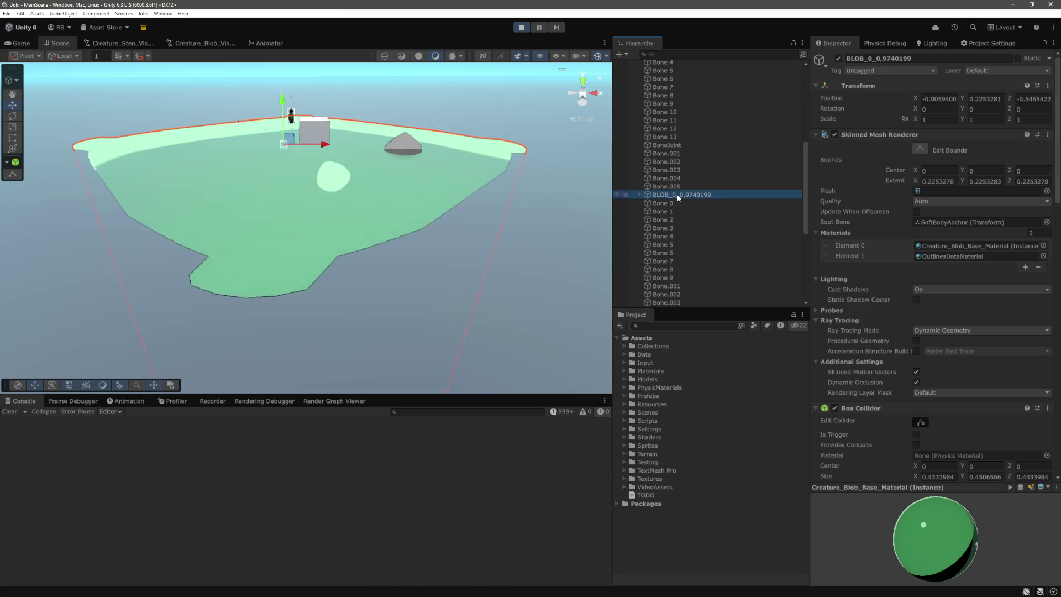
left_click(671, 203)
key("ctrl+p")
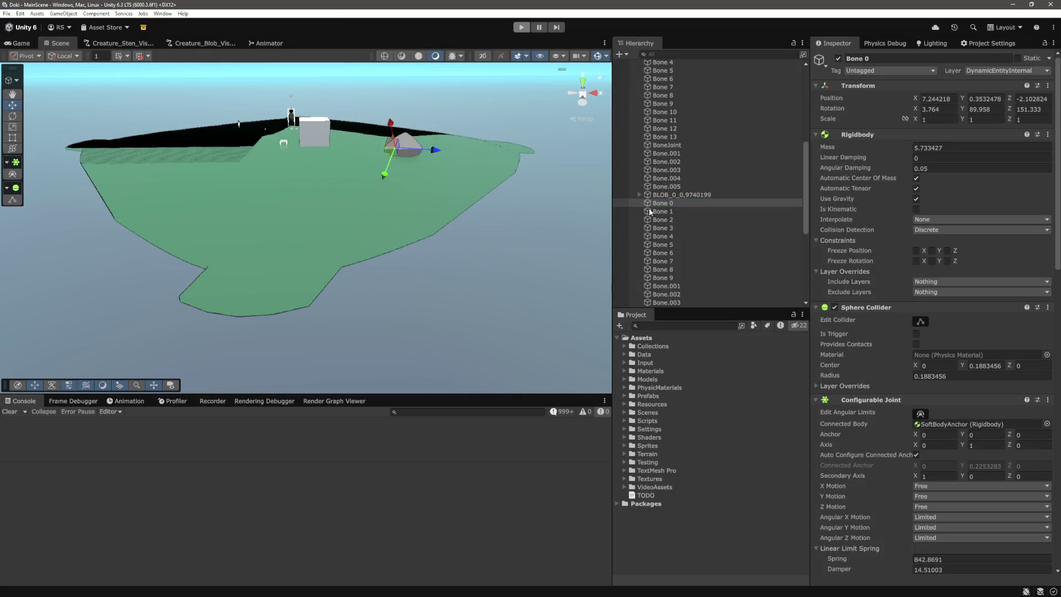
Step: In Creature_Blob_VisualGenerationGraph, link SetMaterial's Game Object output into AddRigidbodyEditorNode, then press Play
left_click(220, 48)
mouse_move(340, 190)
left_mouse_down()
mouse_move(279, 152)
mouse_move(266, 167)
left_mouse_up()
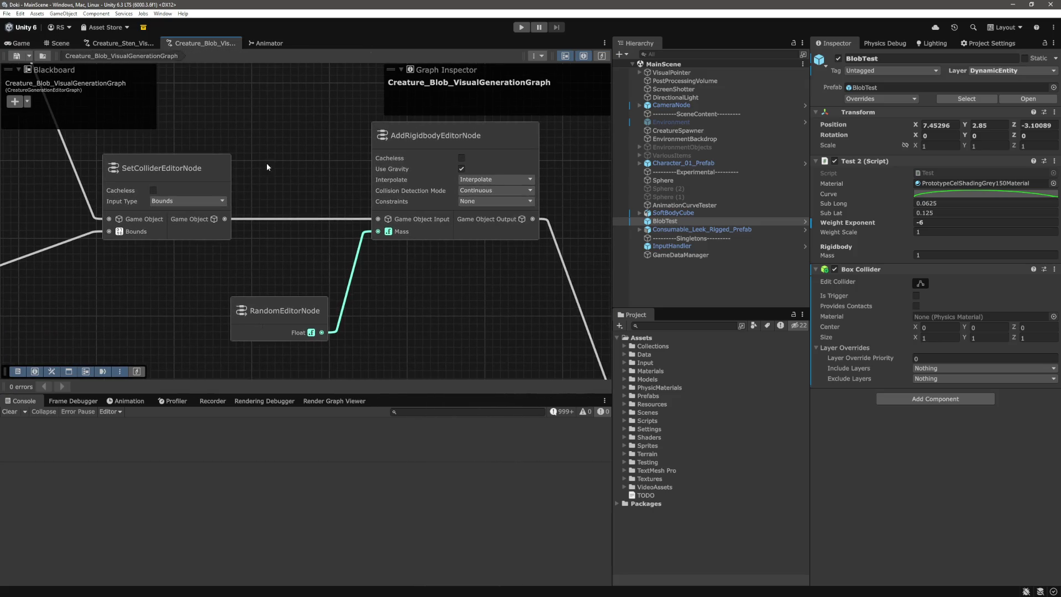
scroll(360, 246, "down", 5)
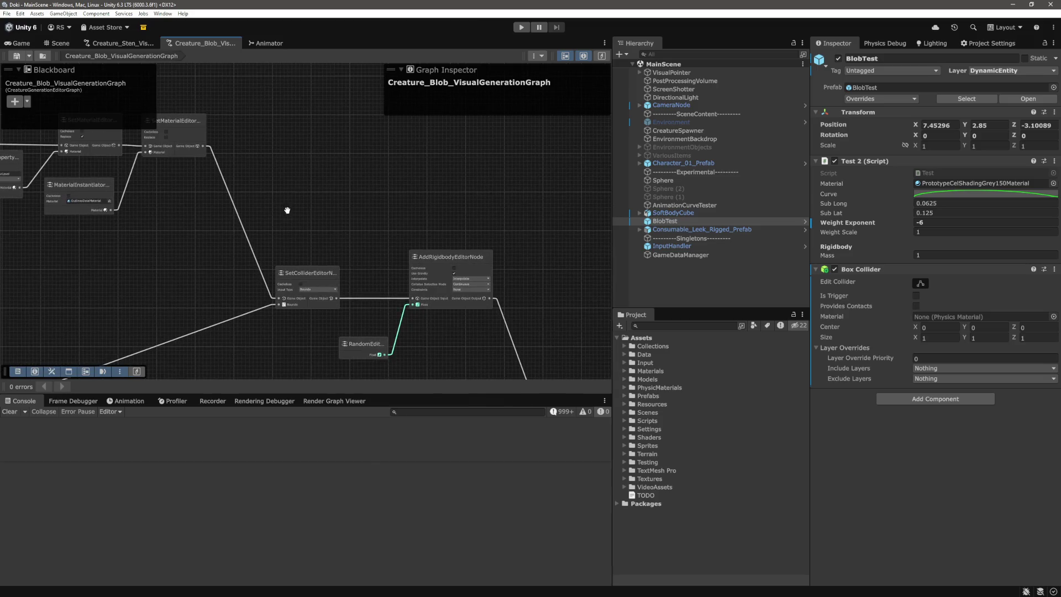
left_click_drag(203, 146, 413, 298)
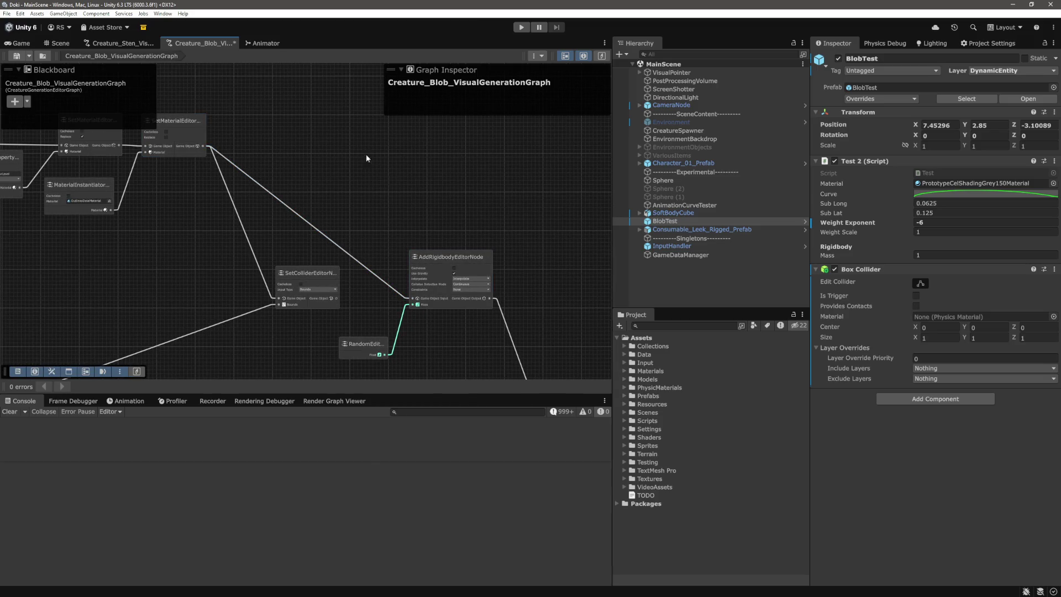
left_click(517, 29)
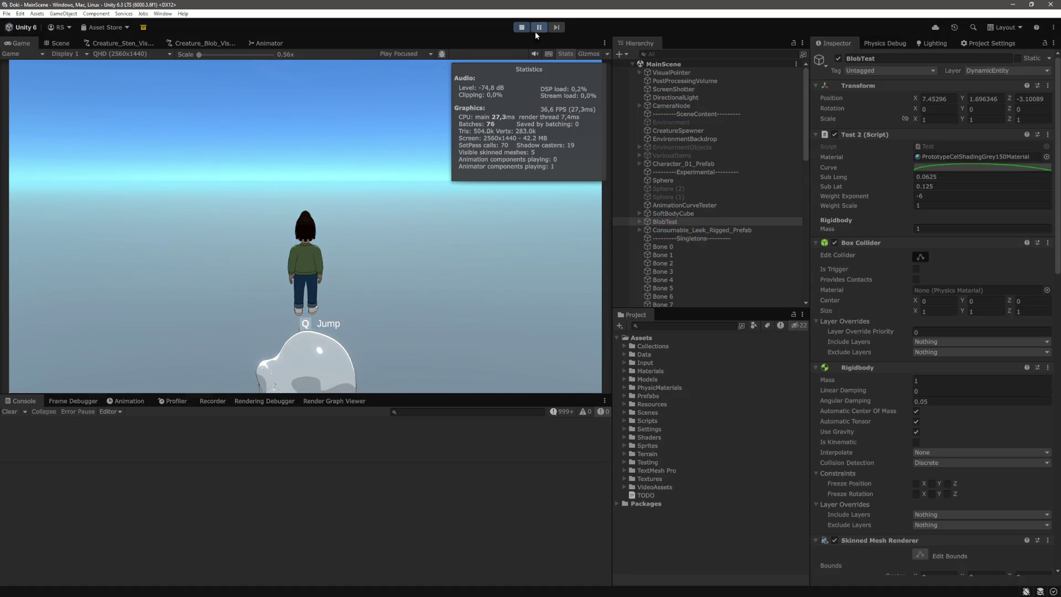
Step: Select and frame the spawned BLOB_0, pausing the playtest to orbit around it
scroll(678, 249, "down", 5)
double_click(710, 258)
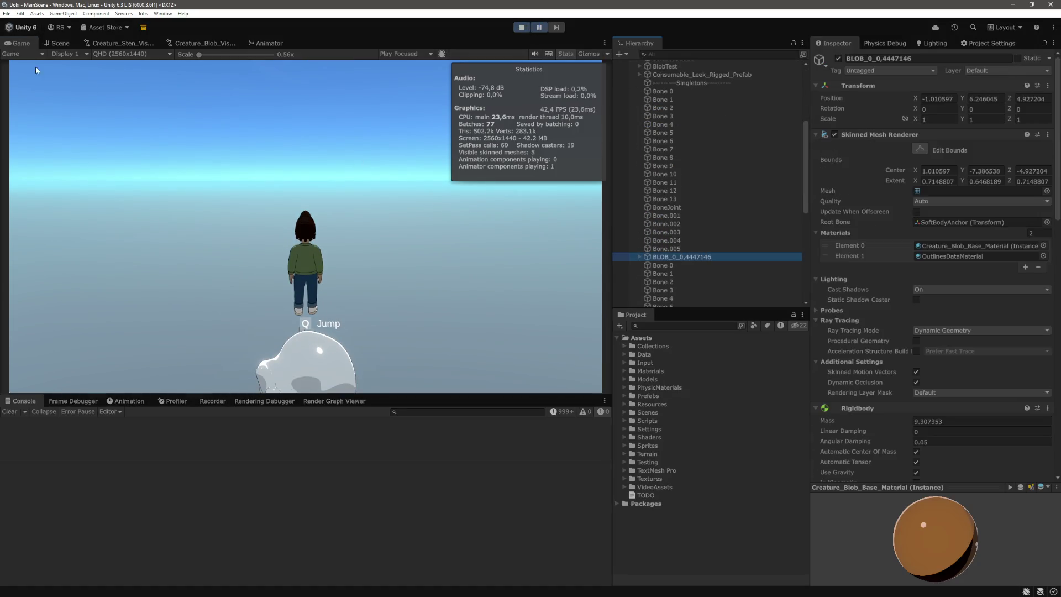
key("f")
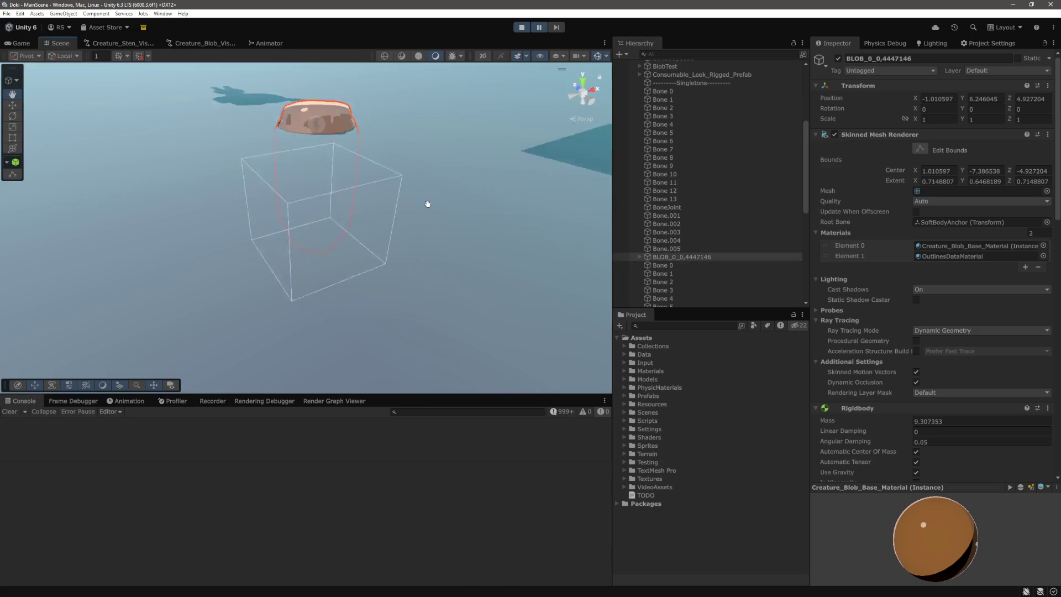
mouse_move(429, 201)
left_mouse_down()
mouse_move(450, 131)
mouse_move(490, 151)
left_mouse_up()
left_click(540, 29)
left_click(540, 27)
mouse_move(429, 270)
left_mouse_down()
mouse_move(463, 240)
mouse_move(440, 210)
mouse_move(415, 264)
left_mouse_up()
double_click(673, 257)
scroll(673, 257, "down", 6)
Step: Step through the blob's bones to Bone 7, checking rigidbody and joint settings, then stop the playtest
left_click(678, 126)
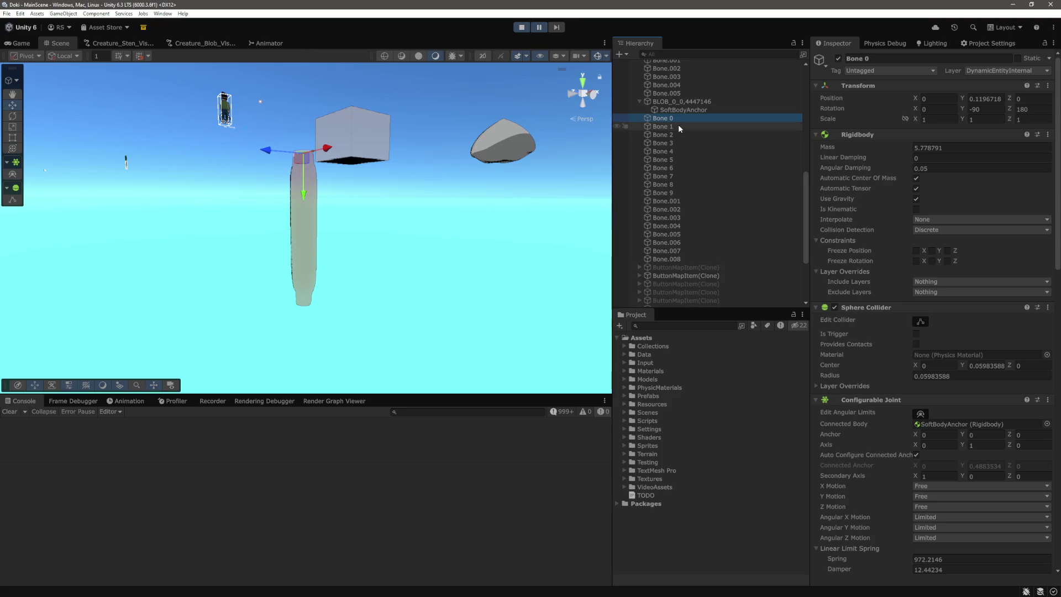
key("Down")
key("Down")
key("Down")
key("Down")
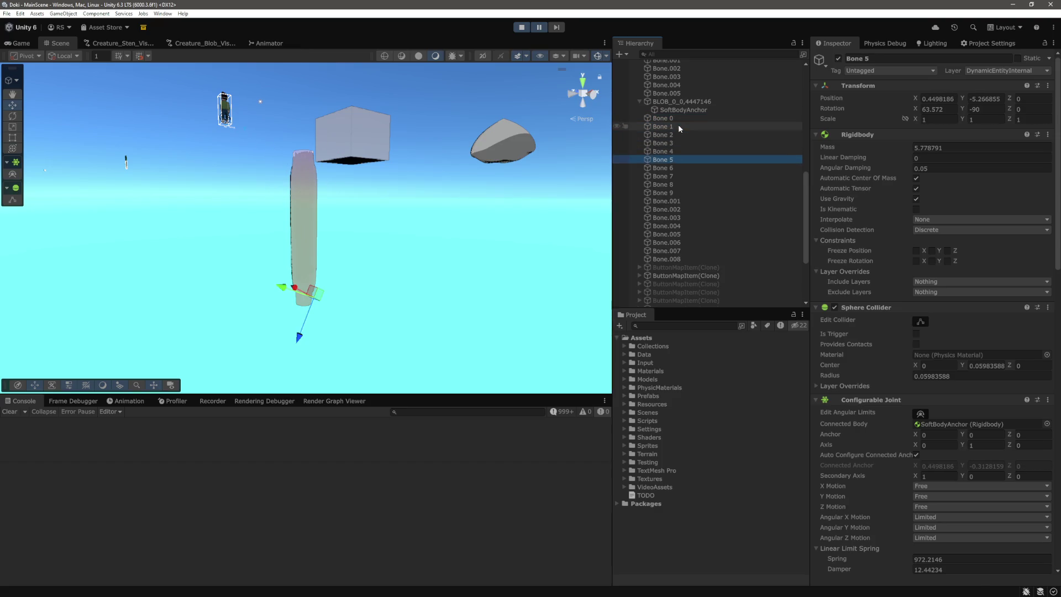
key("Down")
key("Down")
key("Down")
key("Up")
key("Up")
key("Up")
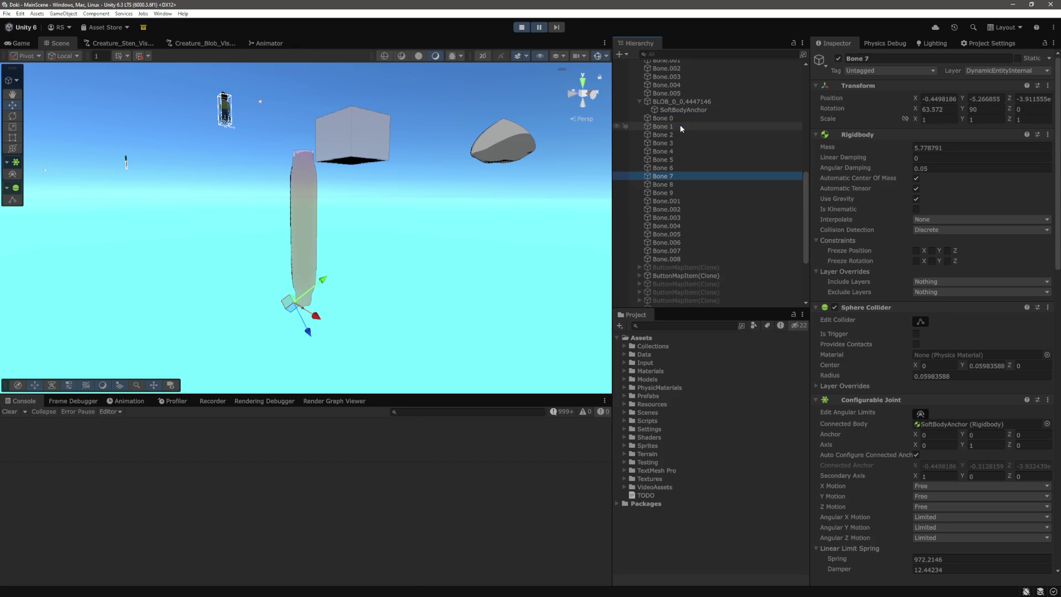
left_click_drag(469, 172, 466, 269)
scroll(356, 307, "up", 5)
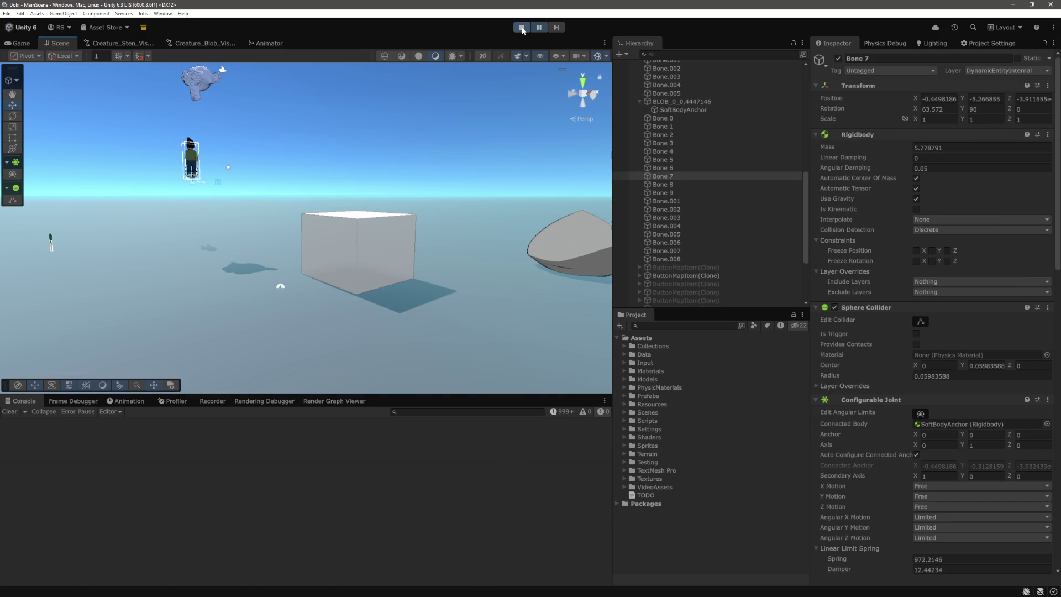
left_click(523, 28)
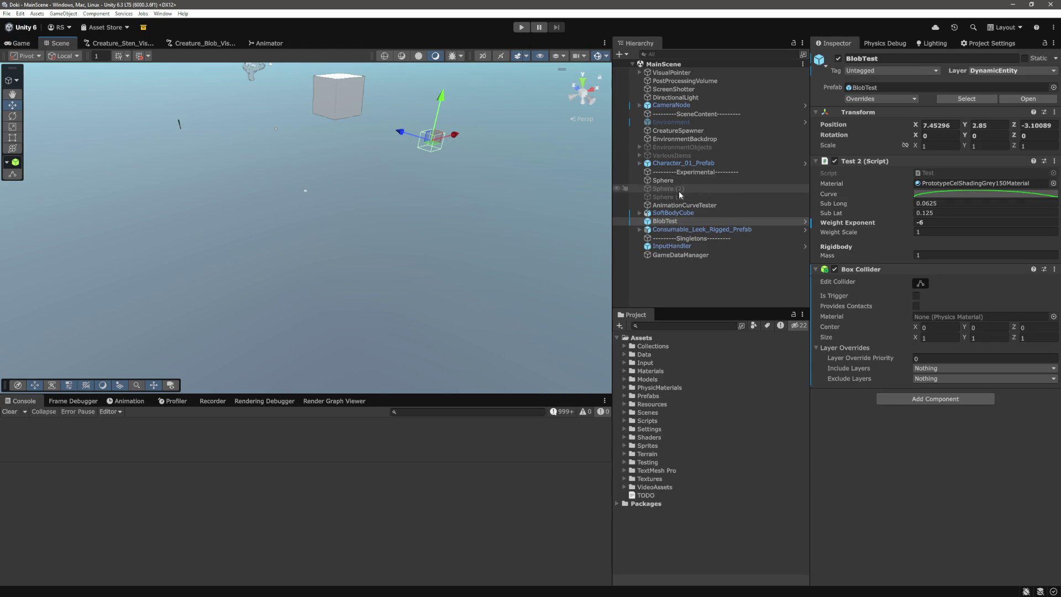
Step: Set the CreatureSpawner's Spawn Position Offset Y to 10
left_click(681, 131)
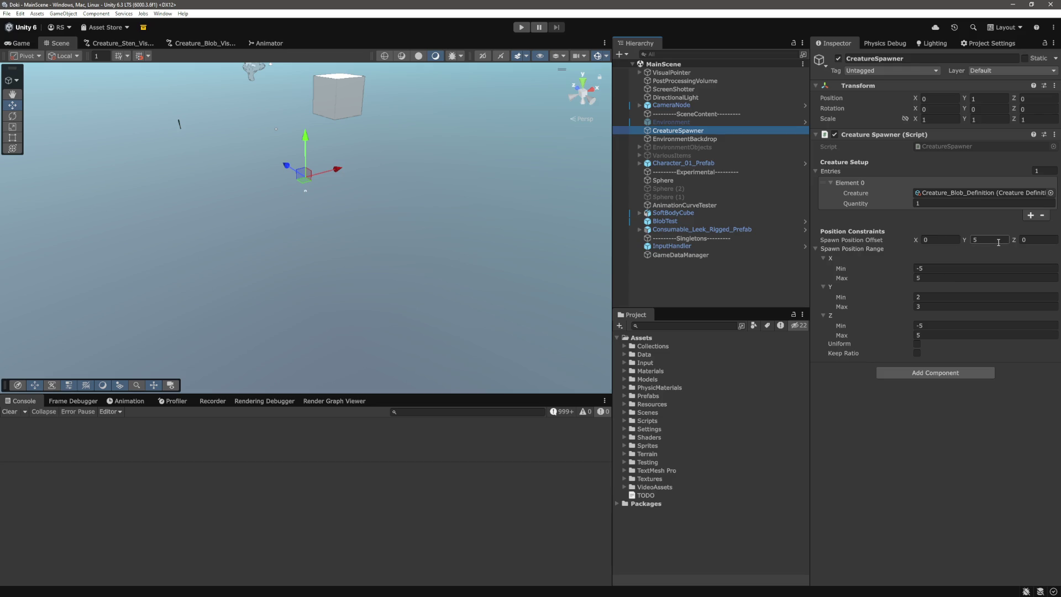
left_click(998, 243)
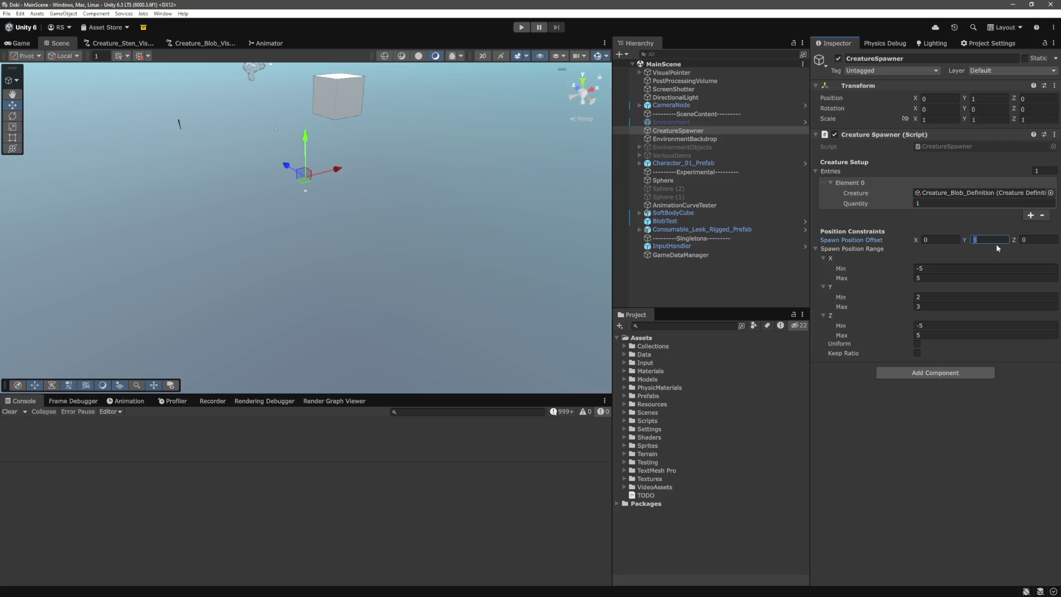
type("10")
key("Tab")
Step: Playtest the higher spawn point, then open the Creature Spawner script via Edit Script
left_click(522, 28)
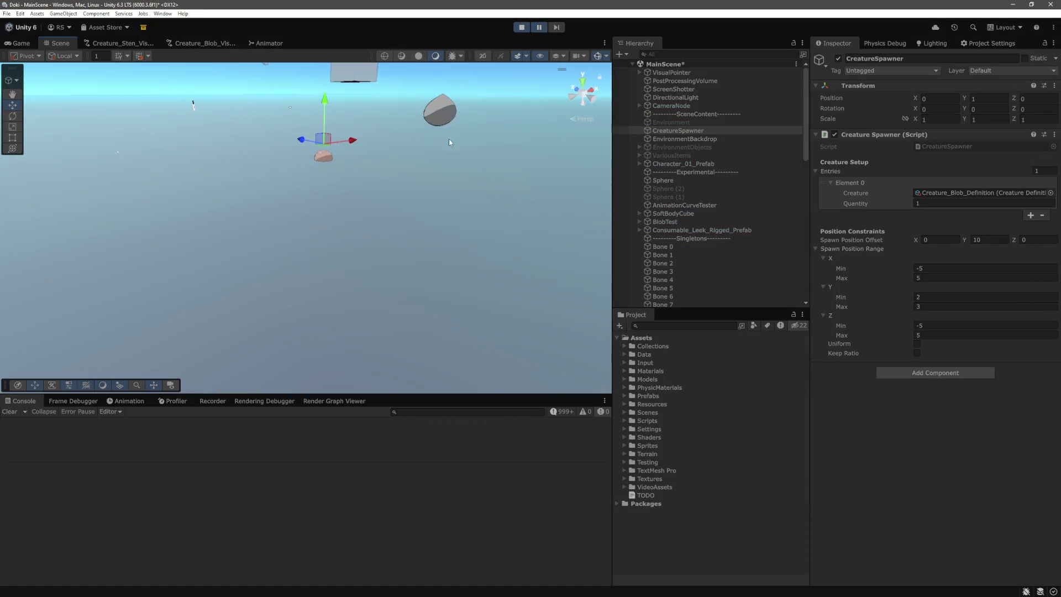
mouse_move(429, 216)
left_mouse_down()
mouse_move(439, 134)
mouse_move(446, 178)
mouse_move(320, 213)
left_mouse_up()
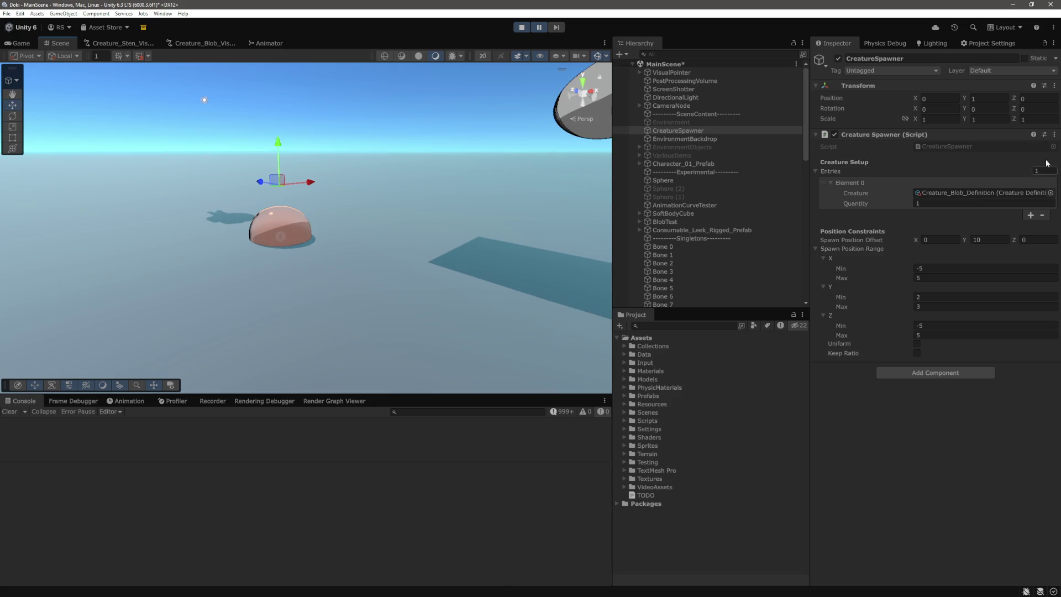
left_click(1054, 134)
left_click(1028, 253)
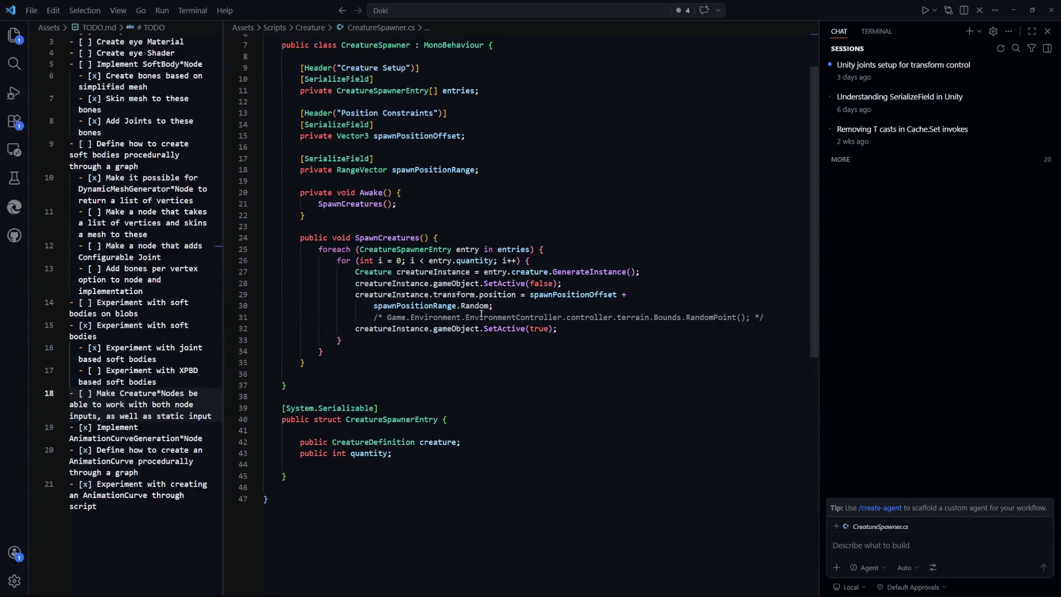
Step: Read how spawnPositionOffset and spawnPositionRange set each creature's position in CreatureSpawner.cs, then return to Unity
left_click(577, 297)
left_click_drag(578, 306, 412, 306)
double_click(411, 305)
scroll(518, 343, "up", 2)
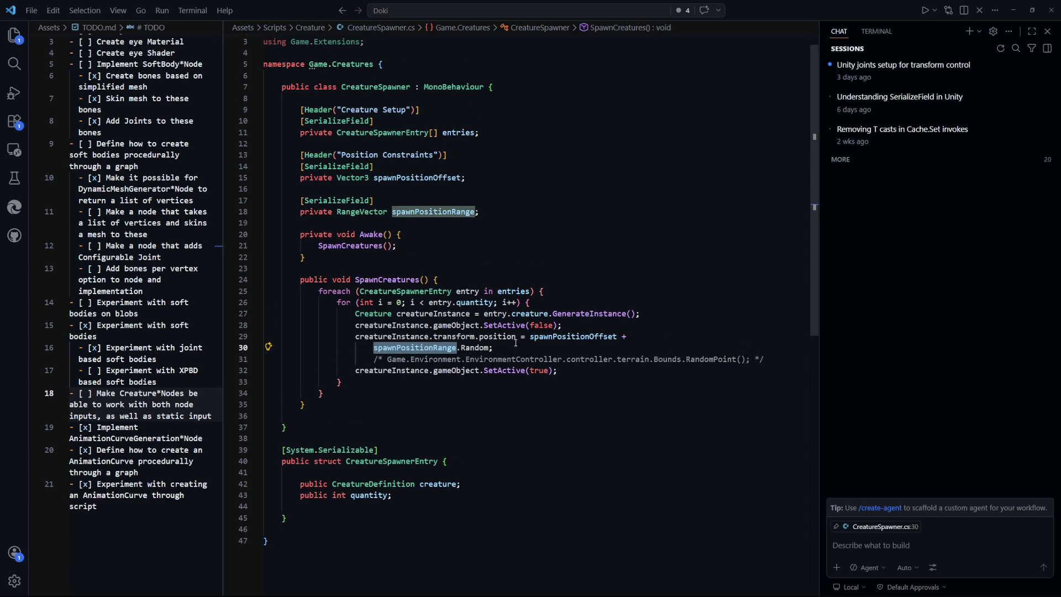
left_click_drag(506, 351, 486, 336)
double_click(414, 348)
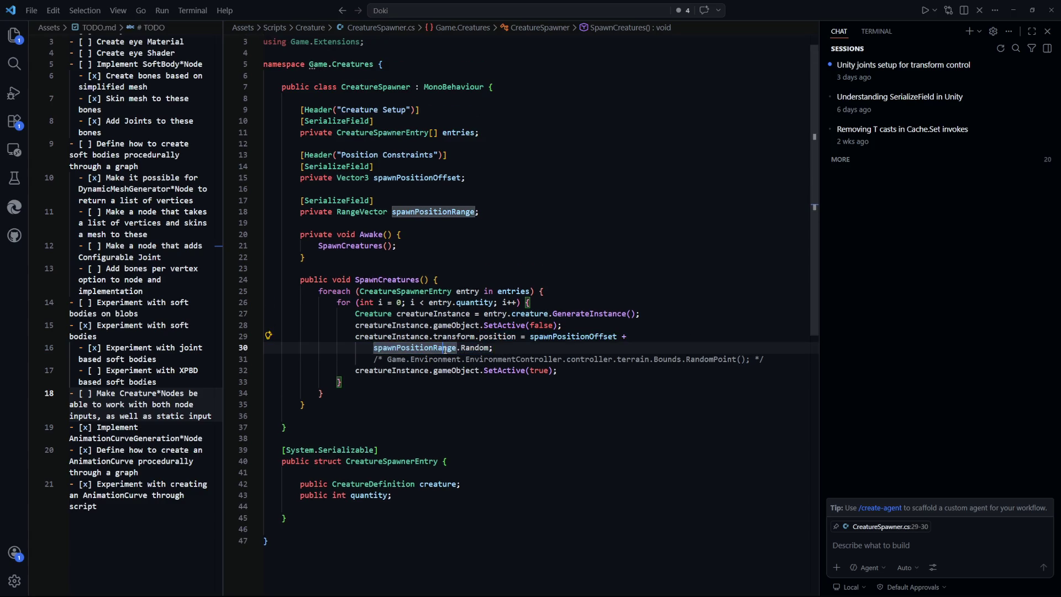
left_click(579, 388)
left_click_drag(579, 388, 569, 337)
left_click(603, 397)
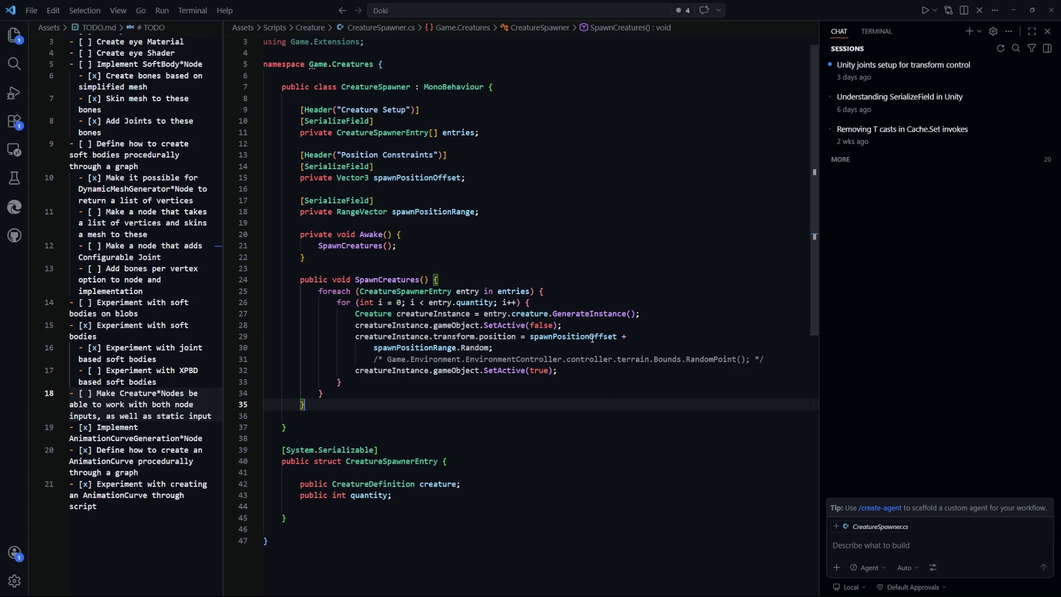
key("alt+Tab")
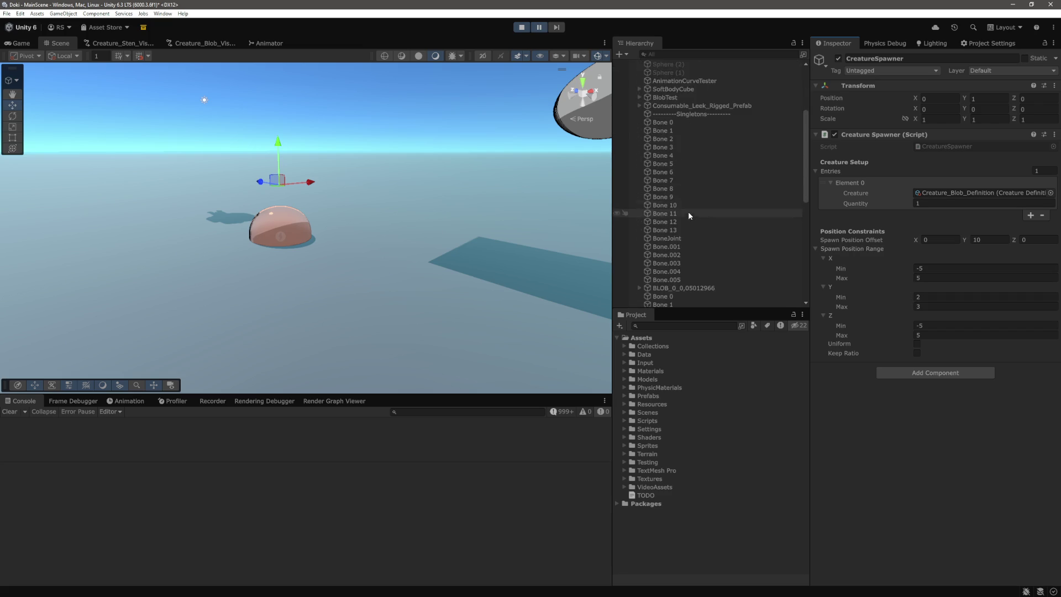
Step: Select the newly spawned BLOB_0_0 and zoom and tilt the Scene view toward it
scroll(689, 210, "down", 6)
left_click(689, 224)
scroll(689, 221, "up", 4)
scroll(442, 210, "down", 6)
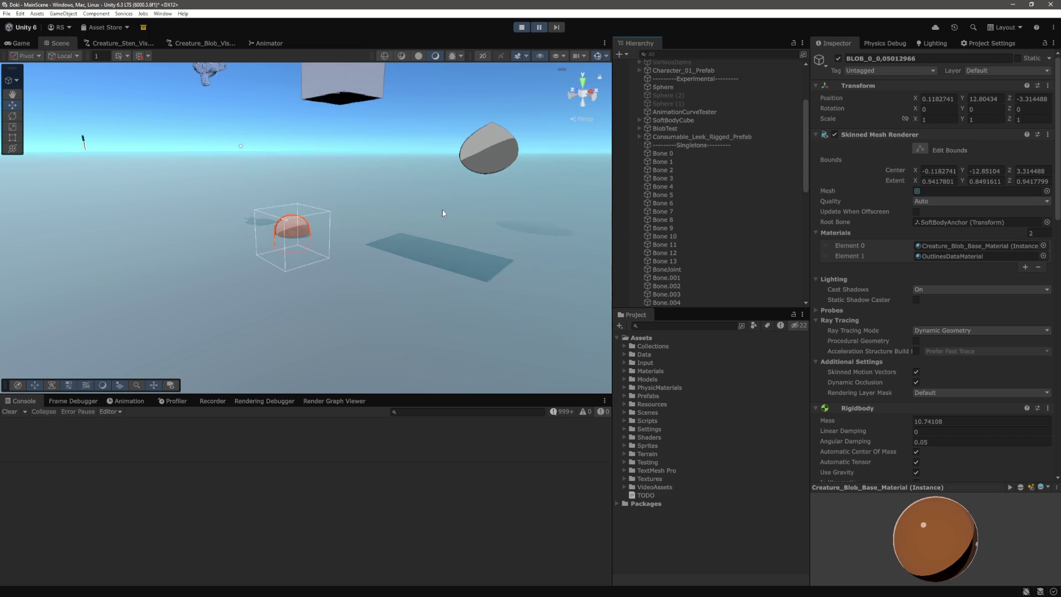
scroll(387, 194, "up", 4)
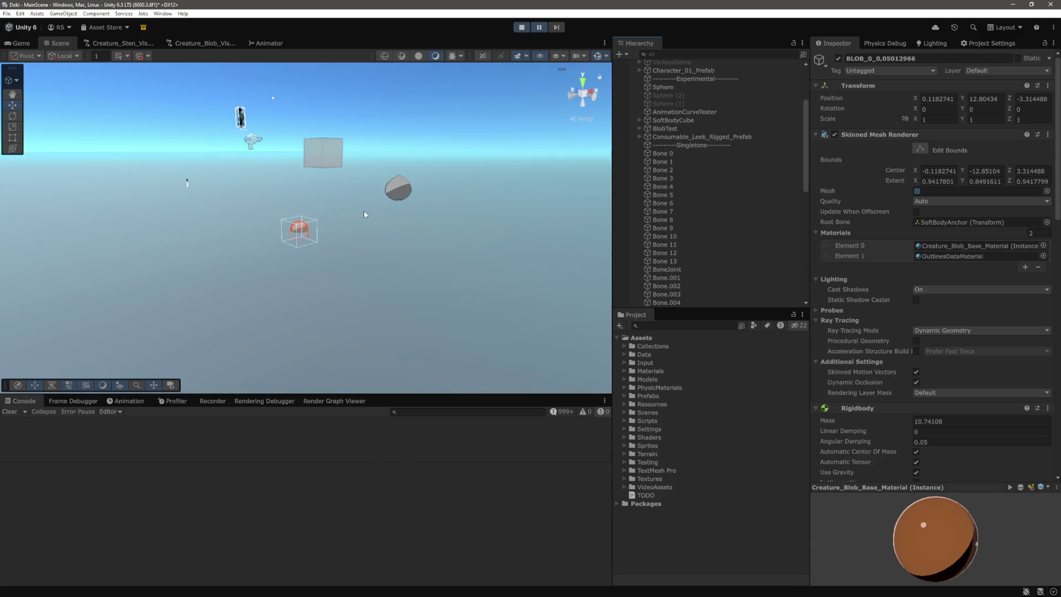
mouse_move(366, 285)
left_mouse_down()
mouse_move(379, 327)
mouse_move(365, 189)
mouse_move(324, 193)
left_mouse_up()
scroll(356, 210, "down", 5)
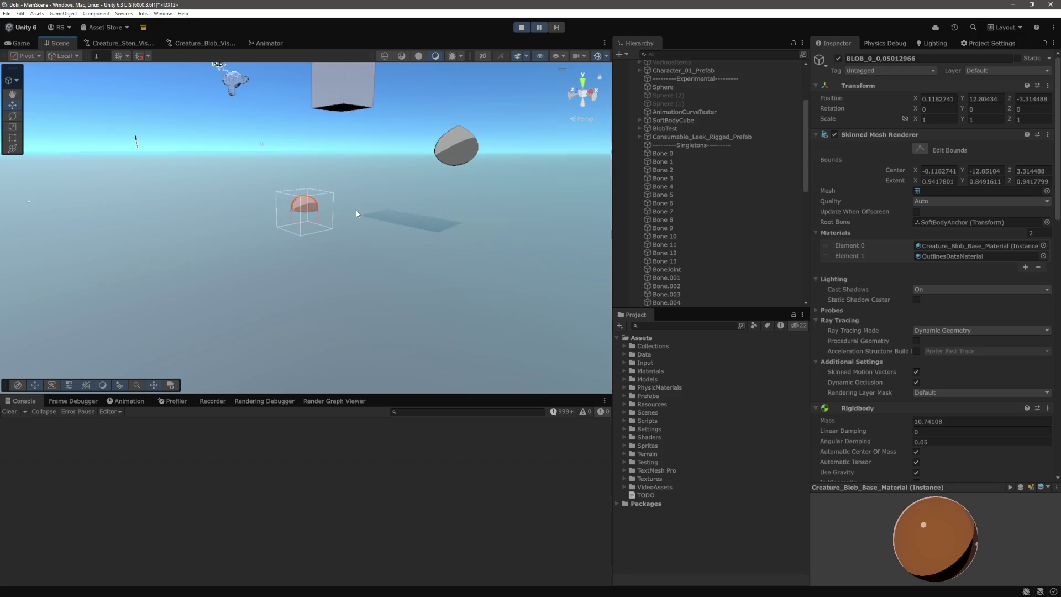
scroll(367, 147, "down", 1)
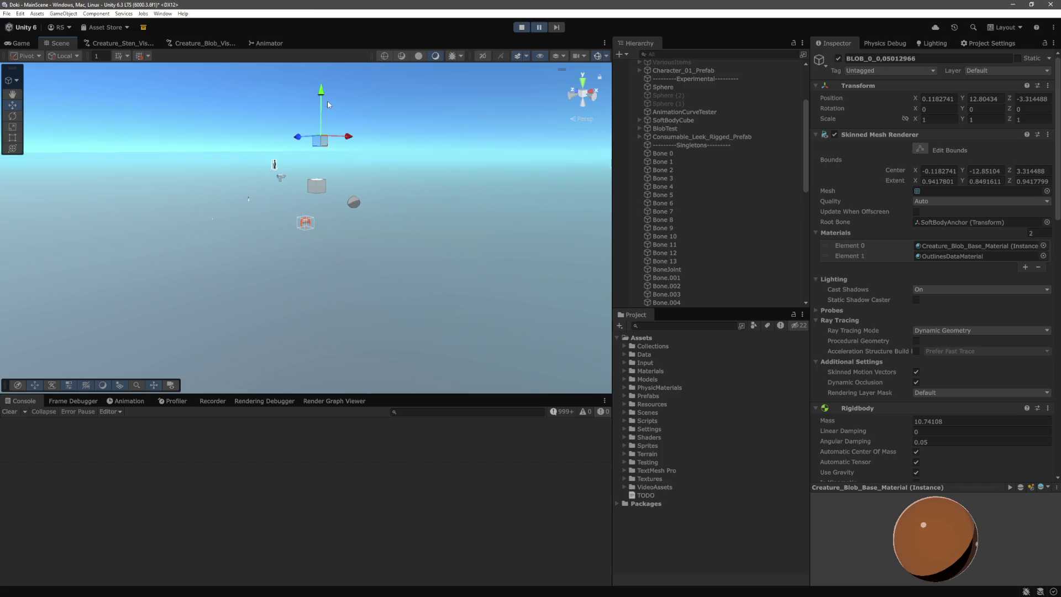
Step: Reselect the blob, resume the playtest to watch it fall, then stop play mode
left_click(326, 95)
scroll(701, 151, "down", 6)
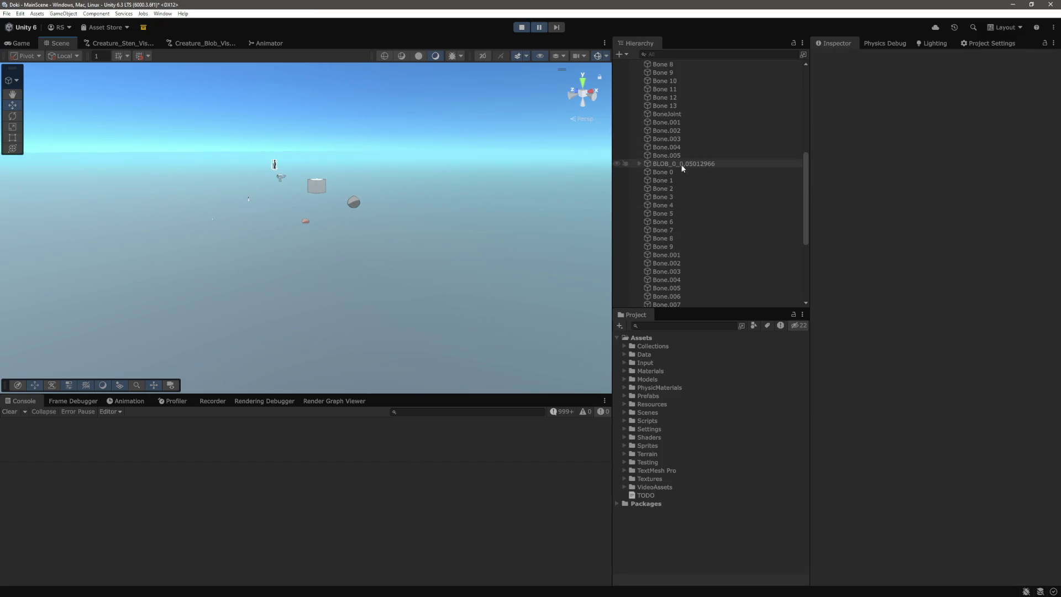
left_click(683, 164)
left_click(539, 28)
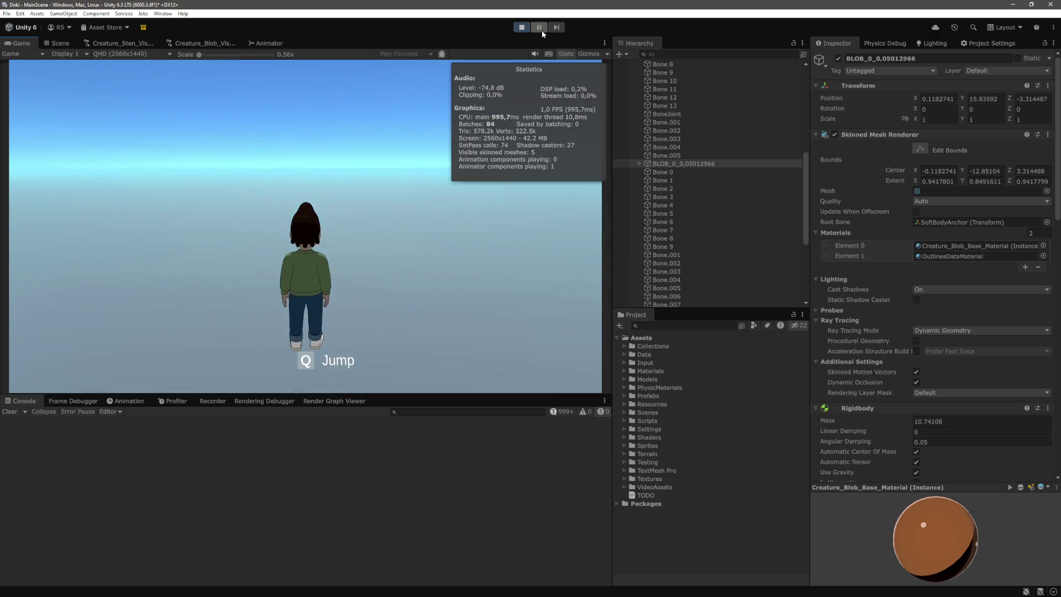
key("w")
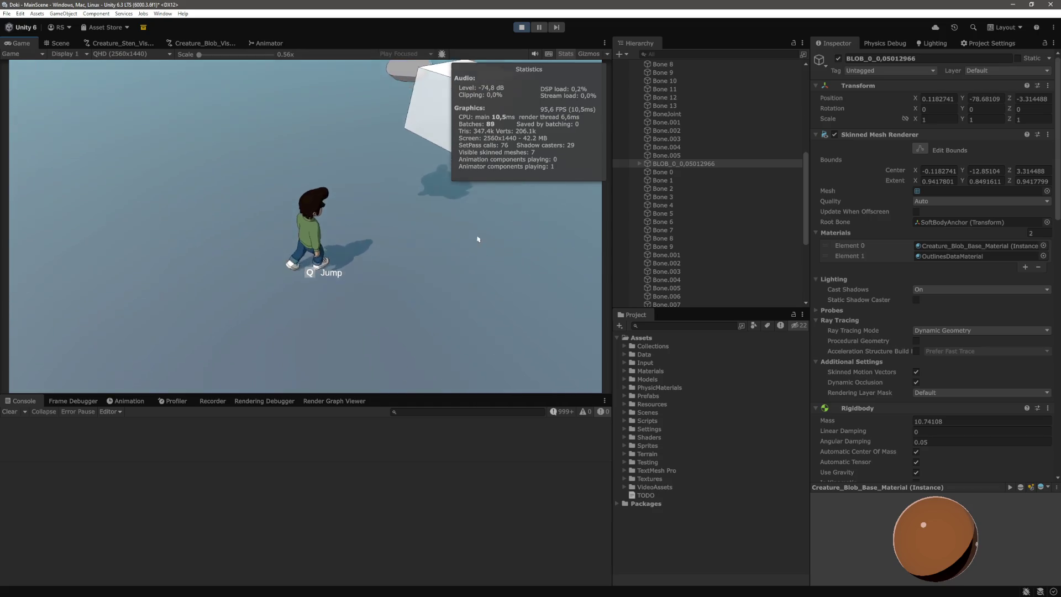
key("ctrl+p")
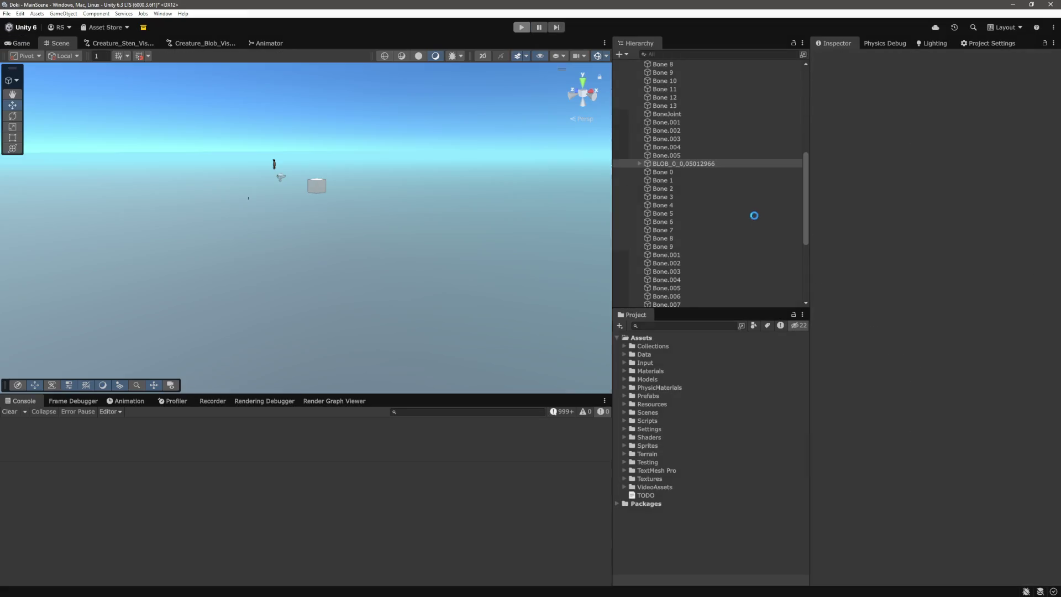
Step: Back in edit mode, frame BlobTest and select the CreatureSpawner object
left_click(654, 222)
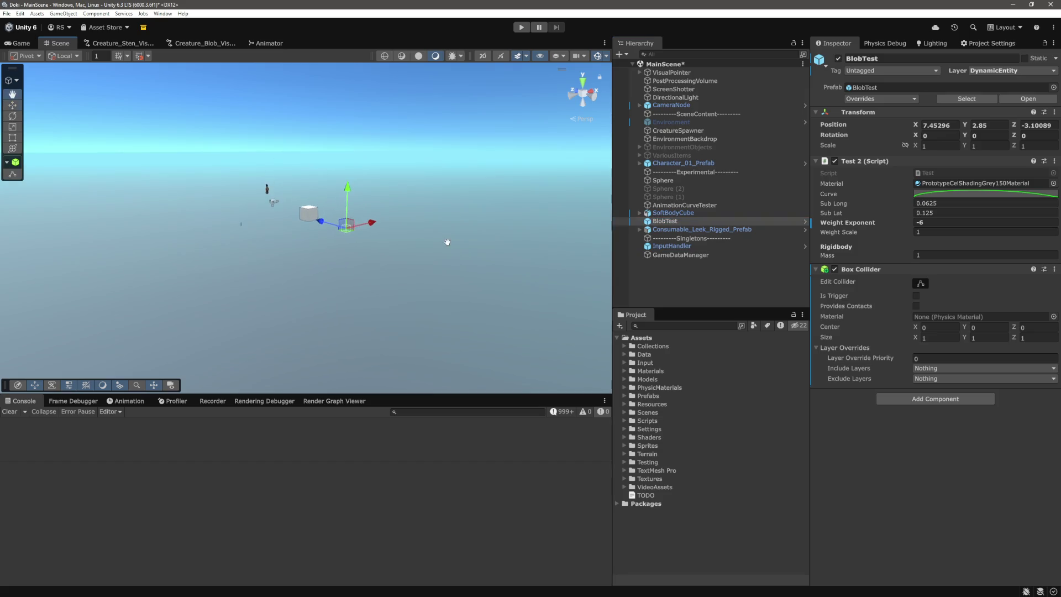
key("f")
scroll(444, 261, "down", 10)
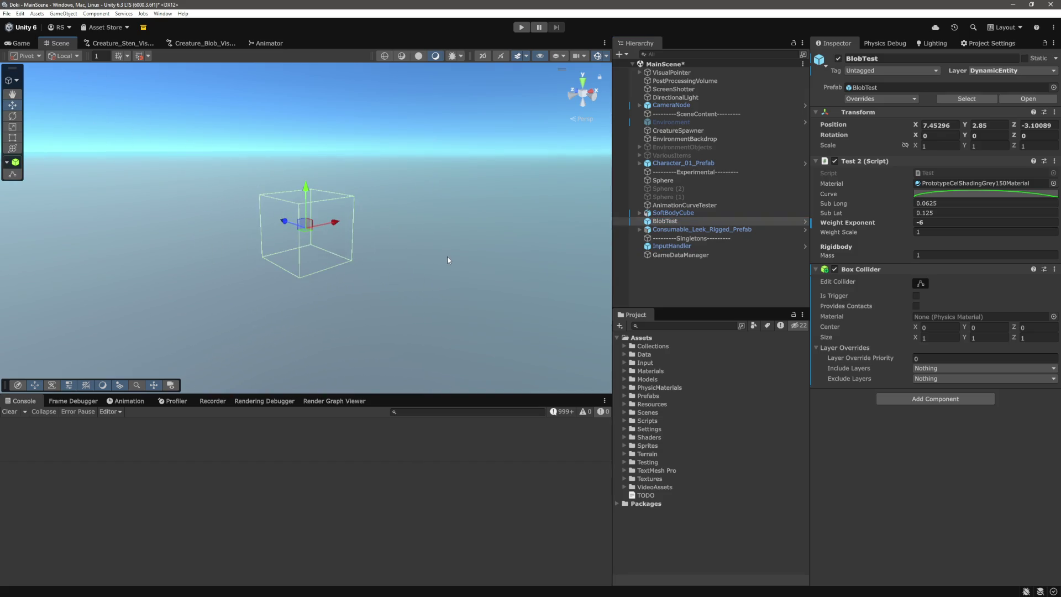
left_click_drag(426, 257, 476, 270)
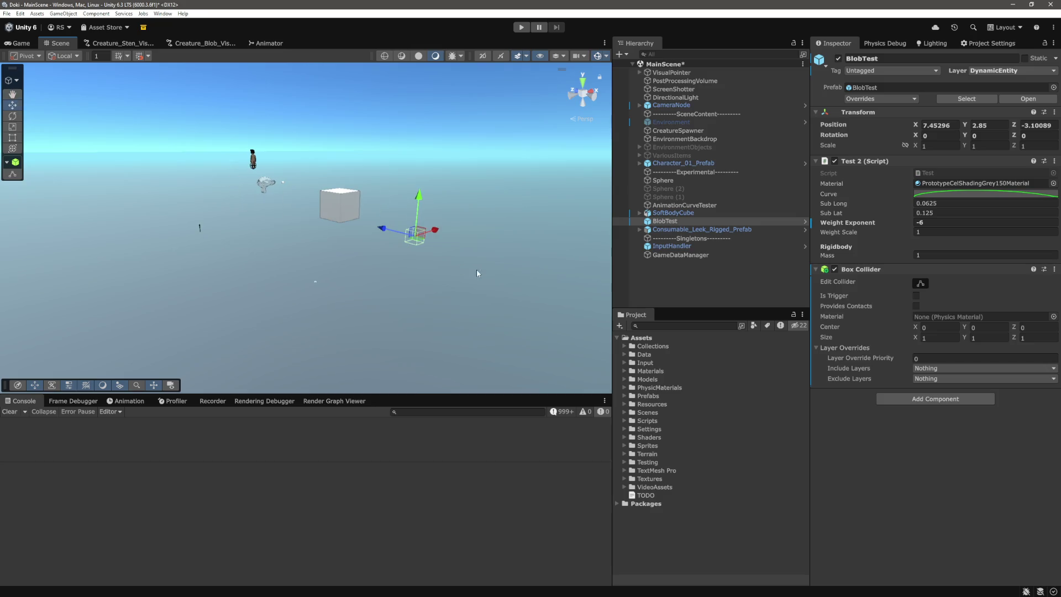
left_click(693, 275)
left_click(687, 132)
Step: Set Spawn Position Offset Y to 5 and save the scene
left_click(990, 241)
type("5")
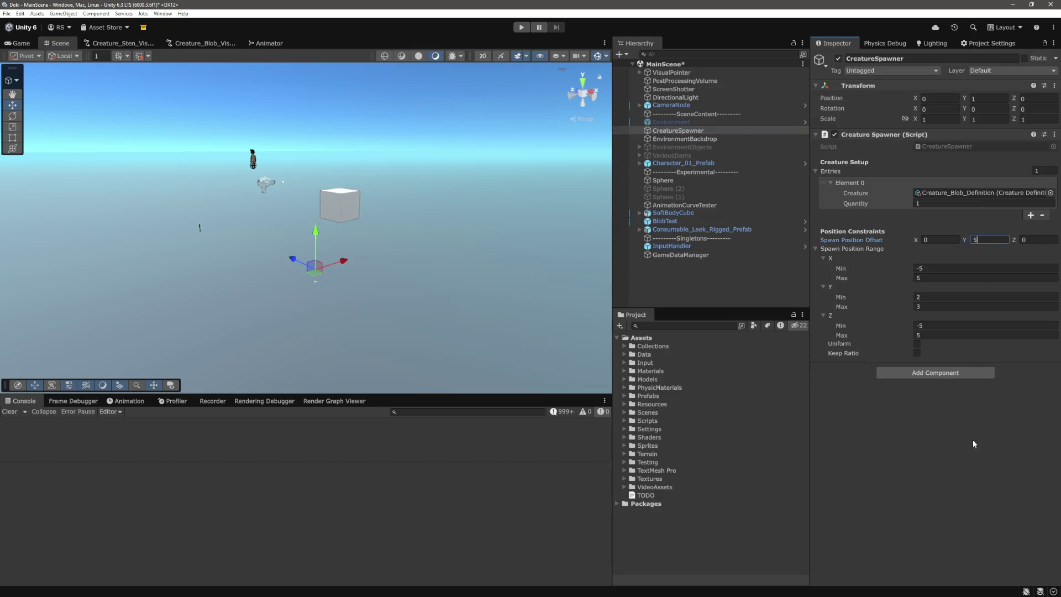
key("ctrl+s")
key("alt+Tab")
scroll(535, 303, "down", 2)
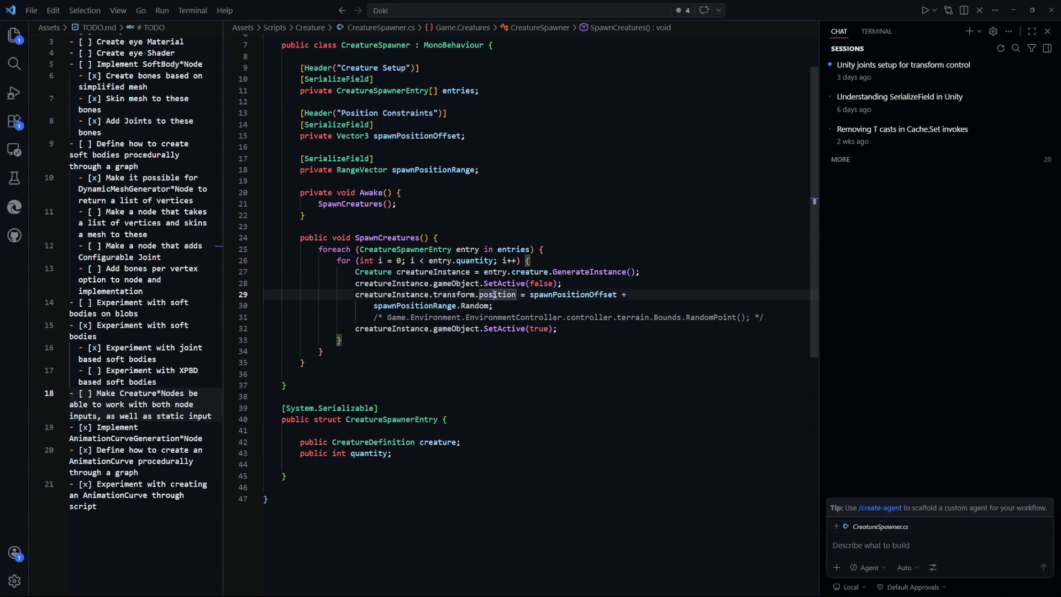
Step: Look at AddSoftBodyRuntimeNode.cs around line 95 in Visual Studio Code
key("ctrl+Tab")
key("Tab")
key("Tab")
key("Tab")
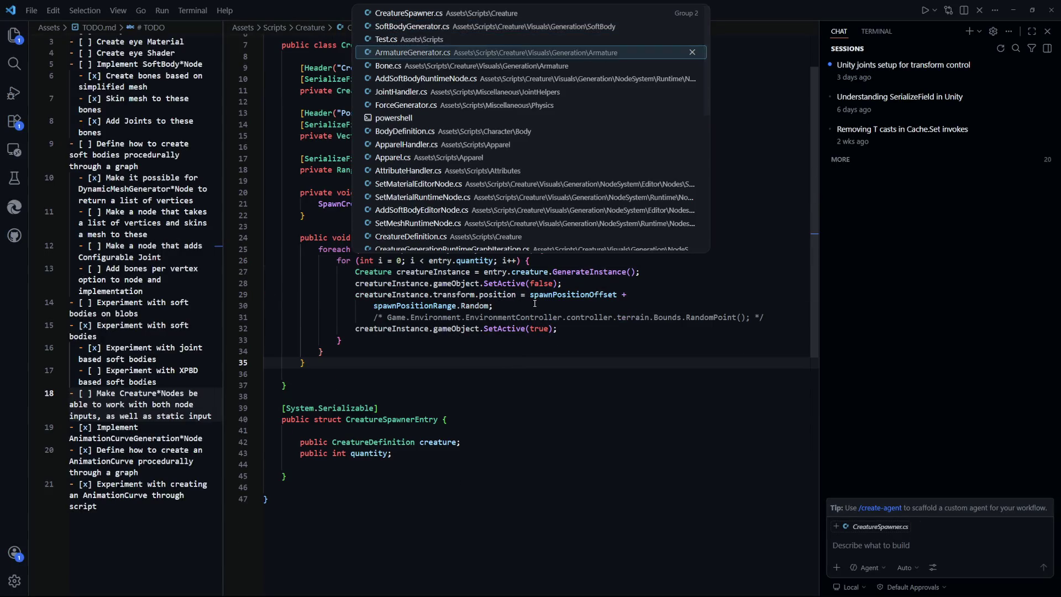
scroll(571, 376, "up", 1)
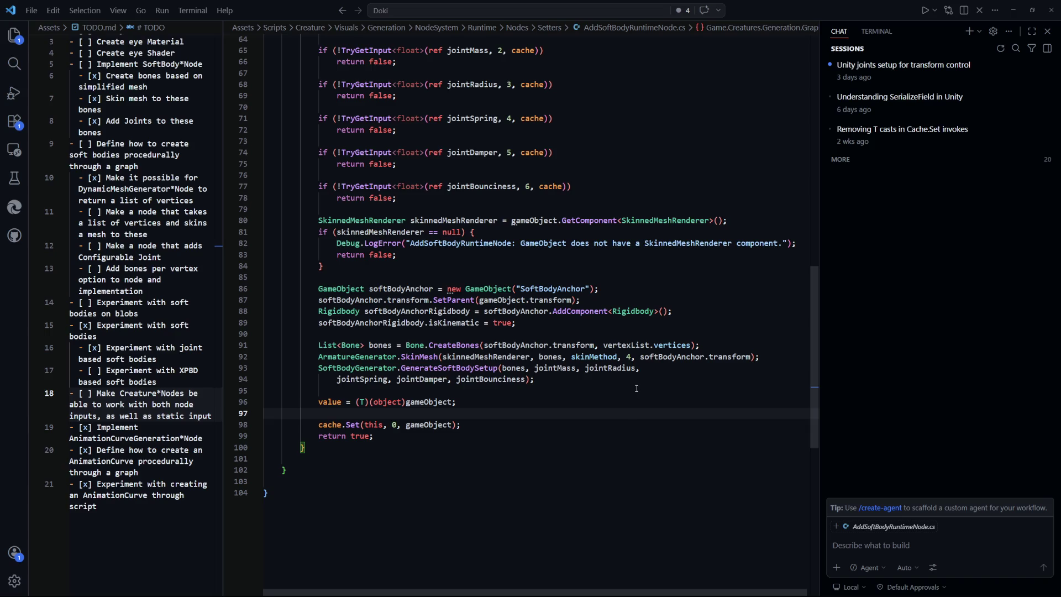
left_click(619, 395)
Step: In SoftBodyGenerator.cs, wrap the bone.gameObject.transform.SetParent(null) line in a block comment
key("ctrl+Tab")
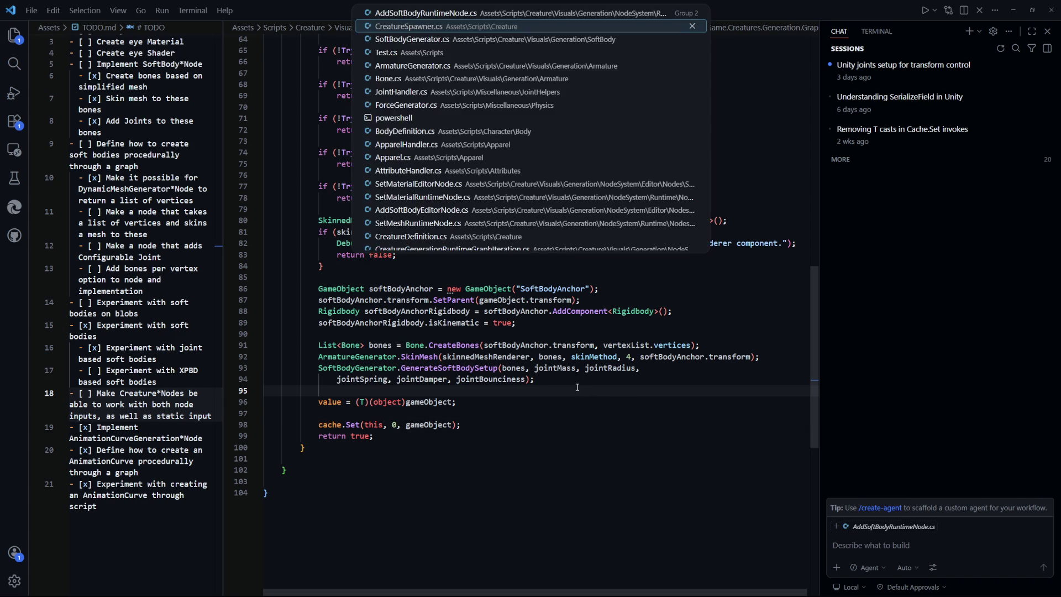
key("ctrl+Tab")
scroll(553, 414, "down", 5)
left_click(542, 394)
left_click(542, 436)
key("shift+Home")
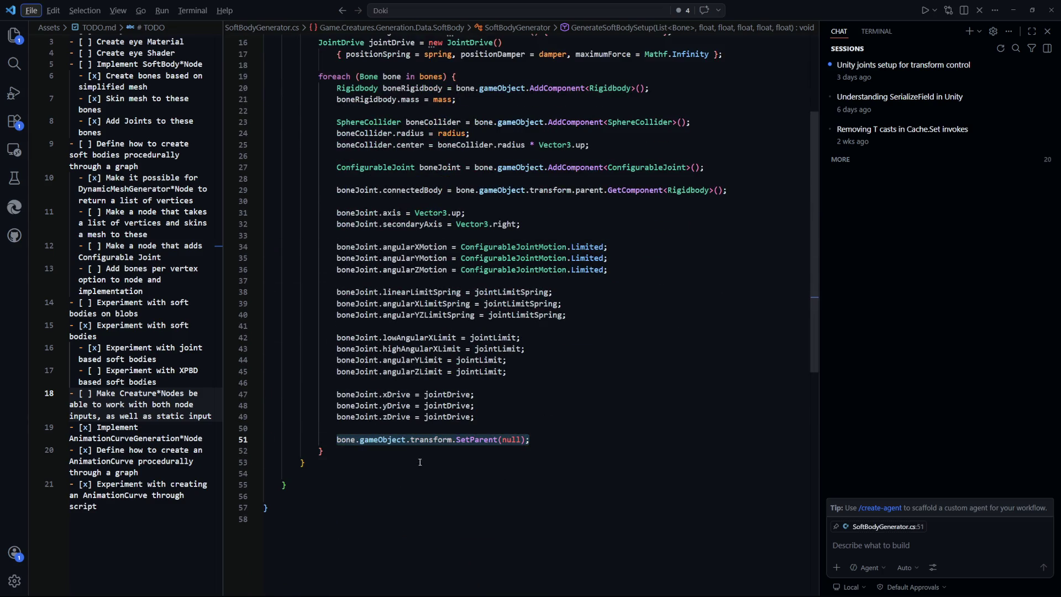
key("Down")
key("Down")
left_click(559, 441)
key("shift+Home")
key("shift+alt+a")
key("Up")
key("Up")
key("Up")
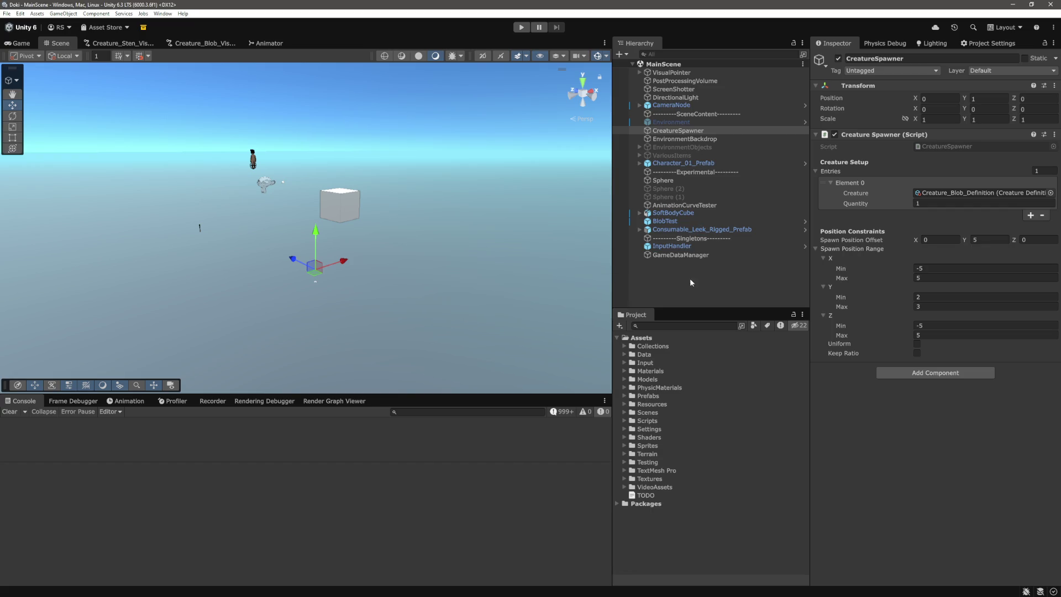
left_click(524, 28)
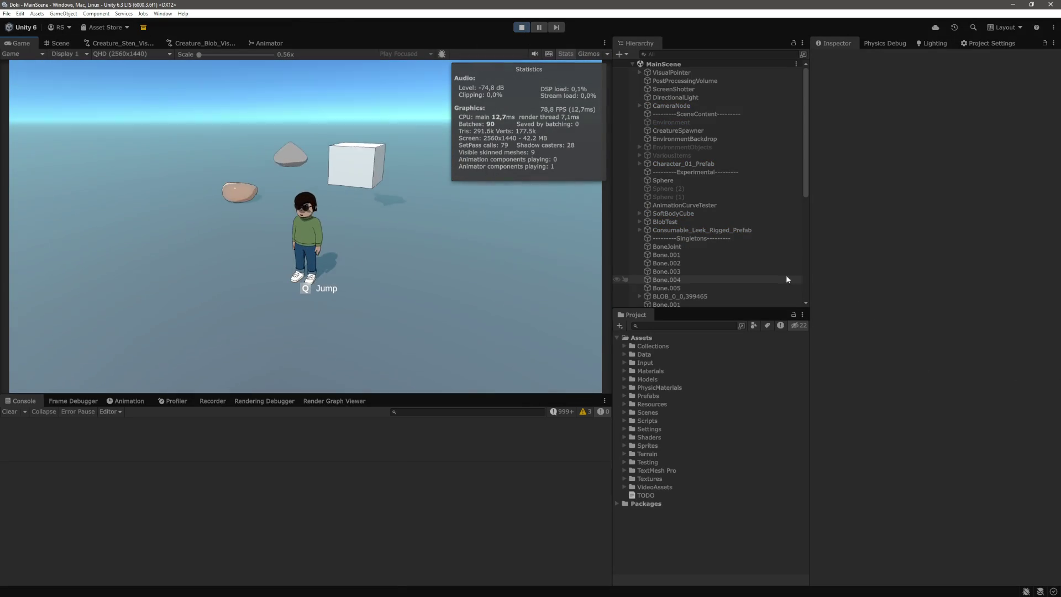
key("ctrl+1")
key("ctrl+shift+p")
scroll(659, 298, "down", 7)
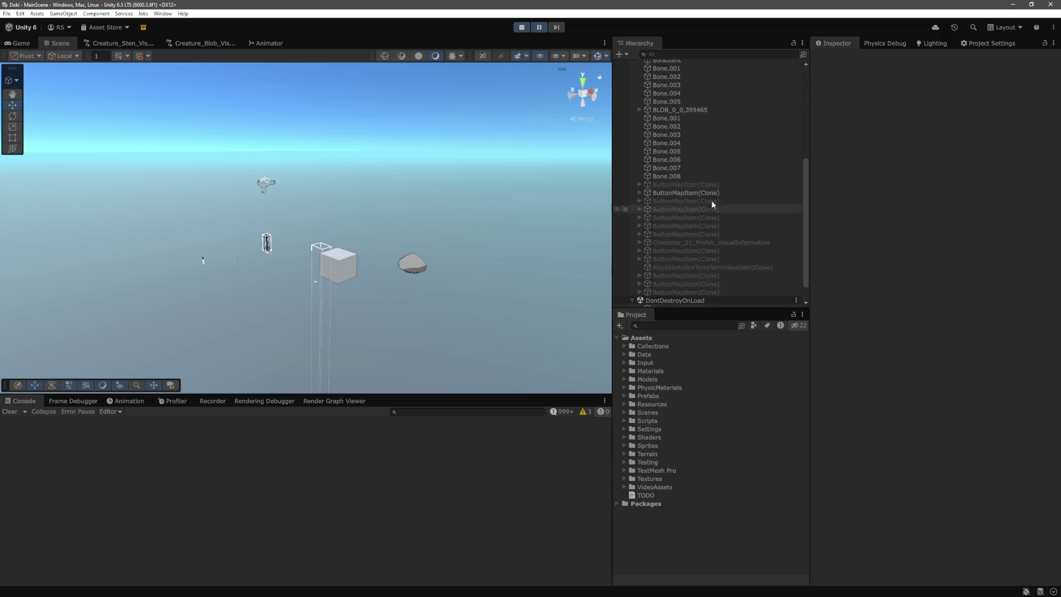
left_click(694, 110)
key("f")
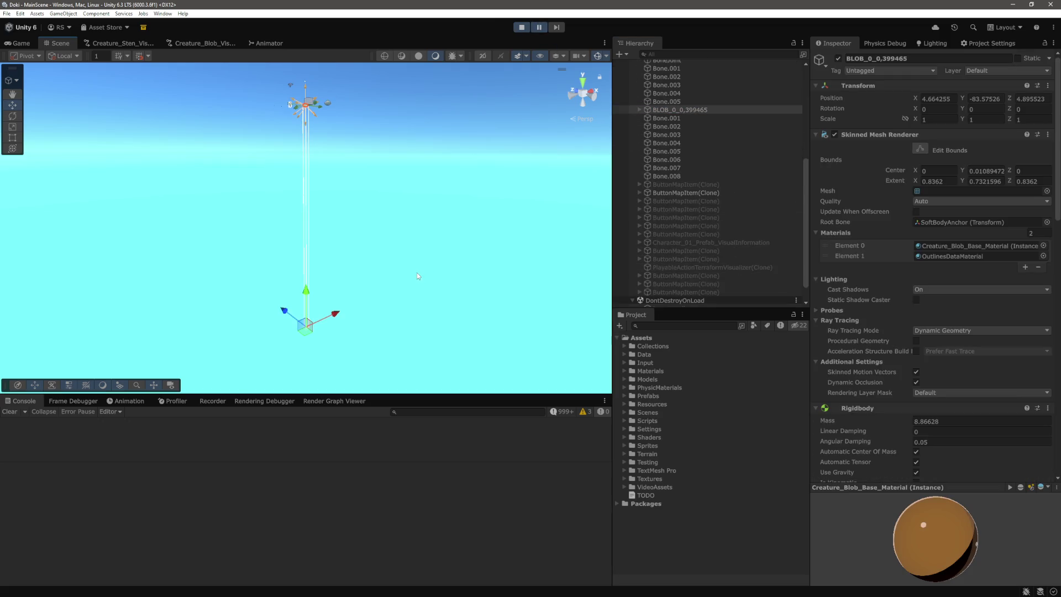
scroll(649, 124, "up", 3)
left_click(639, 141)
left_click(647, 149)
left_click(688, 157)
left_click(684, 165)
left_click(684, 173)
left_click(685, 182)
left_click(678, 233)
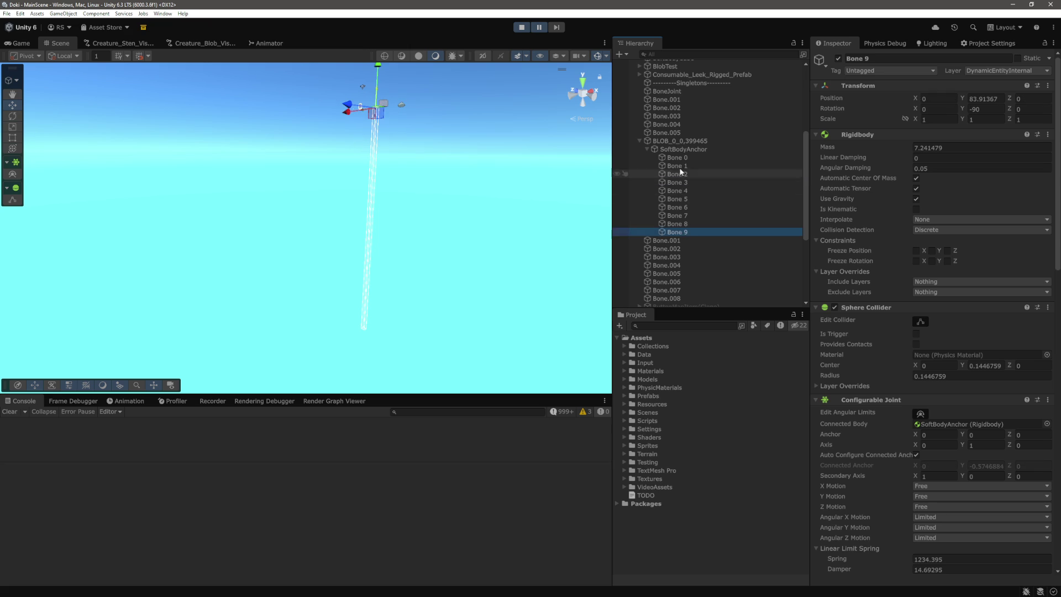
left_click(684, 157)
left_click(684, 165)
left_click(684, 173)
left_click(684, 182)
left_click(683, 190)
left_click(683, 198)
left_click(682, 206)
left_click(682, 215)
left_click(682, 224)
left_click(683, 232)
left_click(692, 147)
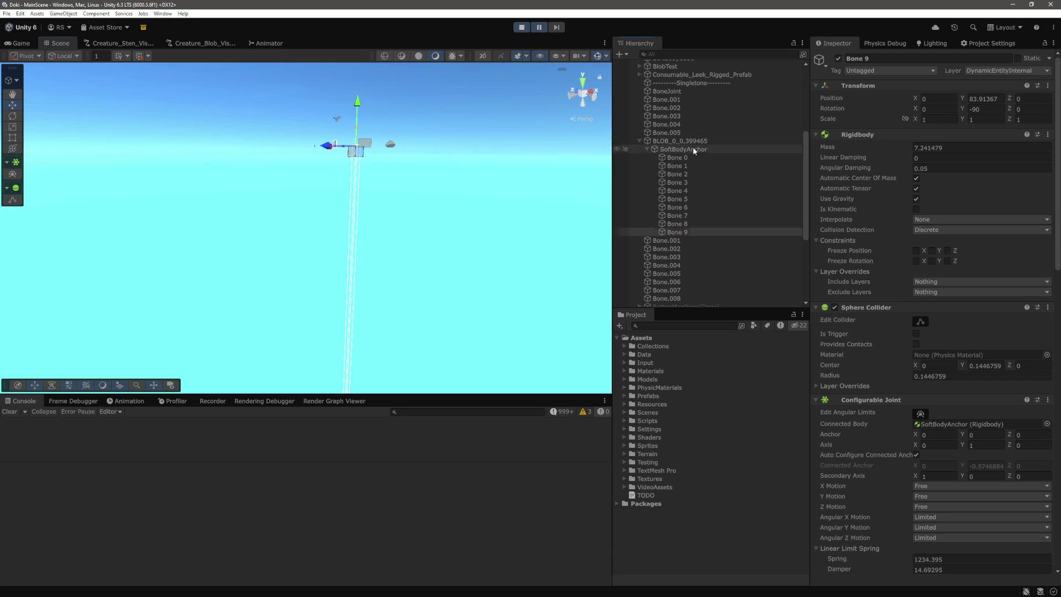
scroll(446, 172, "up", 10)
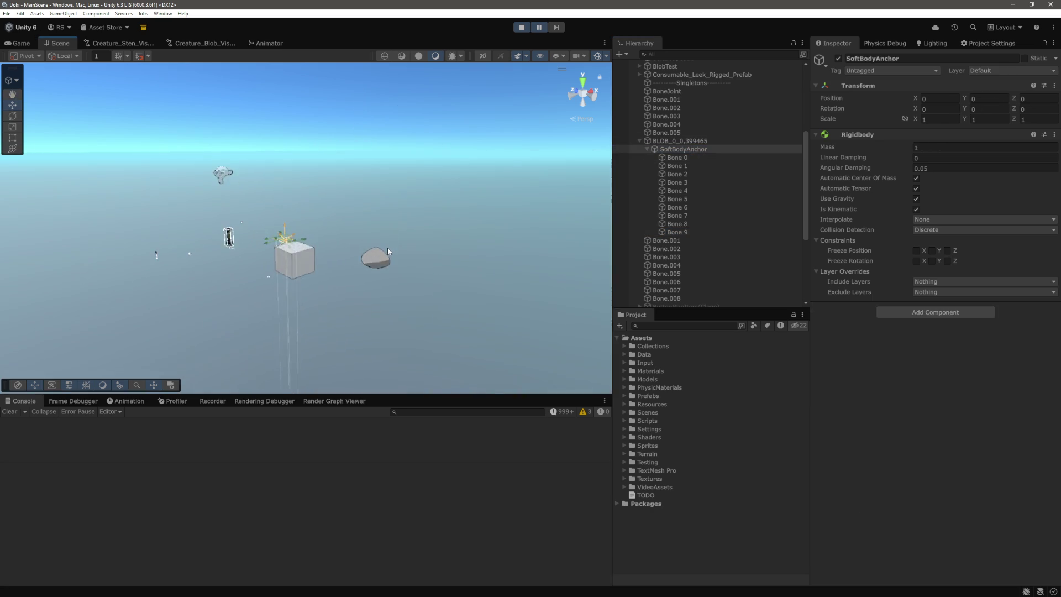
scroll(439, 233, "up", 5)
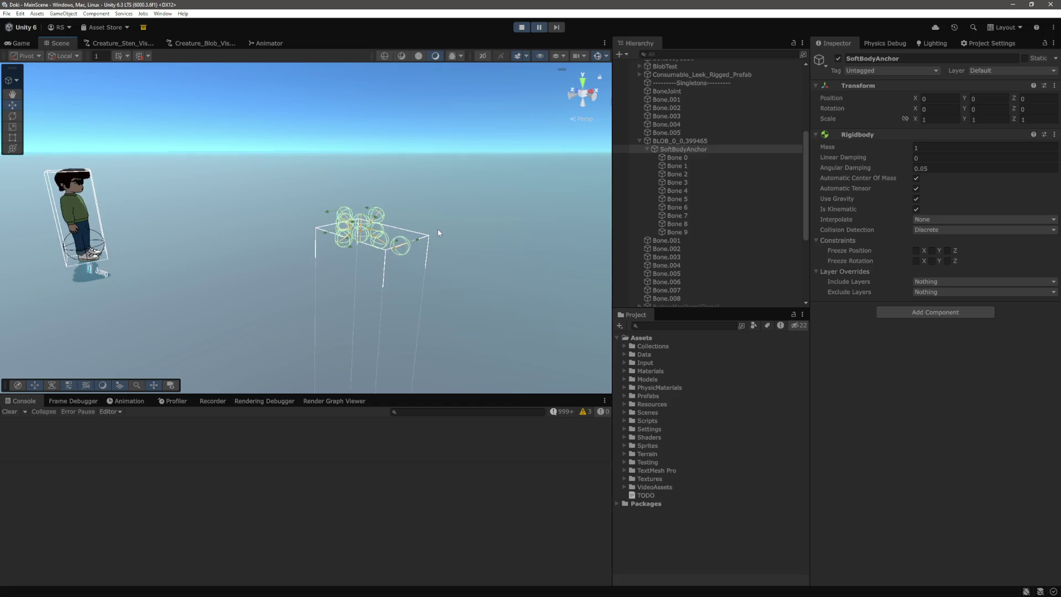
scroll(438, 228, "up", 5)
scroll(441, 211, "down", 8)
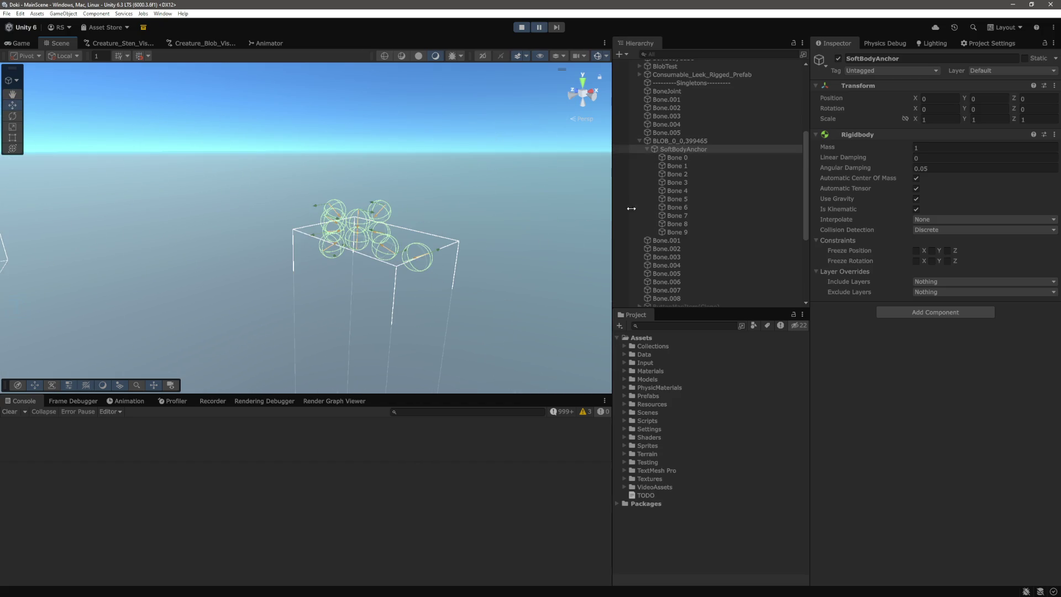
left_click(679, 232)
left_click(685, 223)
left_click(688, 215)
left_click(688, 207)
left_click(688, 199)
left_click(688, 191)
left_click(690, 183)
left_click(687, 175)
left_click(686, 167)
left_click(687, 159)
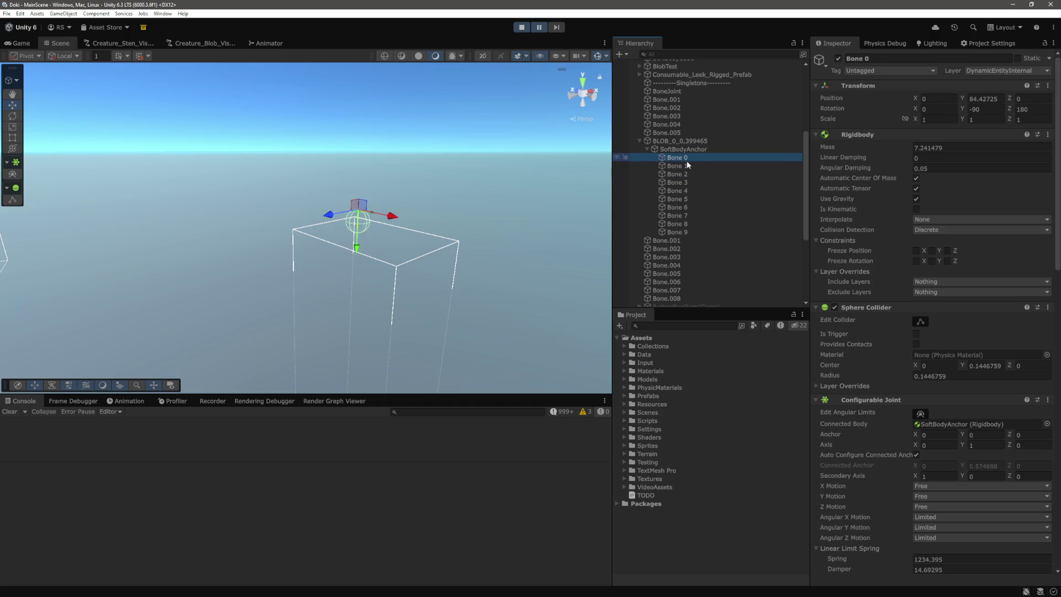
left_click(687, 152)
left_click(688, 142)
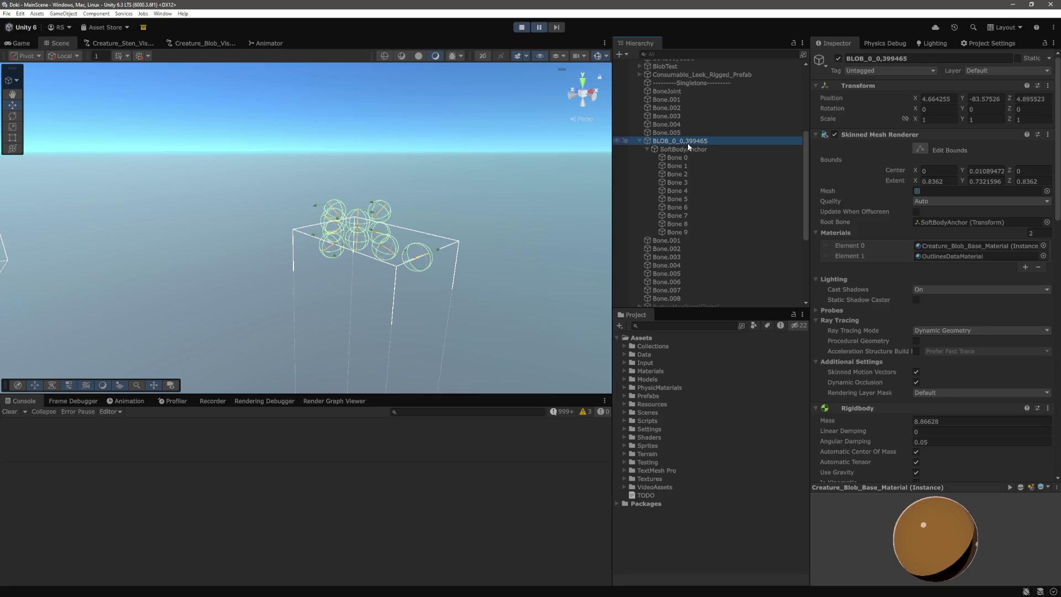
scroll(976, 274, "down", 5)
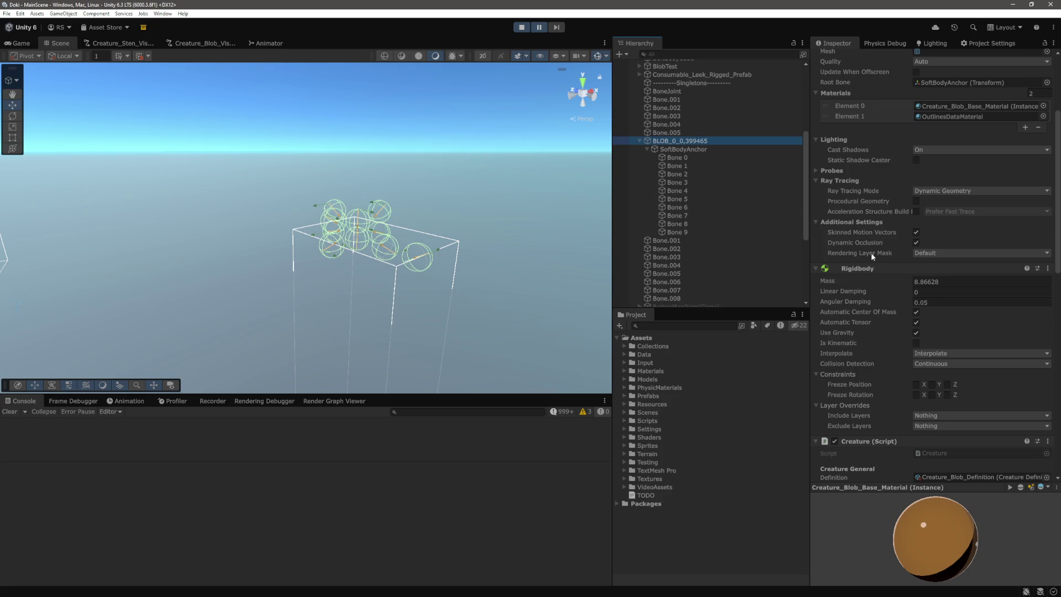
left_click(521, 27)
key("alt+Tab")
key("alt+Tab")
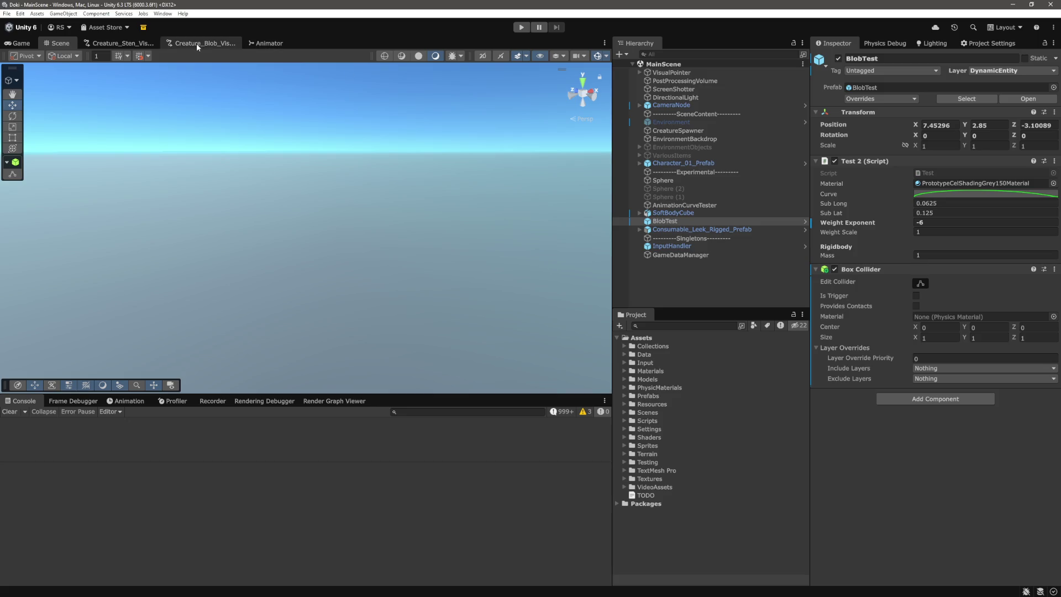
Step: Connect SetColliderEditorNode into AddRigidbodyEditorNode in the blob graph, then playtest walking forward
left_click(197, 43)
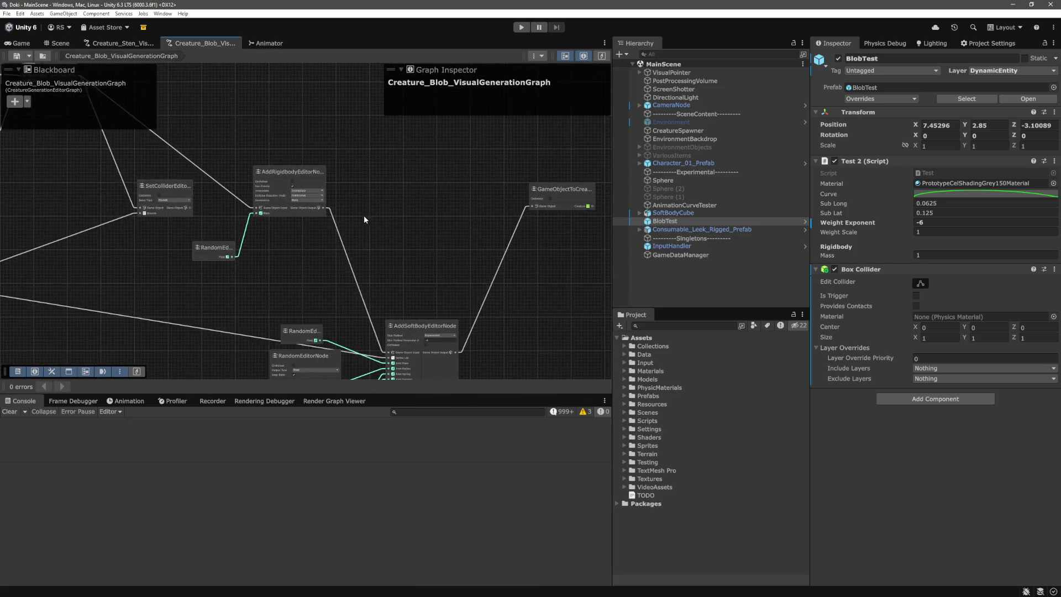
left_click_drag(368, 295, 487, 300)
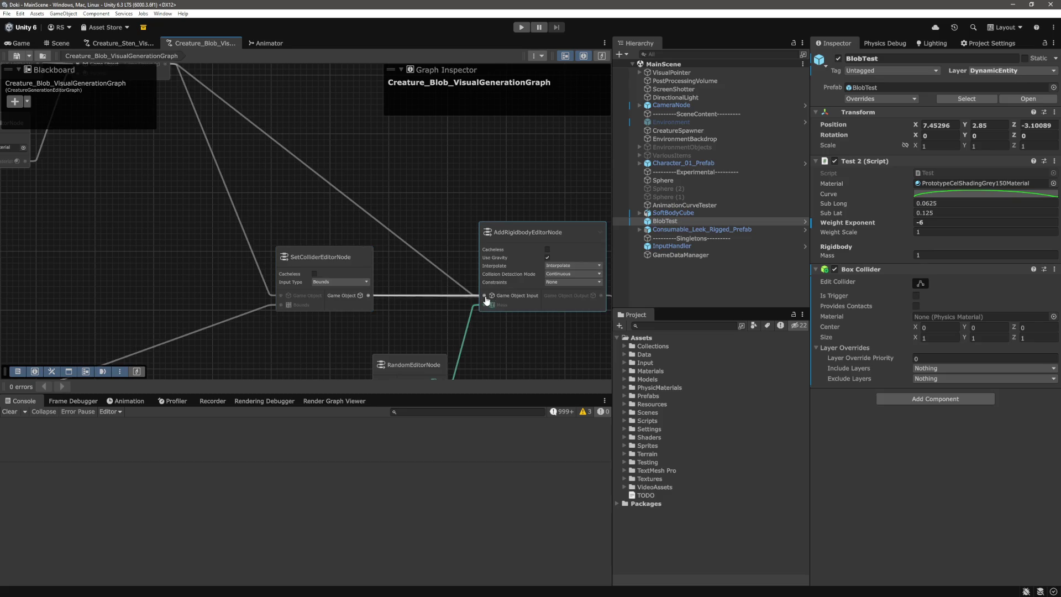
left_click(32, 42)
key("ctrl+p")
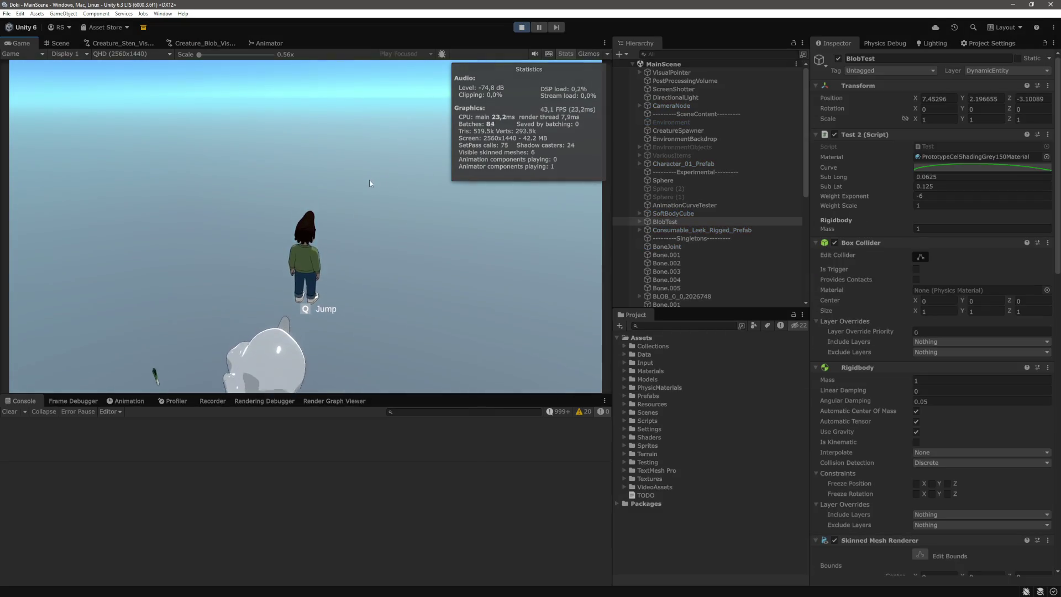
key("w")
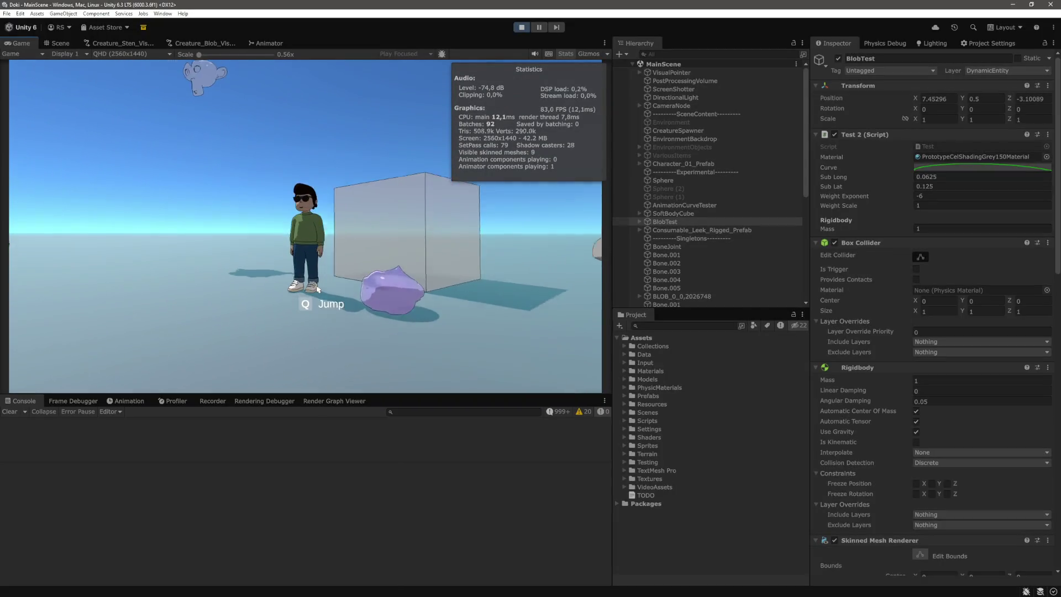
Step: During play, select and frame the purple blob in the Scene view
key("ctrl+1")
left_click(347, 348)
key("f")
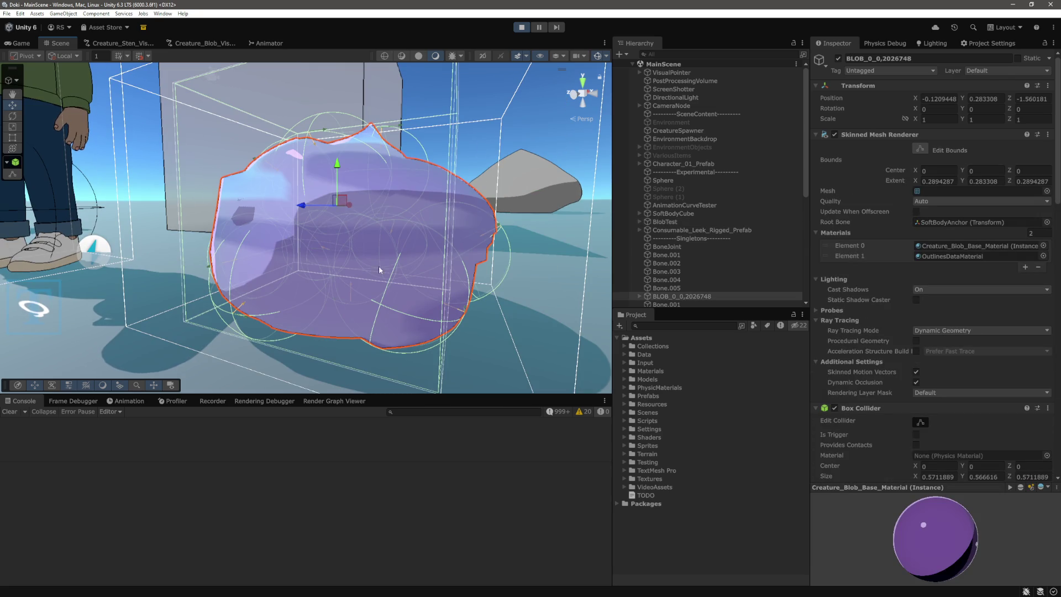
left_click(201, 42)
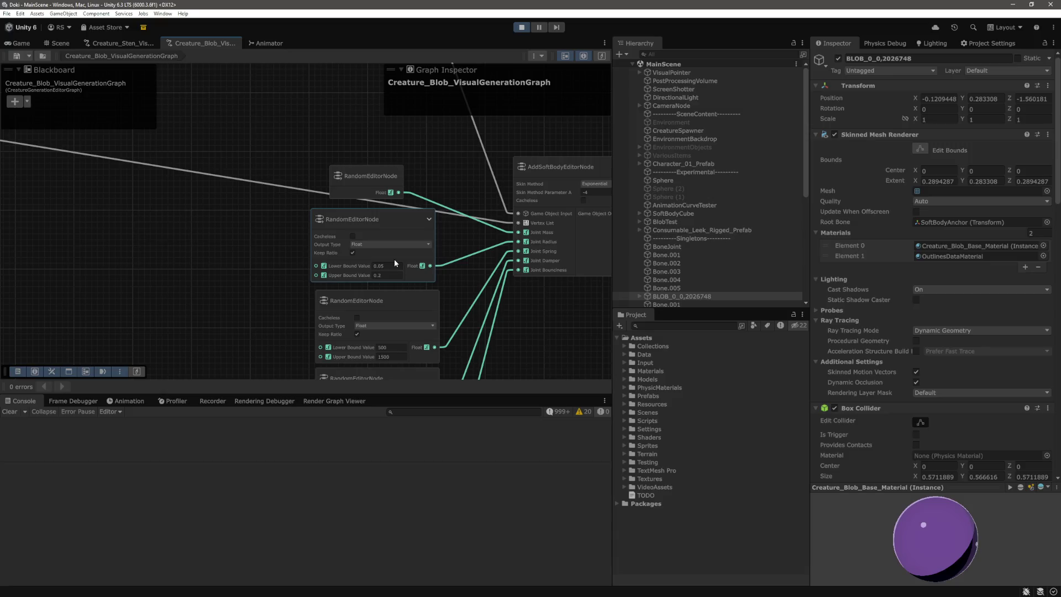
left_click(21, 43)
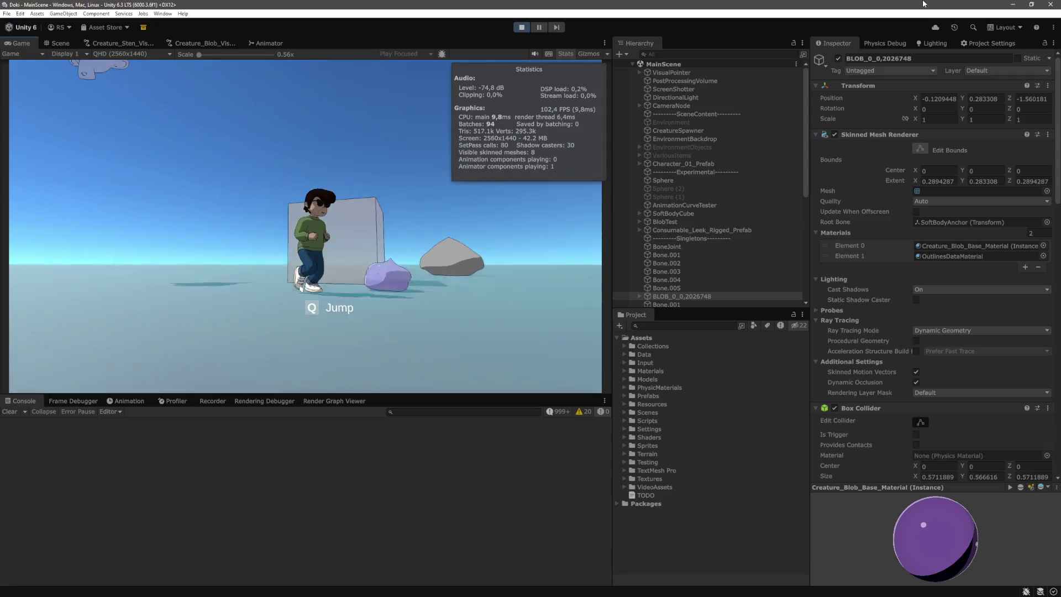
scroll(701, 249, "down", 5)
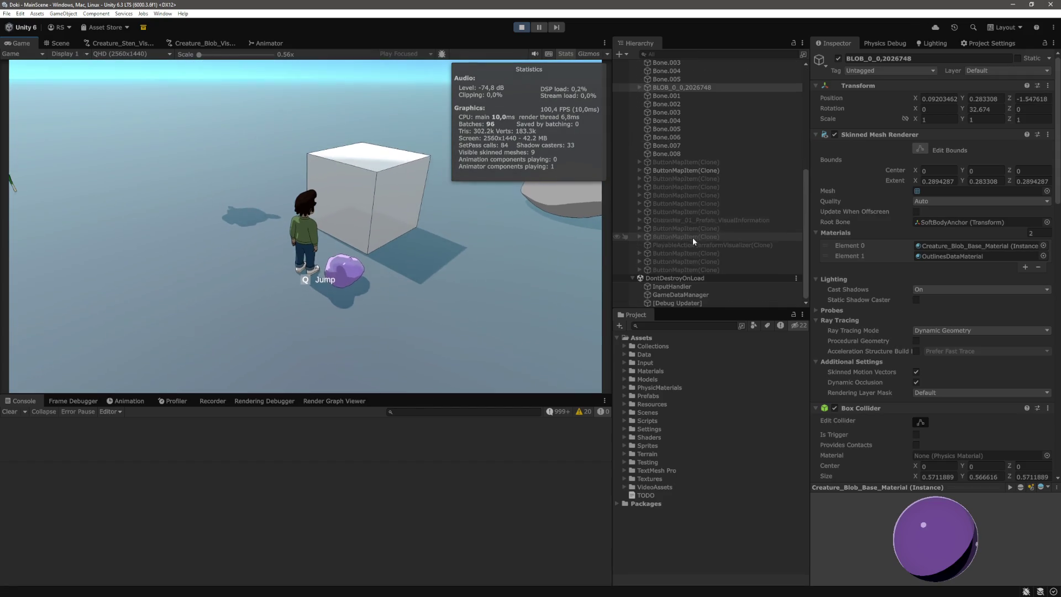
Step: Expand the BLOB in the Hierarchy and frame Bone 0 in the Scene view
left_click(656, 96)
left_click(639, 87)
double_click(674, 103)
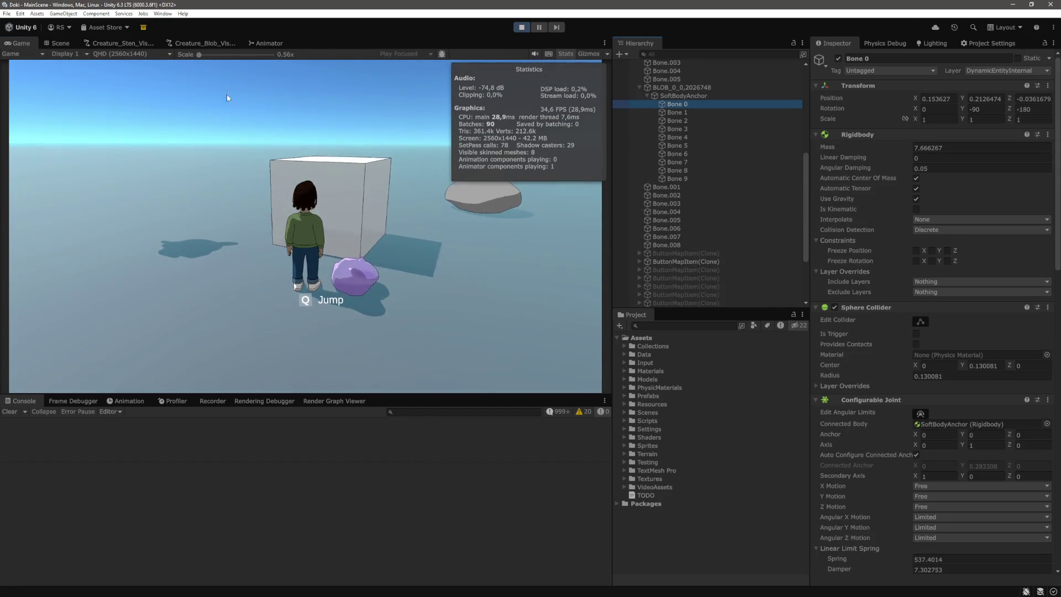
left_click(57, 43)
mouse_move(489, 73)
left_mouse_down()
mouse_move(362, 185)
mouse_move(362, 211)
left_mouse_up()
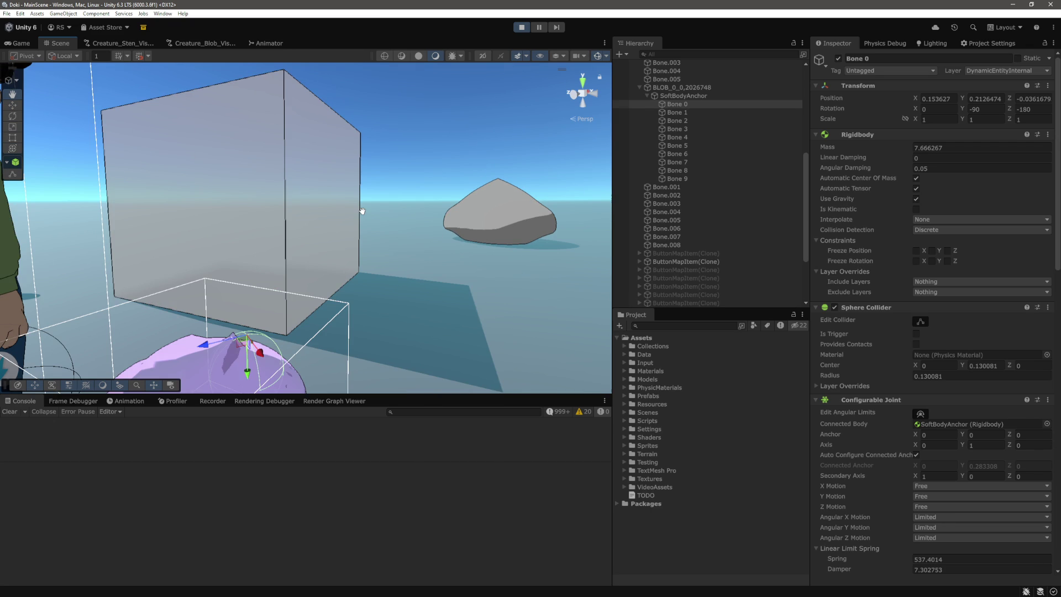
scroll(379, 213, "down", 5)
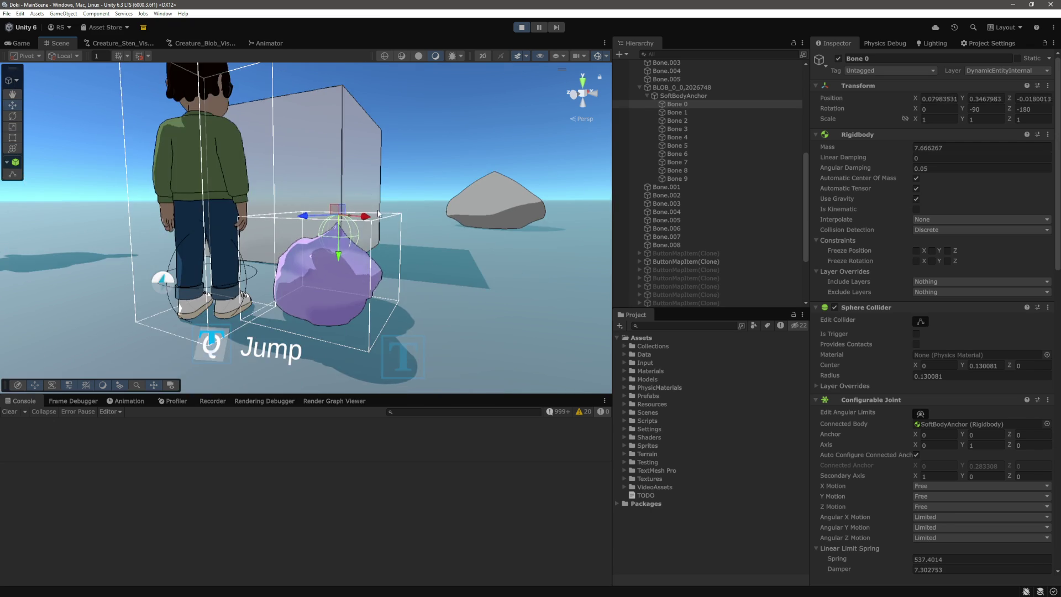
Step: Drag Bone 1's move gizmo to stretch the blob, then stop the playtest
left_click(696, 112)
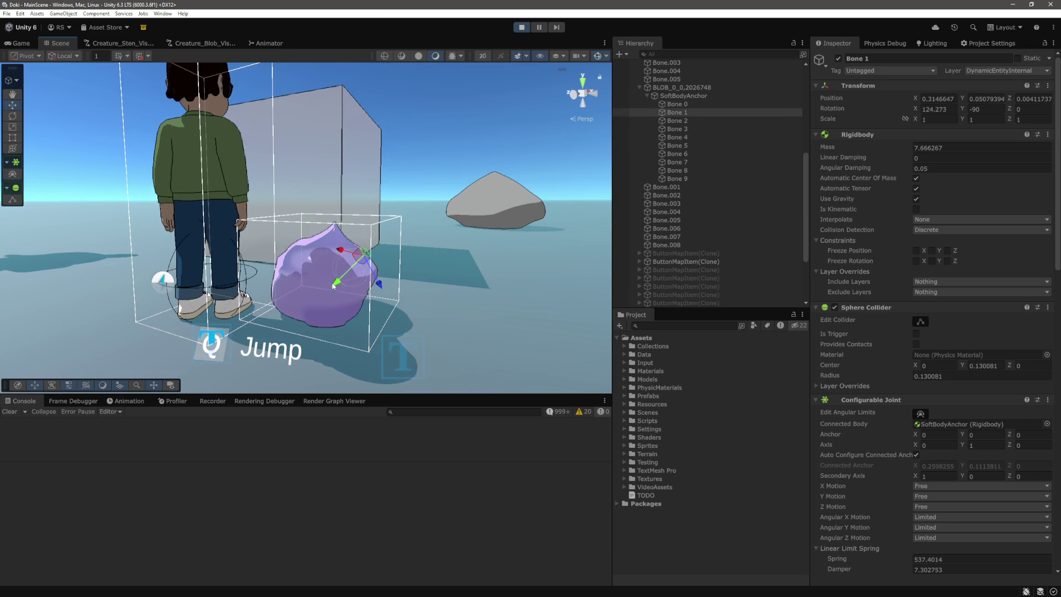
mouse_move(339, 285)
left_mouse_down()
mouse_move(579, 202)
mouse_move(674, 188)
left_mouse_up()
left_click(677, 137)
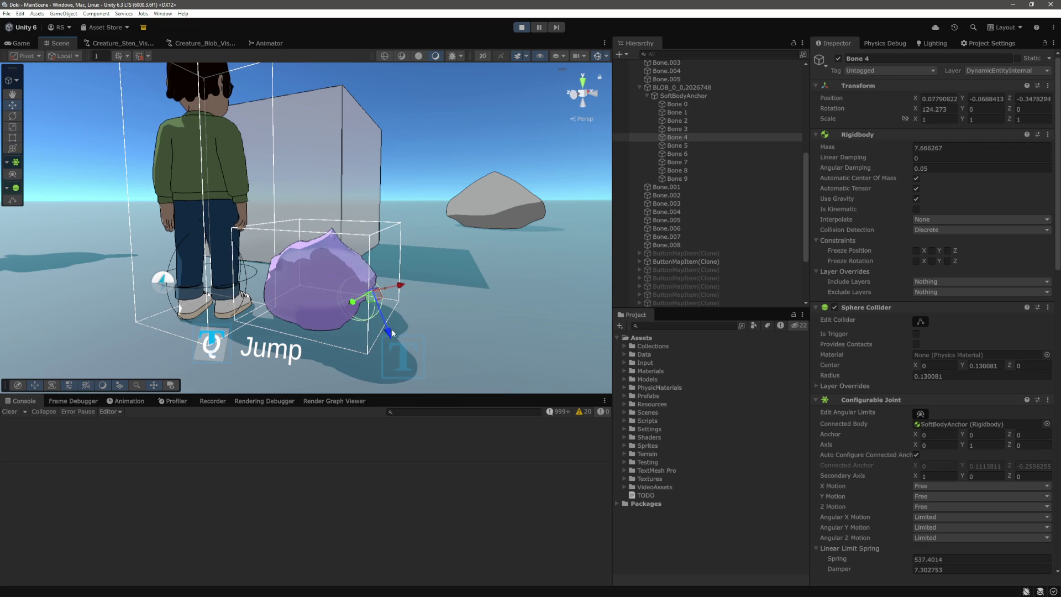
left_click(522, 28)
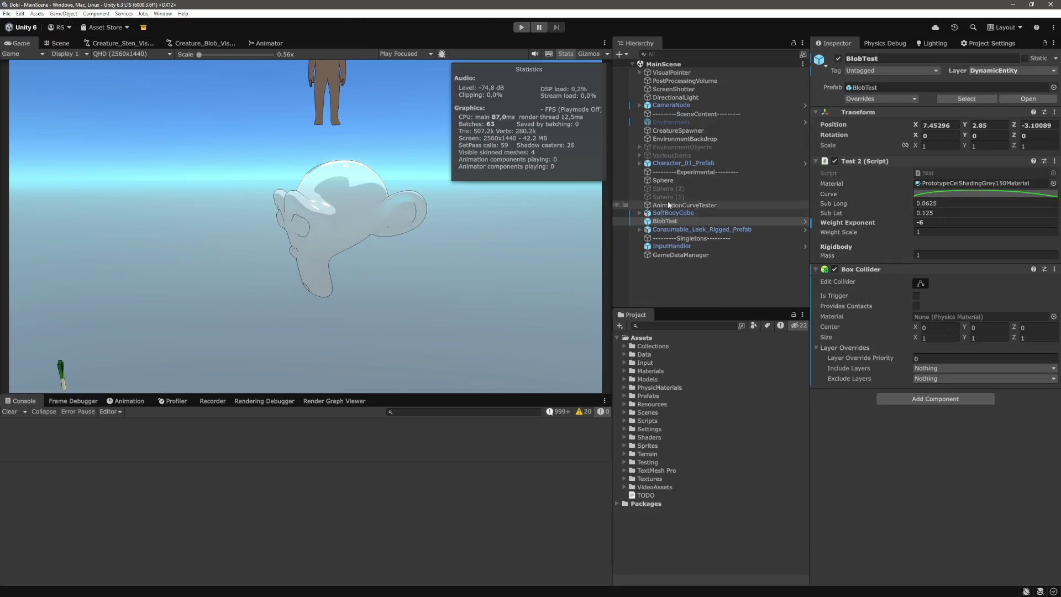
Step: Select CreatureSpawner and set the Creature_Blob_Definition spawn Quantity to 10
left_click(678, 131)
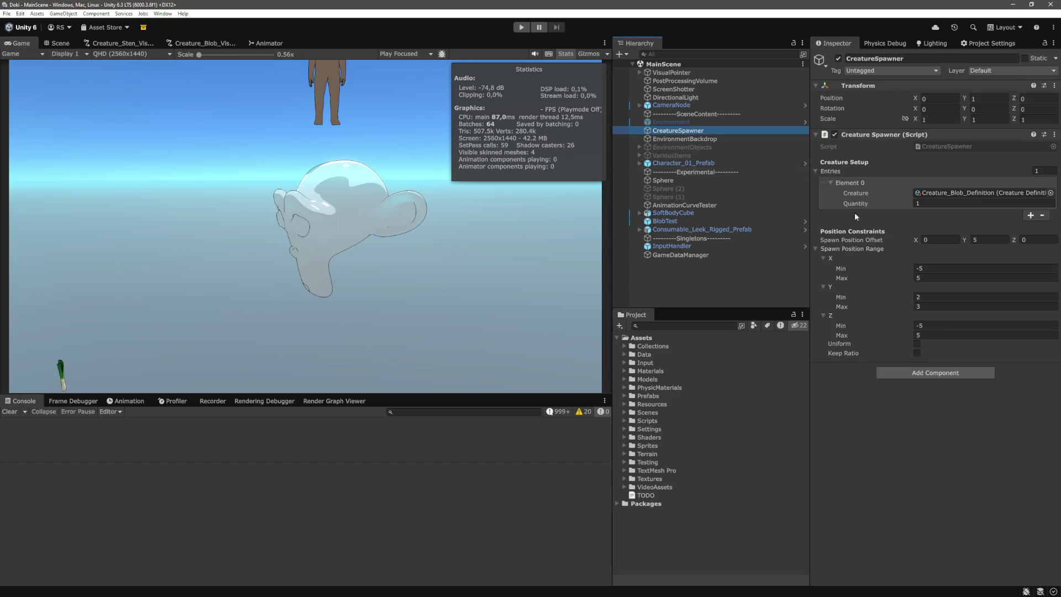
left_click(940, 192)
left_click(931, 203)
type("0")
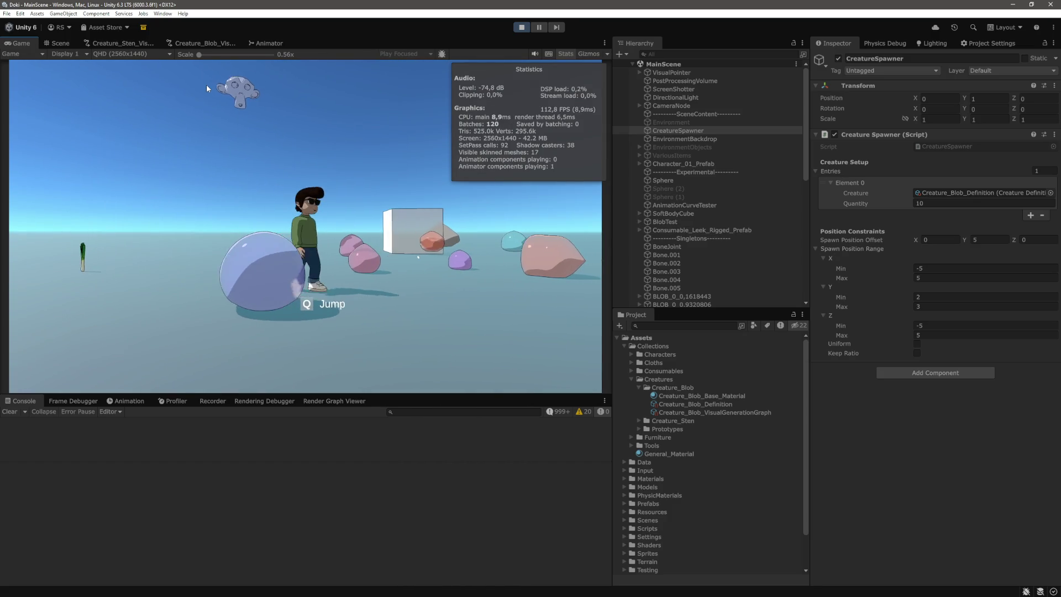
Step: Switch to the Scene view of the running playtest
left_click(60, 43)
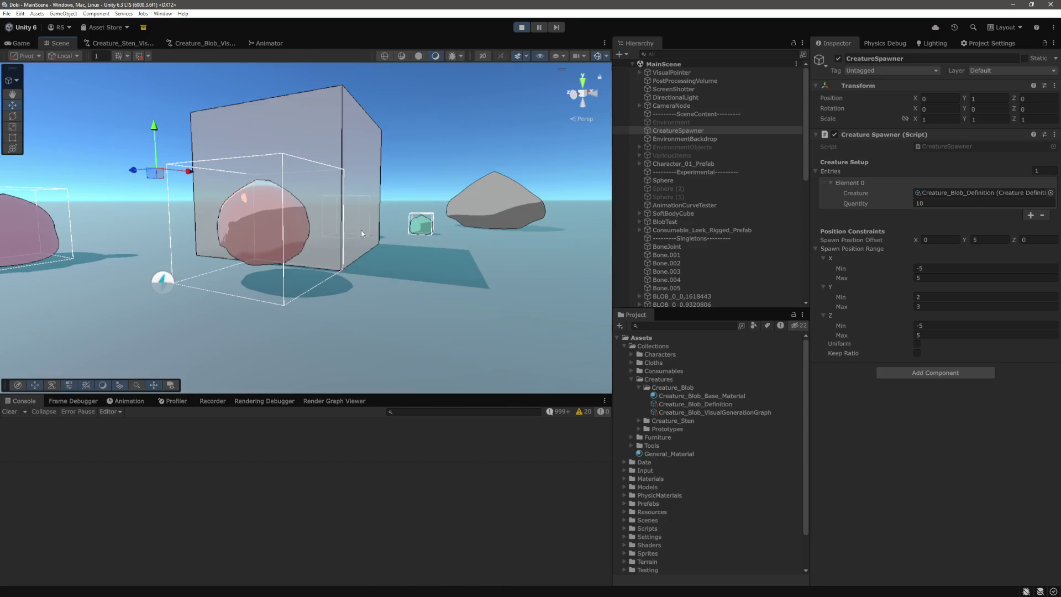
Step: Select and frame the large blob BLOB_0_0,5968235 and expand its SoftBodyAnchor bones
left_click_drag(353, 240, 453, 232)
left_click(452, 232)
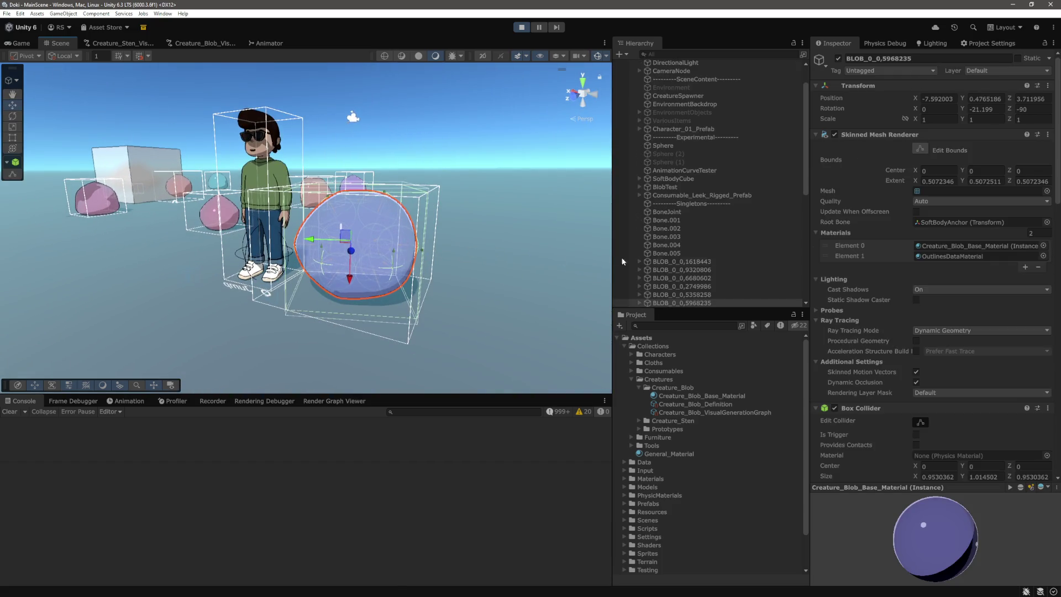
key("f")
left_click(688, 261)
scroll(684, 269, "down", 3)
left_click(664, 241)
left_click(639, 241)
scroll(641, 243, "down", 2)
left_click(648, 219)
Step: Drag Bone 0 to stretch the blob into a teardrop shape
left_click(677, 226)
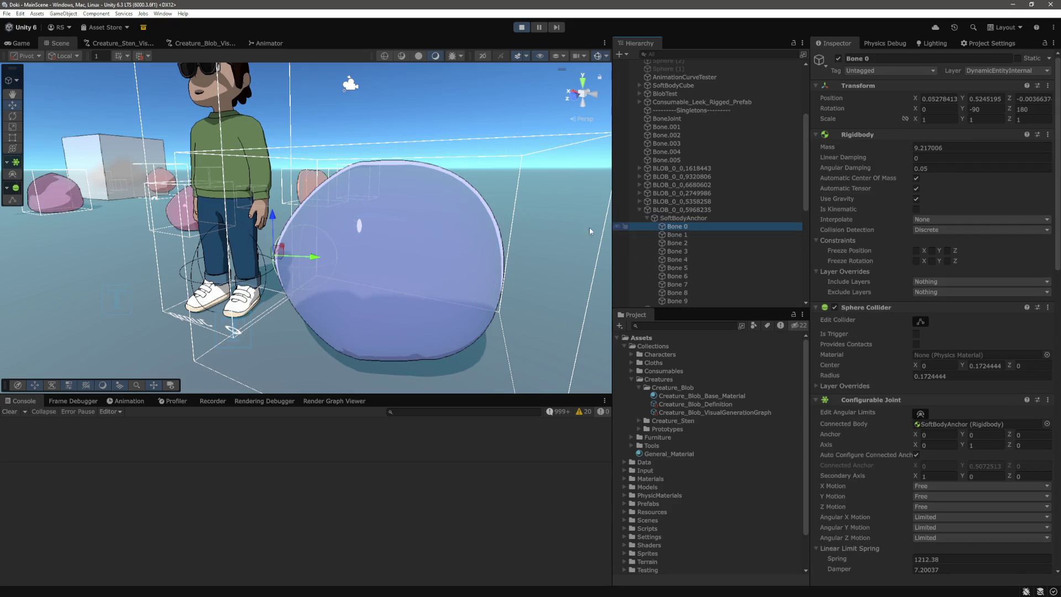
left_click_drag(307, 257, 259, 268)
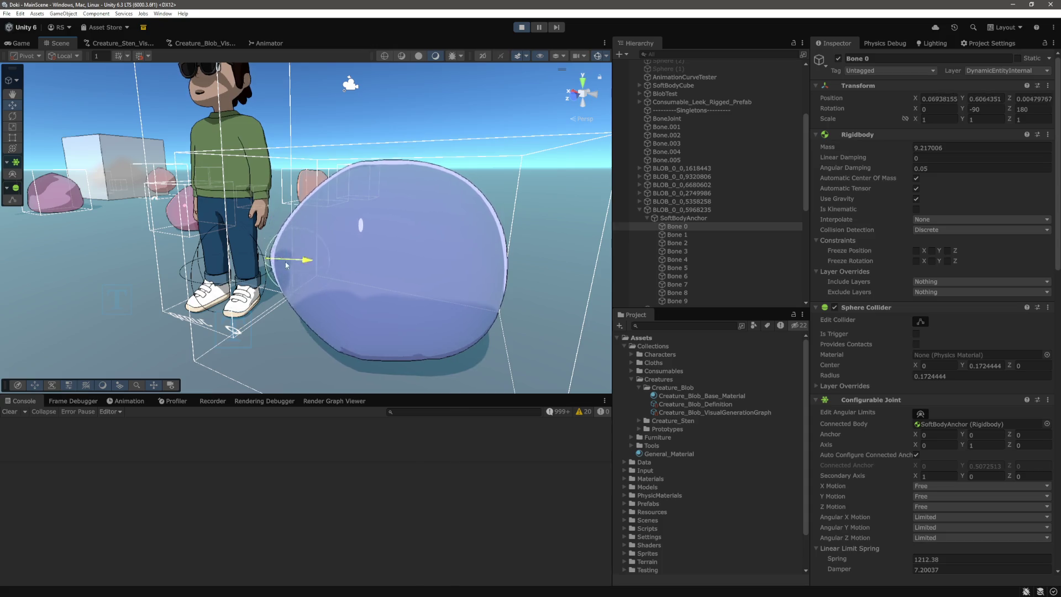
mouse_move(301, 256)
left_mouse_down()
mouse_move(154, 271)
mouse_move(288, 272)
left_mouse_up()
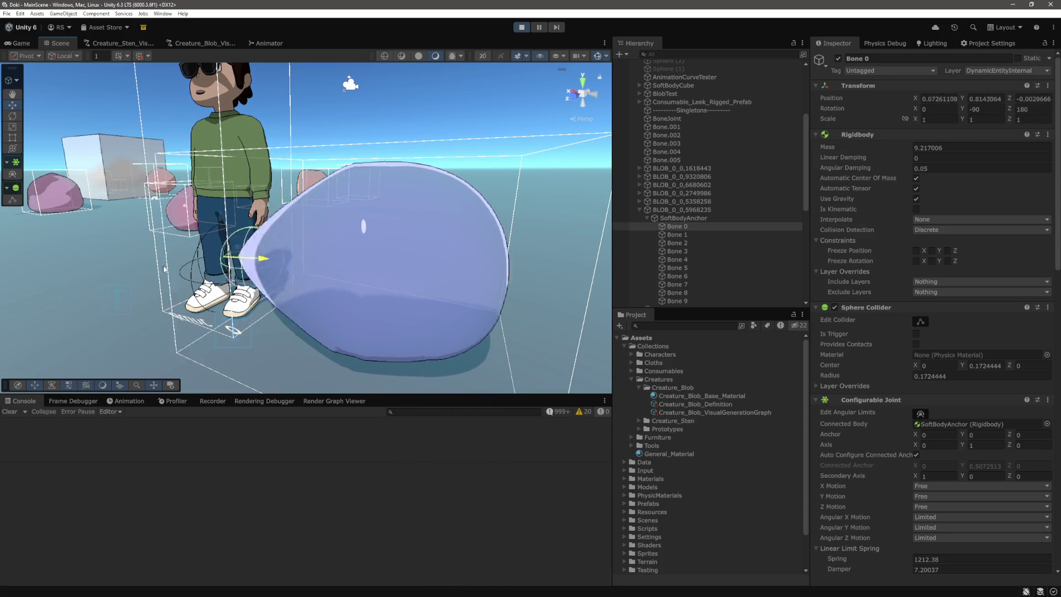
scroll(319, 263, "up", 5)
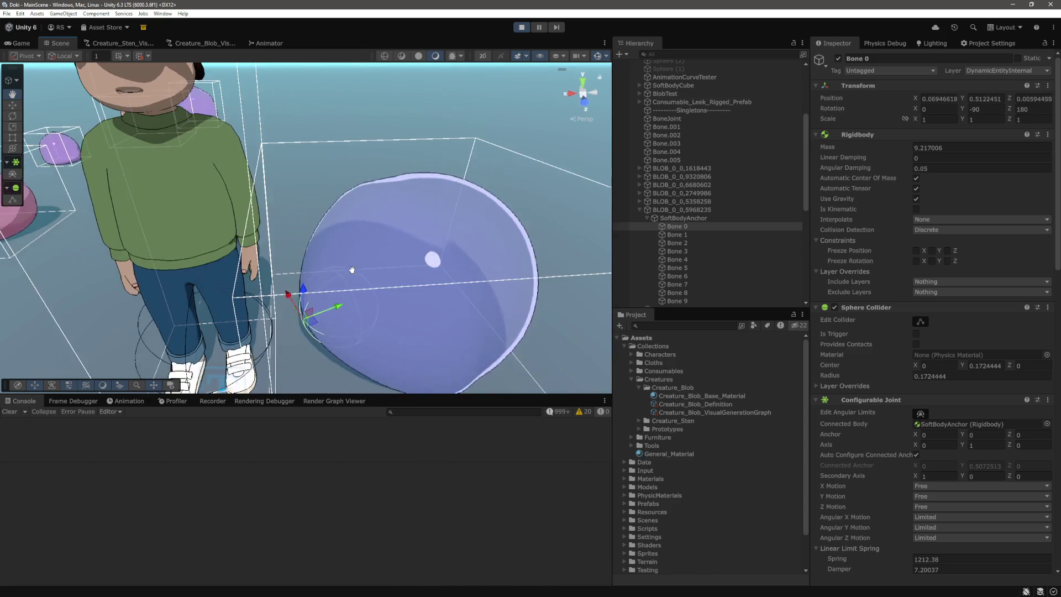
left_click_drag(389, 264, 503, 252)
scroll(707, 235, "down", 3)
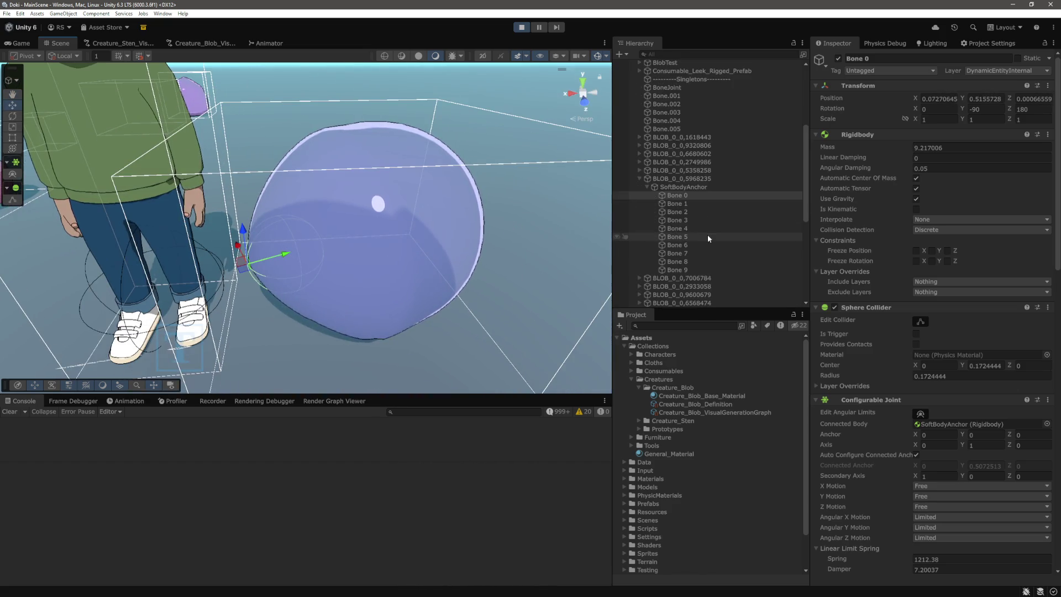
Step: Select Bones 0–9 and, with the Move tool, pull Bone 2 far left to stretch the blob
left_click(680, 269, "shift")
left_click_drag(503, 270, 437, 189)
scroll(437, 189, "down", 3)
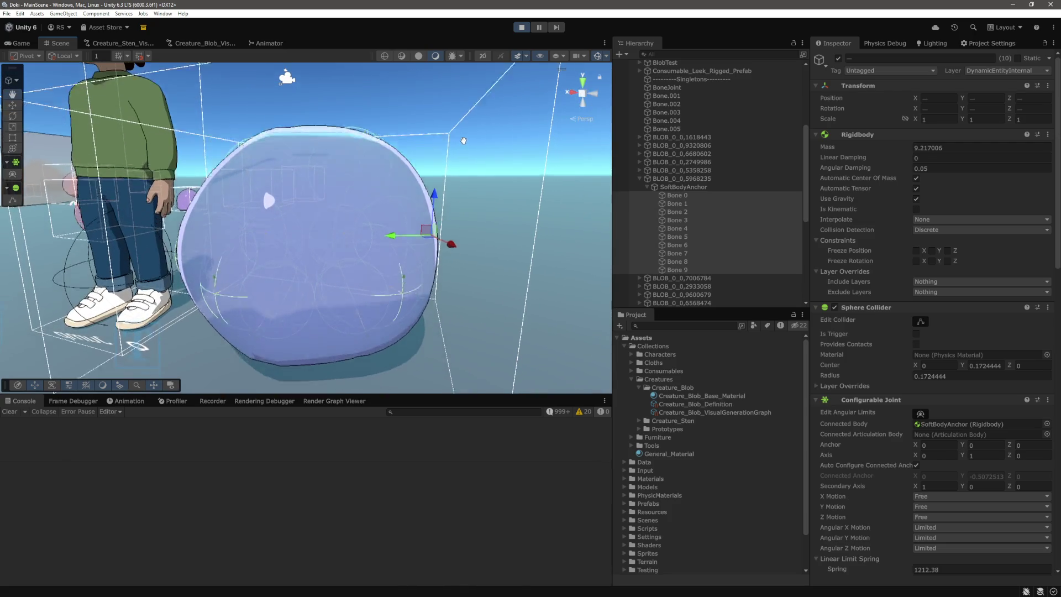
scroll(464, 147, "up", 5)
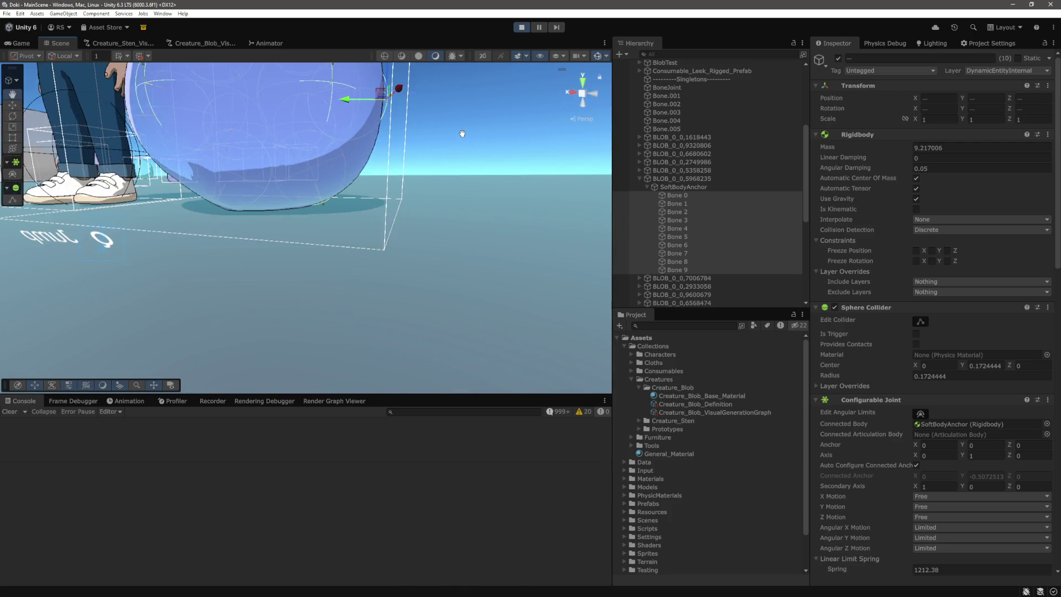
scroll(462, 133, "down", 5)
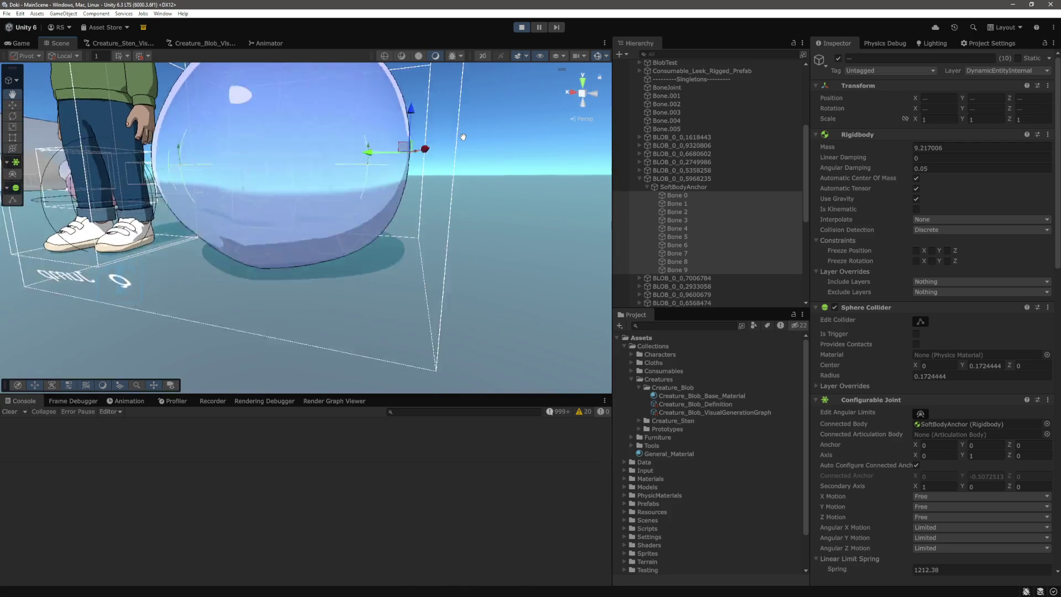
mouse_move(464, 139)
left_mouse_down()
mouse_move(476, 241)
mouse_move(494, 222)
mouse_move(500, 173)
mouse_move(556, 204)
left_mouse_up()
left_click_drag(469, 229, 322, 243)
key("w")
left_click_drag(213, 236, 183, 239)
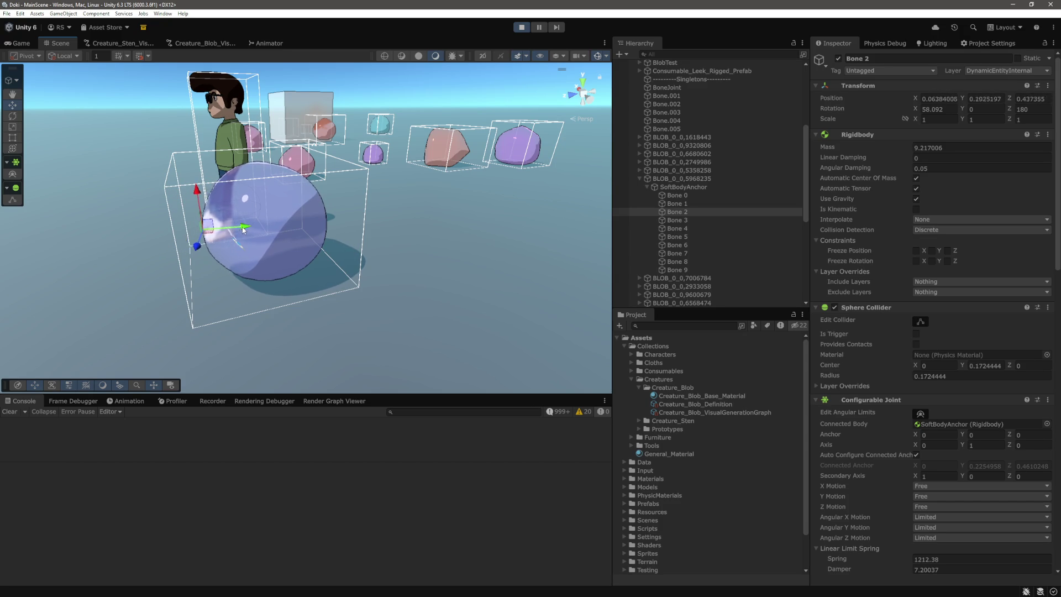
mouse_move(232, 231)
left_mouse_down()
mouse_move(35, 252)
mouse_move(55, 250)
left_mouse_up()
Step: Drag the SoftBodyAnchor along X so the whole blob follows and bounces
left_click(684, 187)
mouse_move(262, 245)
left_mouse_down()
mouse_move(262, 137)
mouse_move(373, 192)
left_mouse_up()
mouse_move(257, 176)
left_mouse_down()
mouse_move(261, 237)
mouse_move(259, 196)
left_mouse_up()
left_click_drag(259, 284, 258, 265)
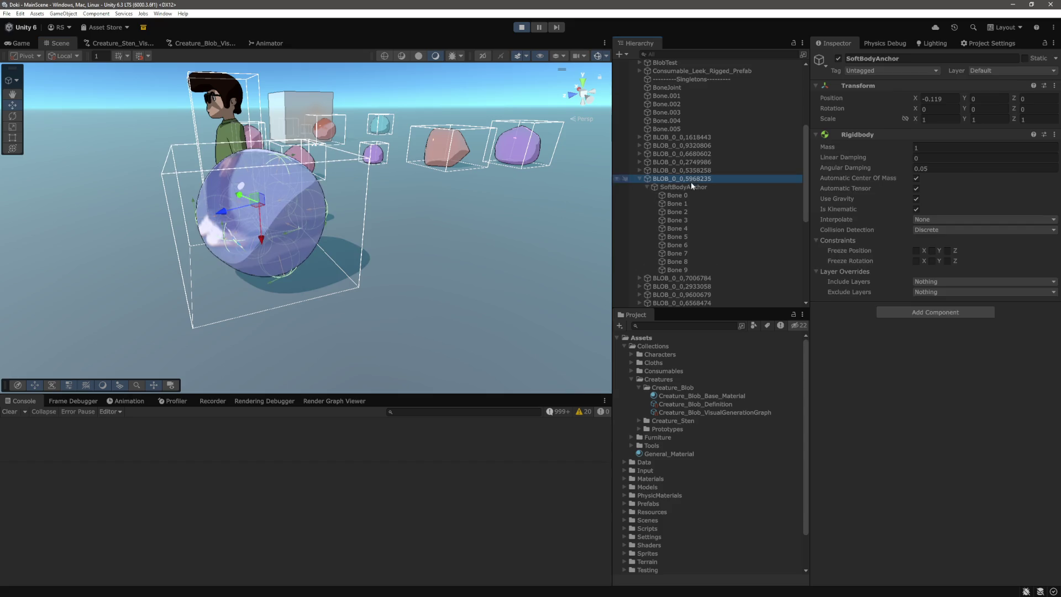
Step: Select BLOB_0_0,5968235, orbit to a side-on view, and pause the game
left_click(277, 220)
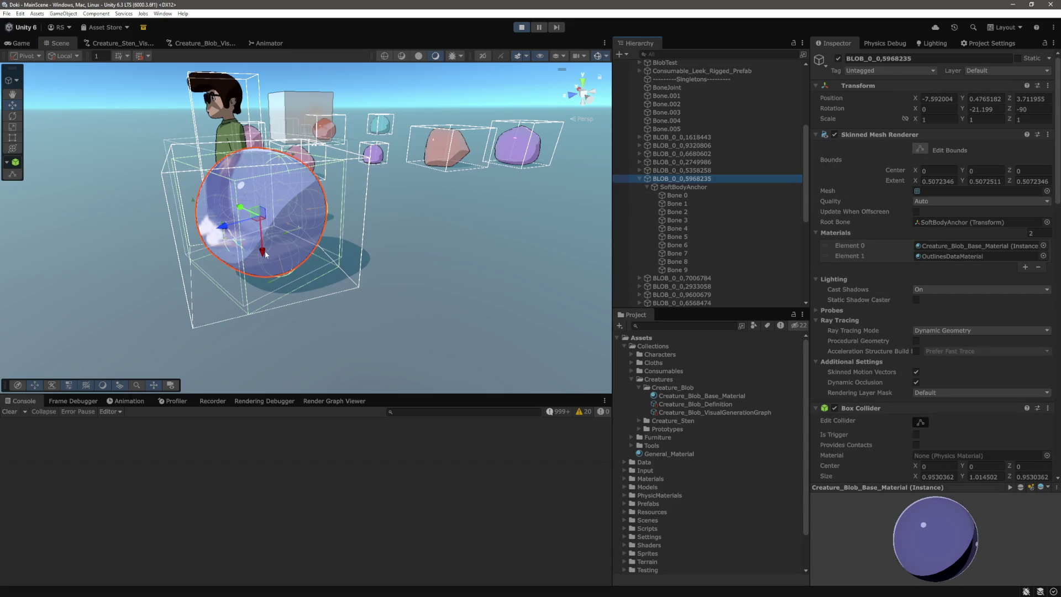
scroll(339, 265, "down", 5)
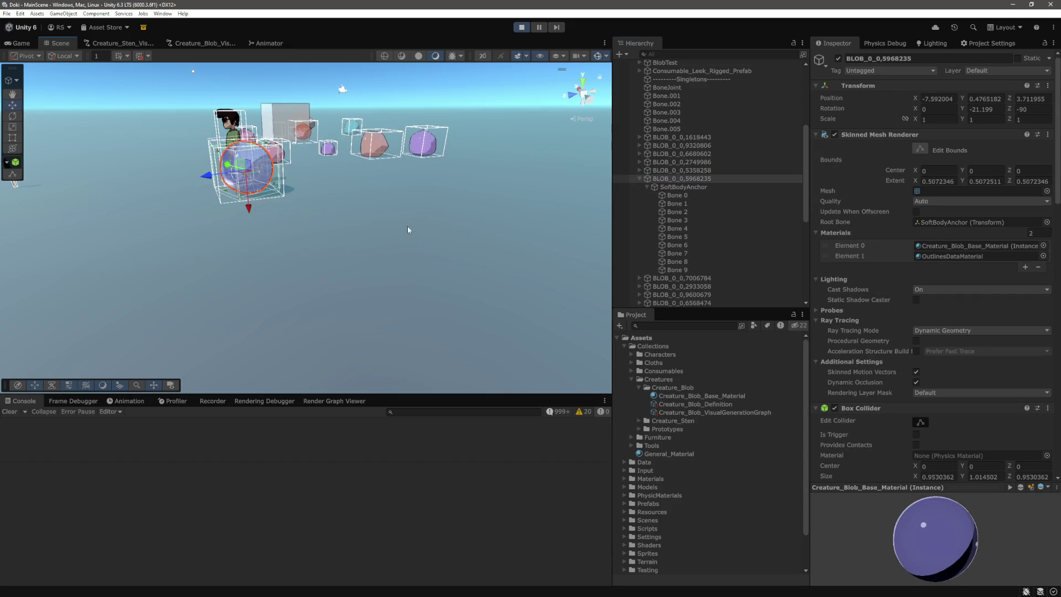
left_click_drag(407, 226, 411, 164, "alt")
scroll(934, 276, "down", 10)
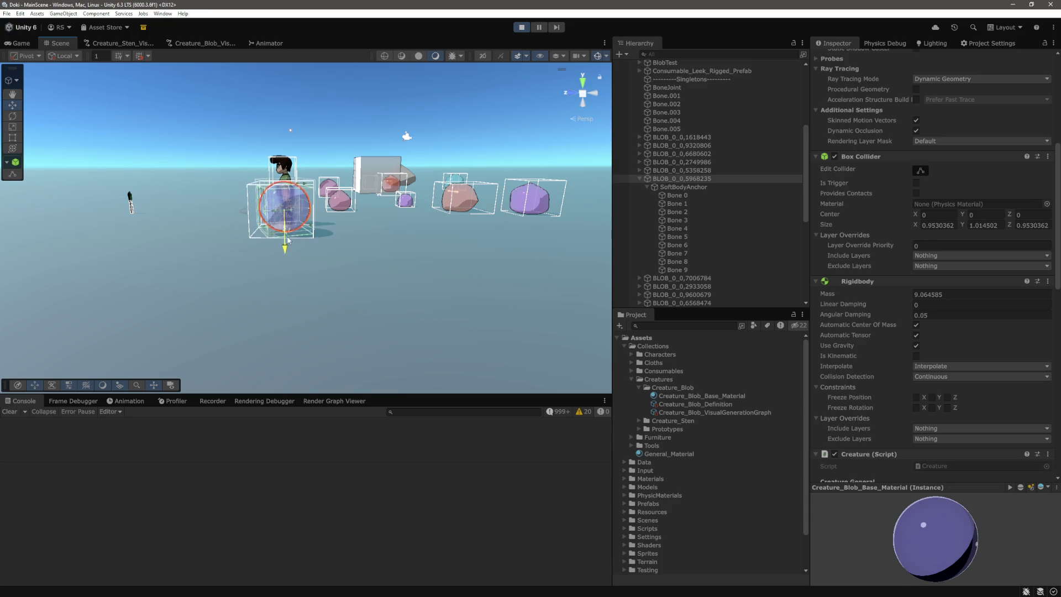
mouse_move(329, 178)
left_mouse_down()
mouse_move(387, 223)
mouse_move(309, 221)
mouse_move(489, 236)
mouse_move(436, 235)
left_mouse_up()
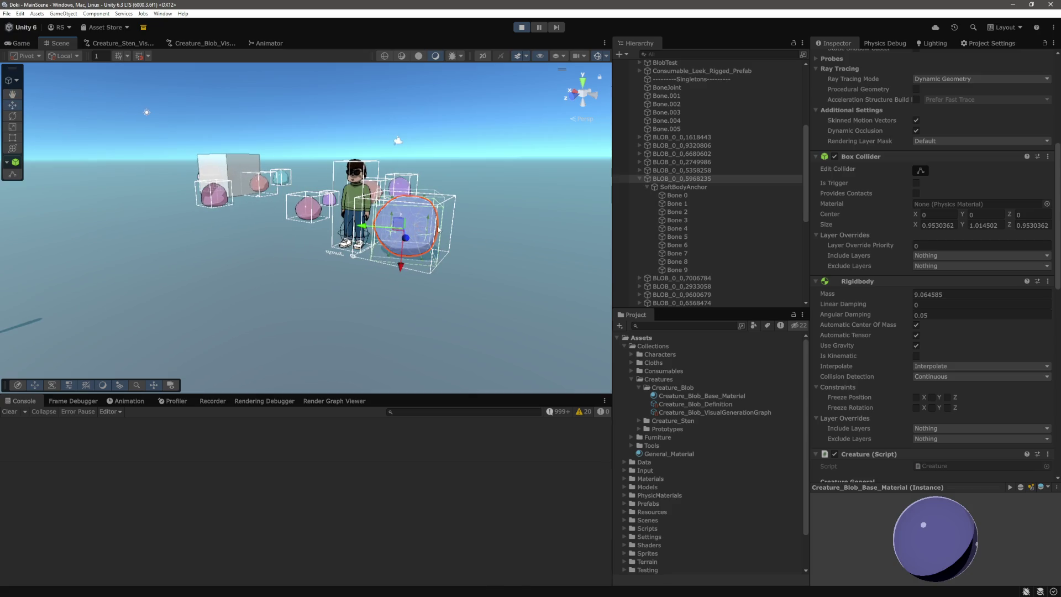
left_click(537, 28)
Step: In the Scene view, select Bone 1 to inspect its joint springs
key("ctrl+1")
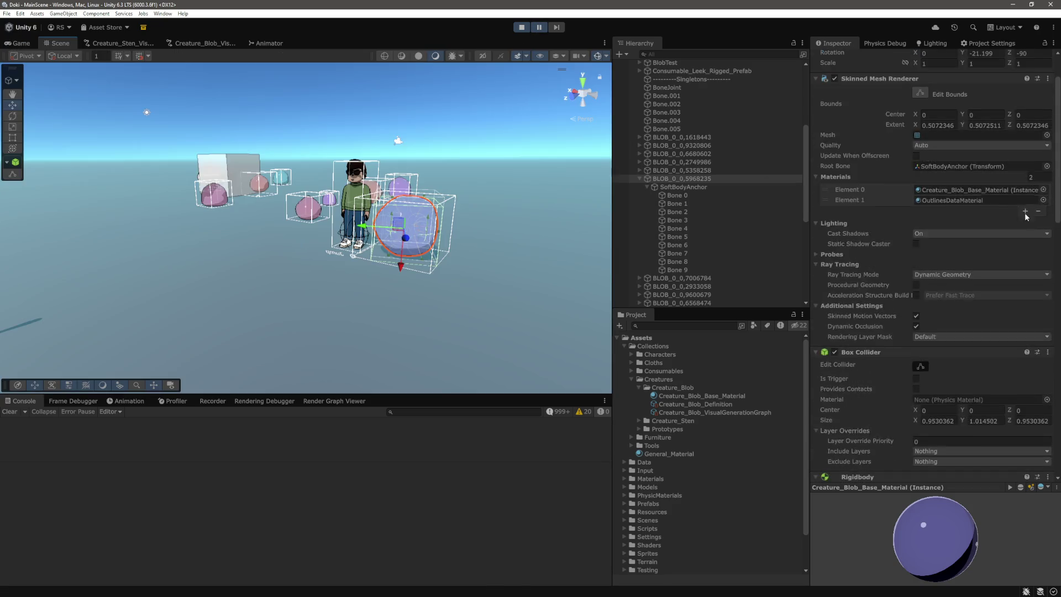
scroll(941, 247, "down", 5)
scroll(713, 242, "down", 1)
left_click(685, 174)
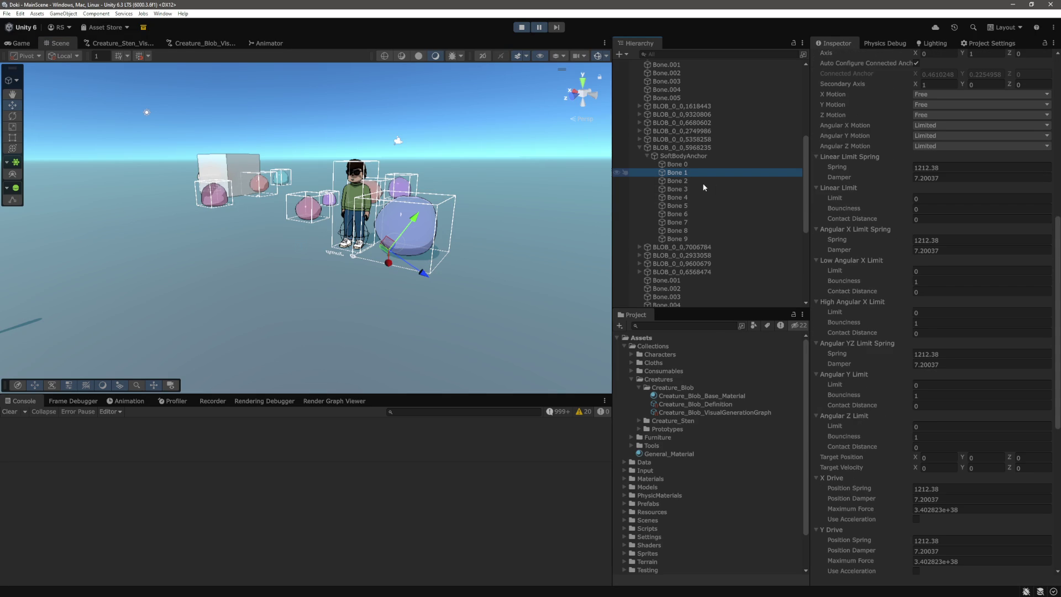
scroll(937, 185, "down", 3)
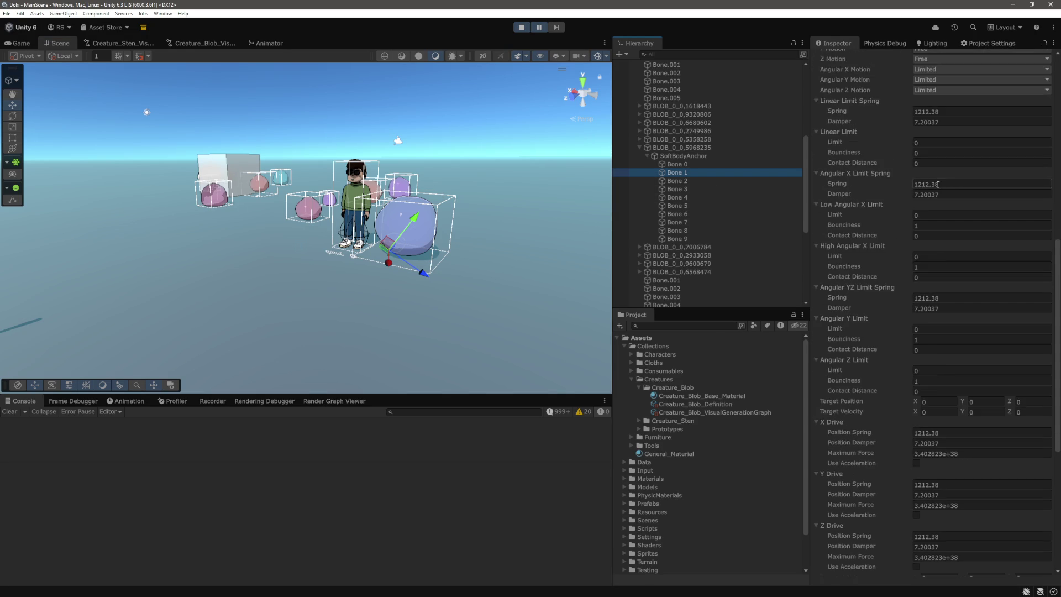
scroll(705, 198, "up", 2)
Step: Set the large blob's Rotation Z to 0 and lift it slightly higher
double_click(683, 179)
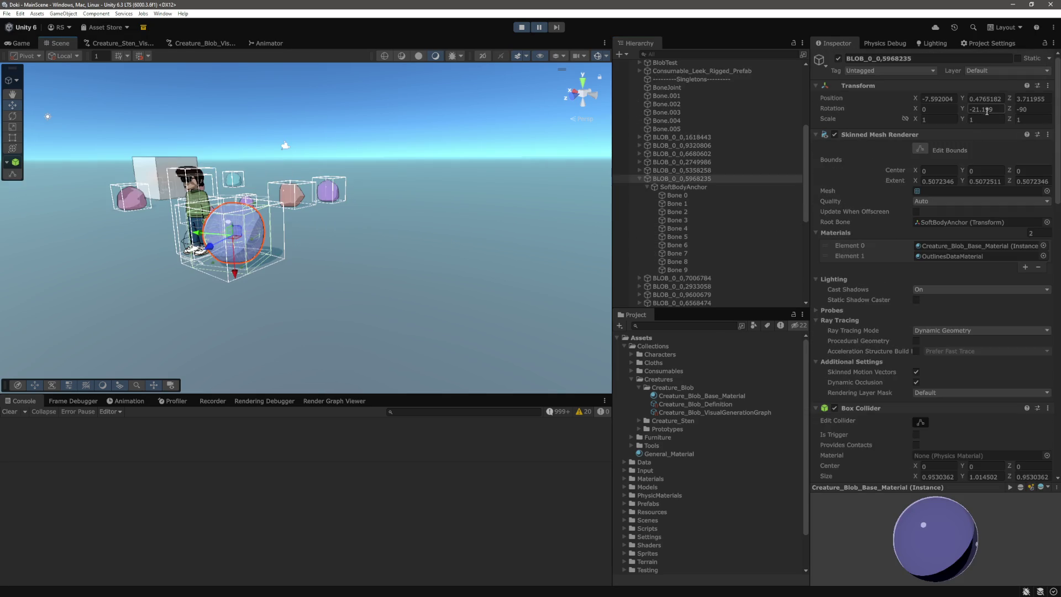
type("0")
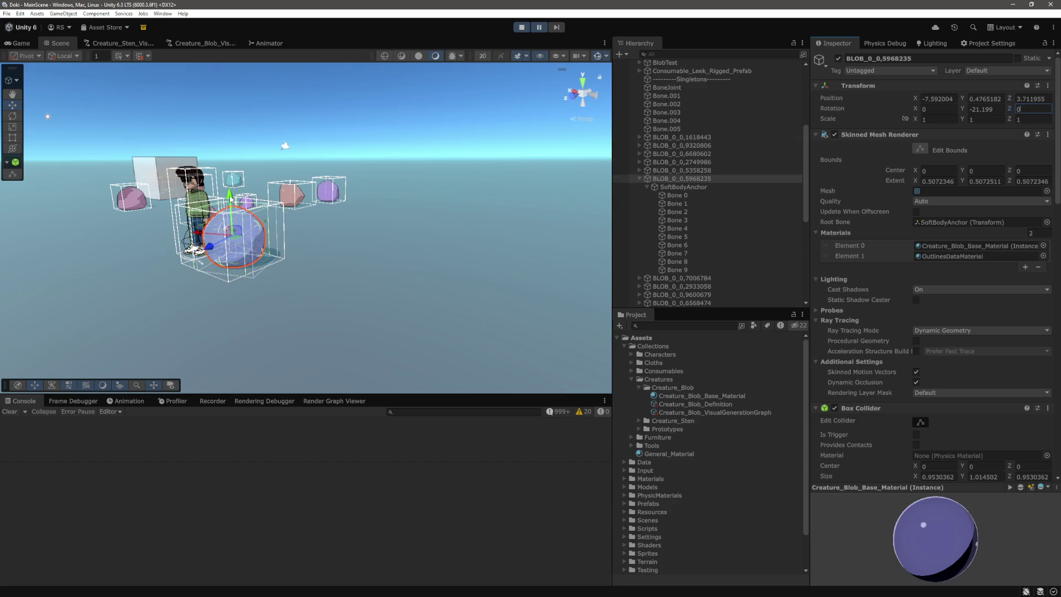
left_click_drag(231, 198, 437, 99)
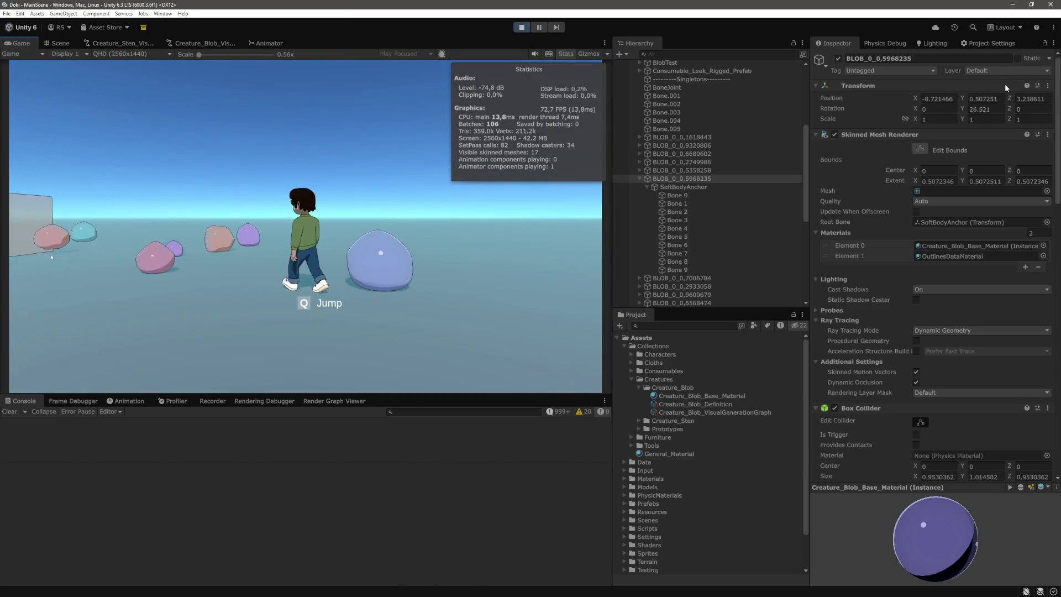
Step: Walk the character with WASD into the blob to push it around
key("w")
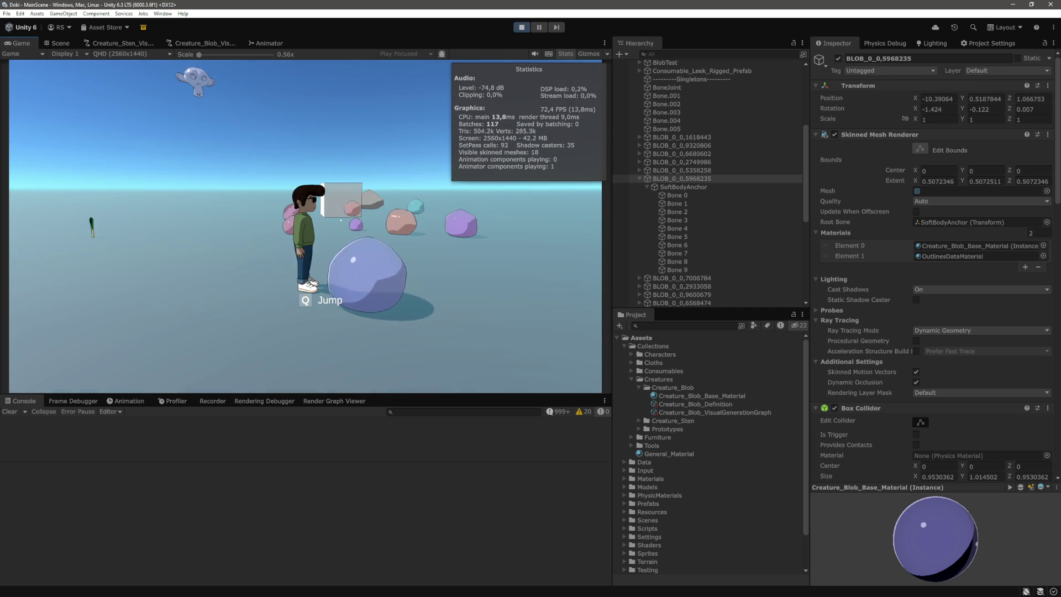
key("a")
key("d")
key("w")
key("d")
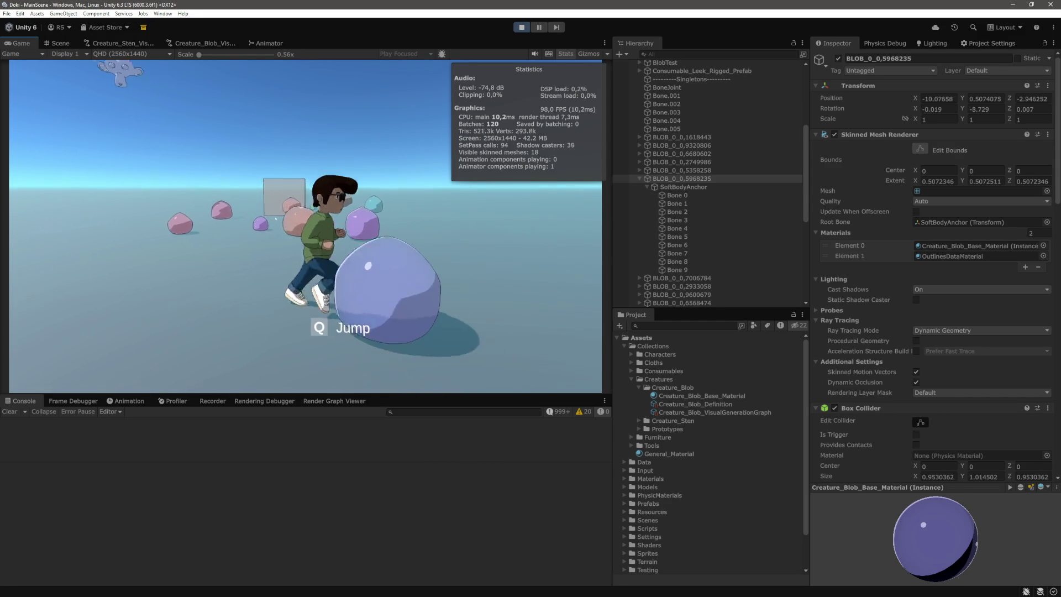
key("a")
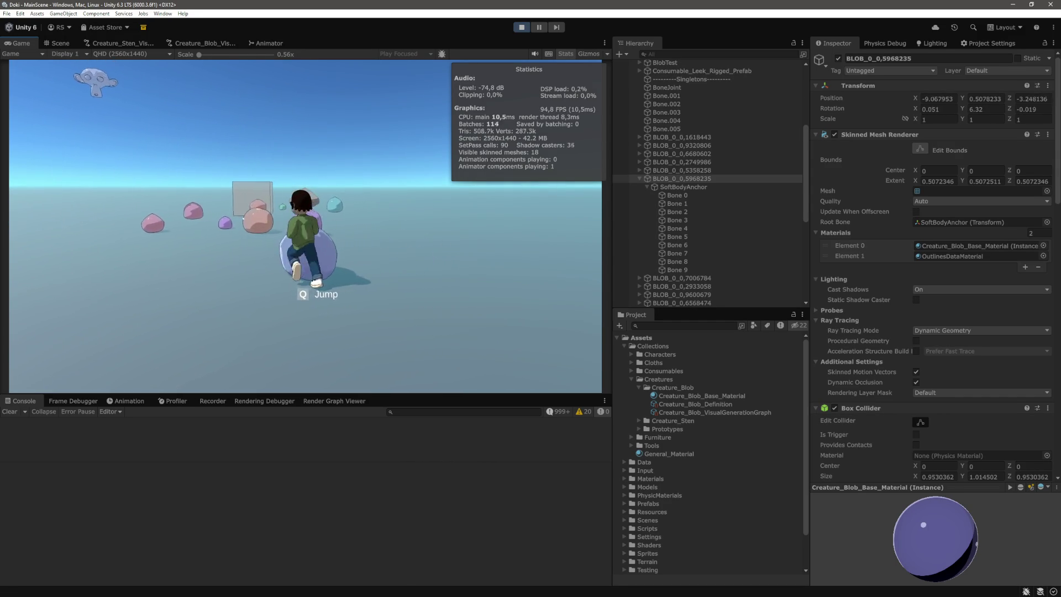
Step: Switch to the Scene view and orbit around the blob
left_click(58, 43)
scroll(447, 200, "up", 3)
mouse_move(448, 200)
left_mouse_down()
mouse_move(361, 221)
mouse_move(280, 219)
mouse_move(357, 270)
left_mouse_up()
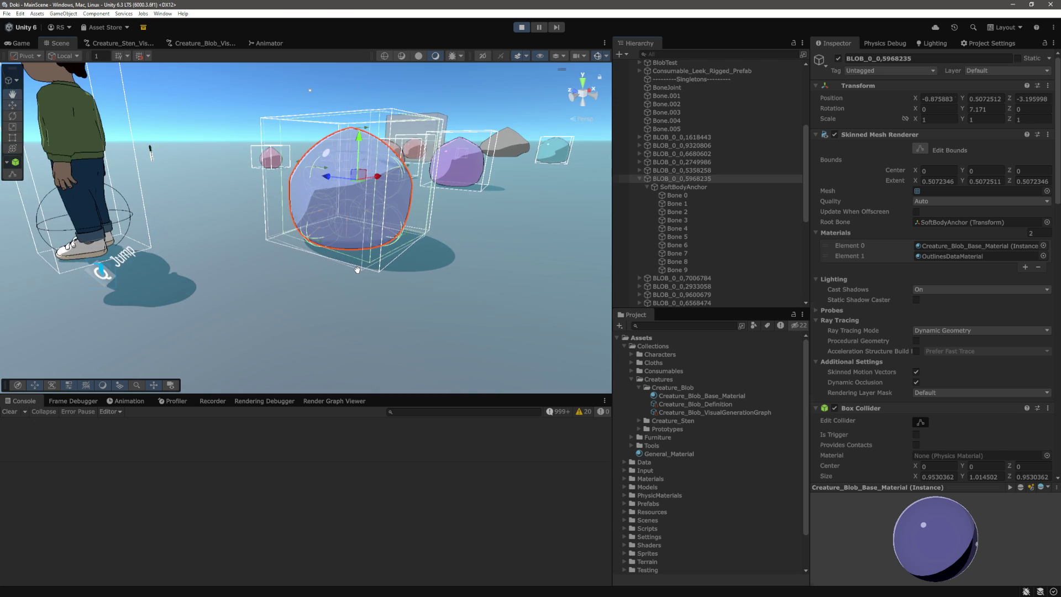
Step: Select Bone 0 and pull it upward with the Move tool to stretch the blob
left_click(676, 195)
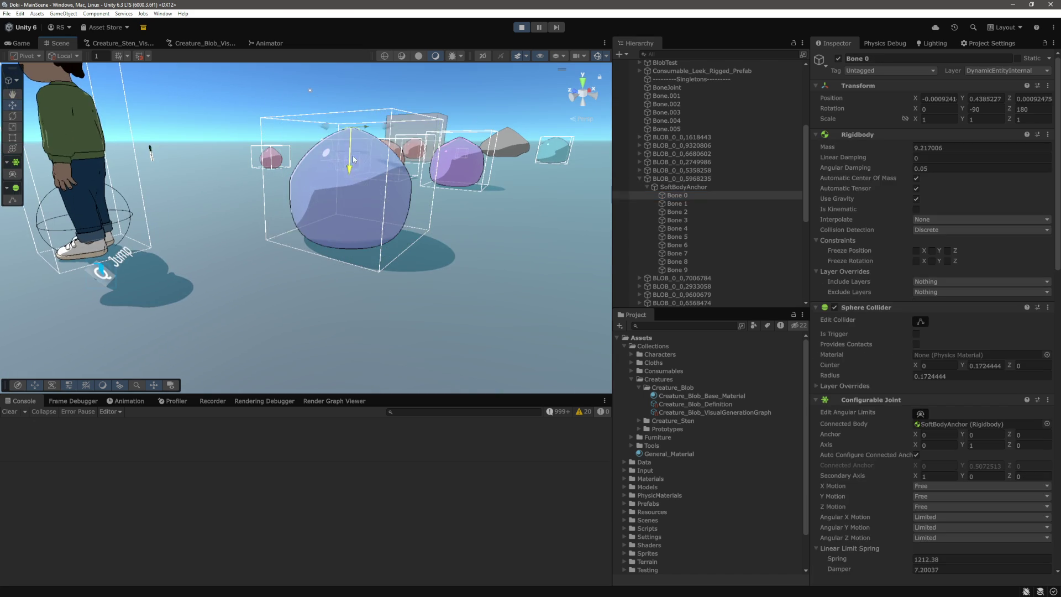
left_click_drag(414, 66, 419, 95)
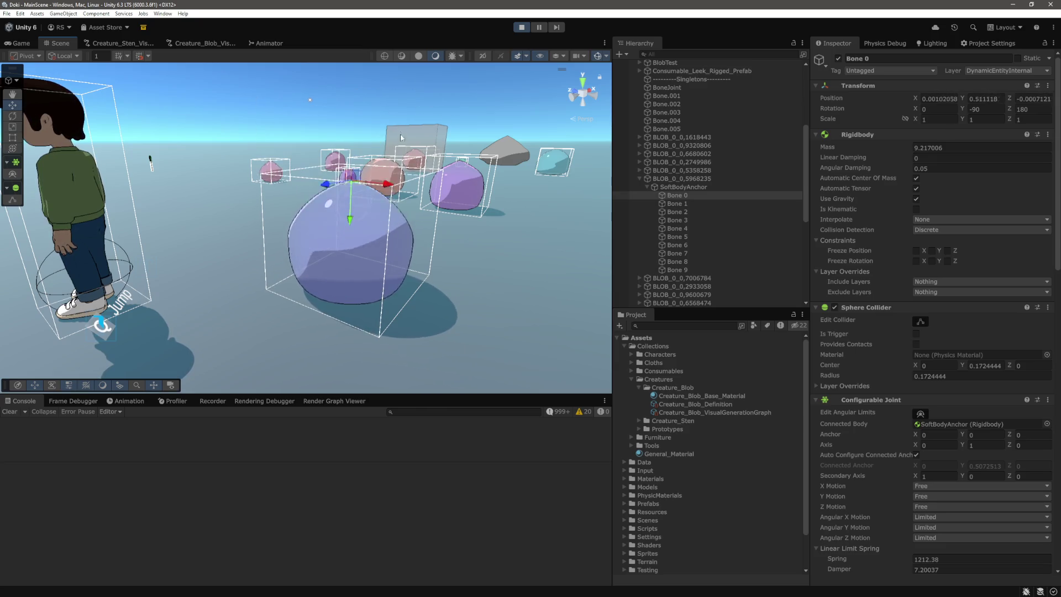
left_click_drag(349, 227, 511, 207)
key("w")
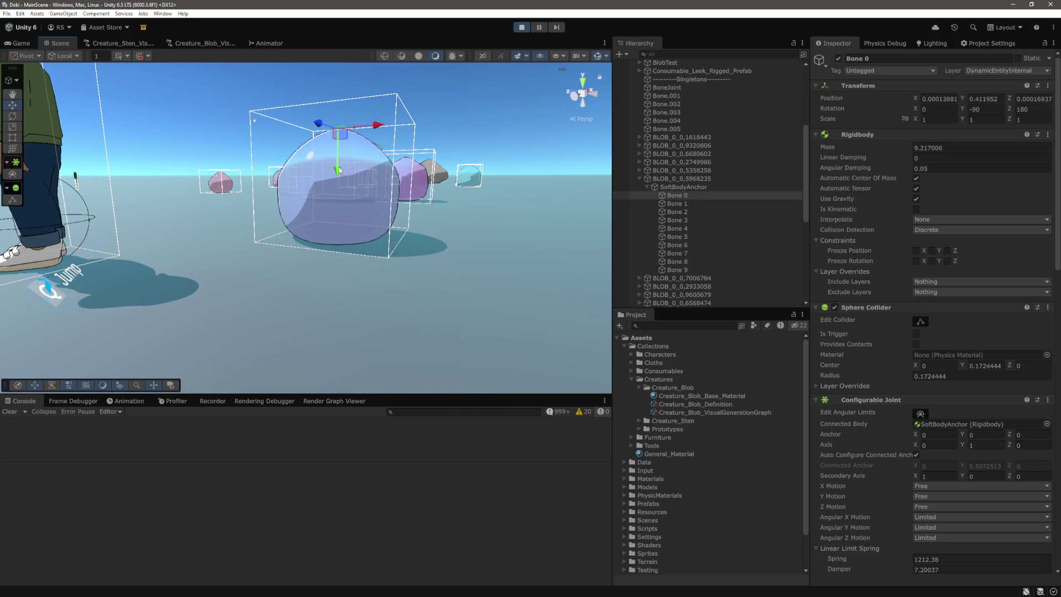
mouse_move(363, 141)
left_mouse_down()
mouse_move(357, 75)
mouse_move(346, 111)
left_mouse_up()
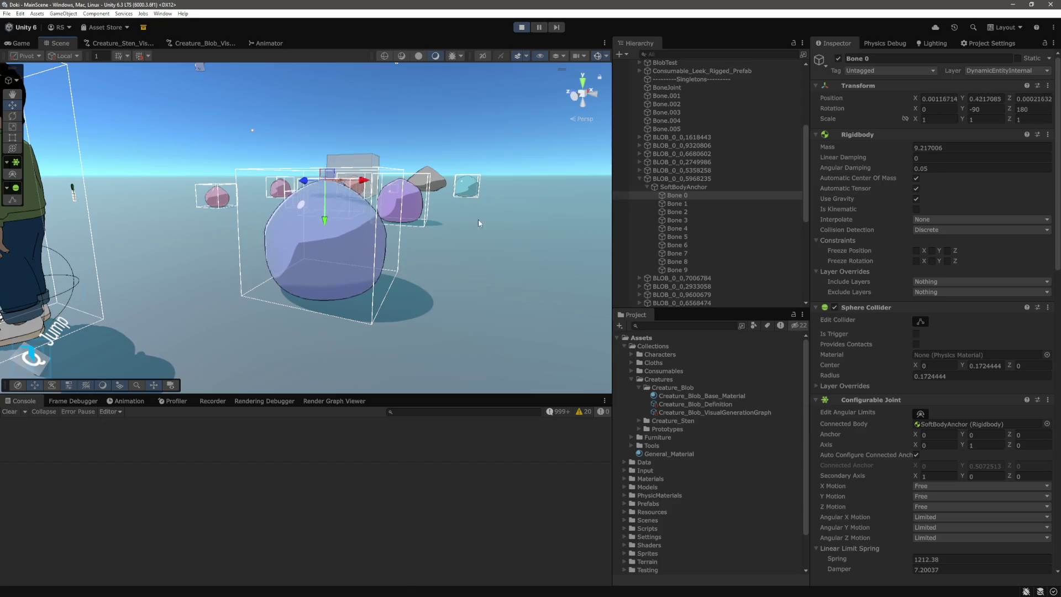
Step: Select Bone 3 and pull it up and left to deform the blob
left_click(386, 248)
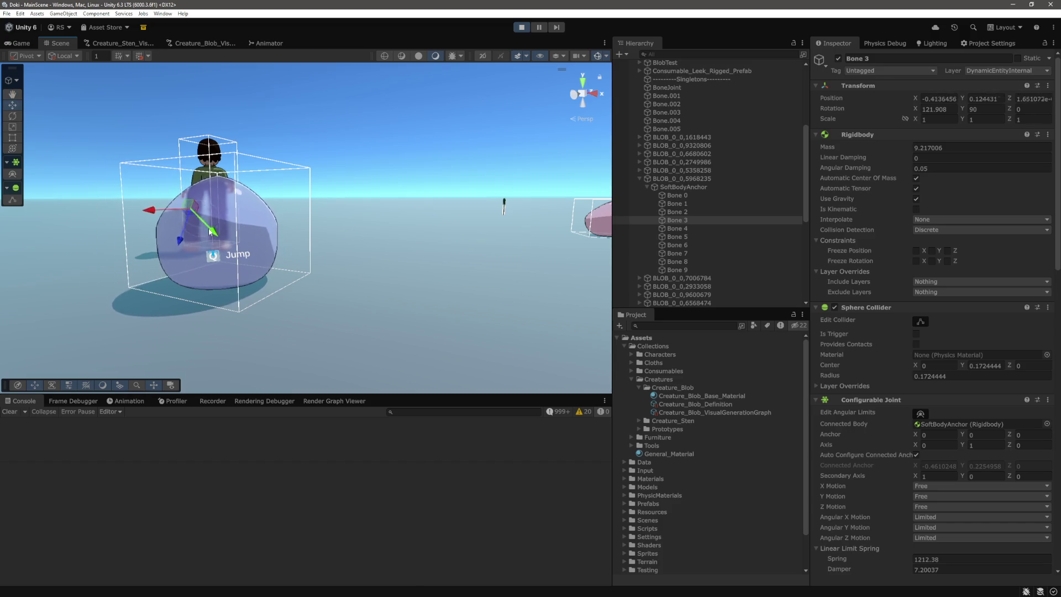
mouse_move(207, 229)
left_mouse_down()
mouse_move(144, 176)
mouse_move(159, 217)
left_mouse_up()
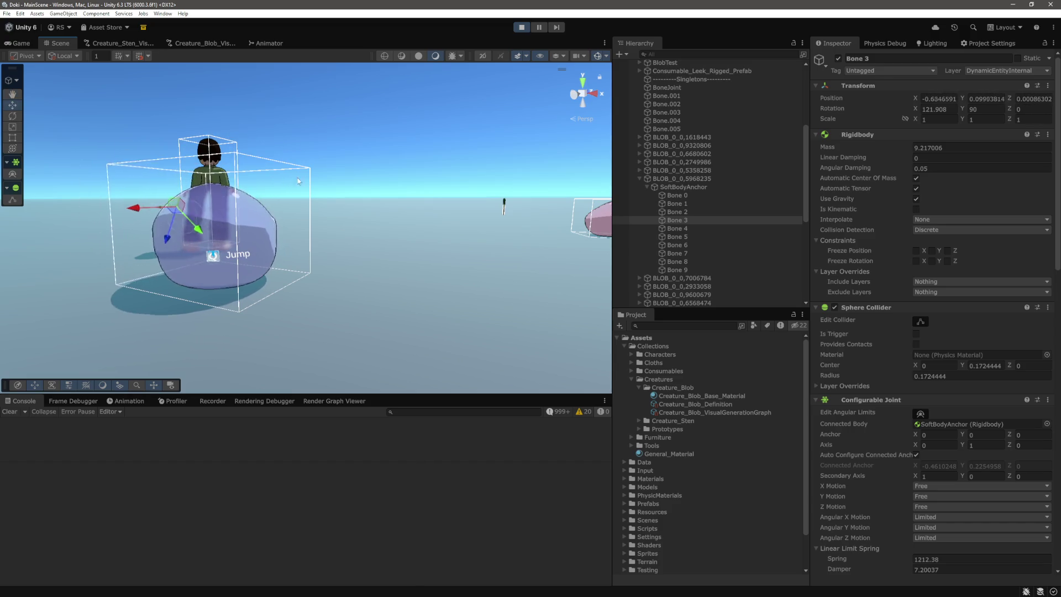
key("w")
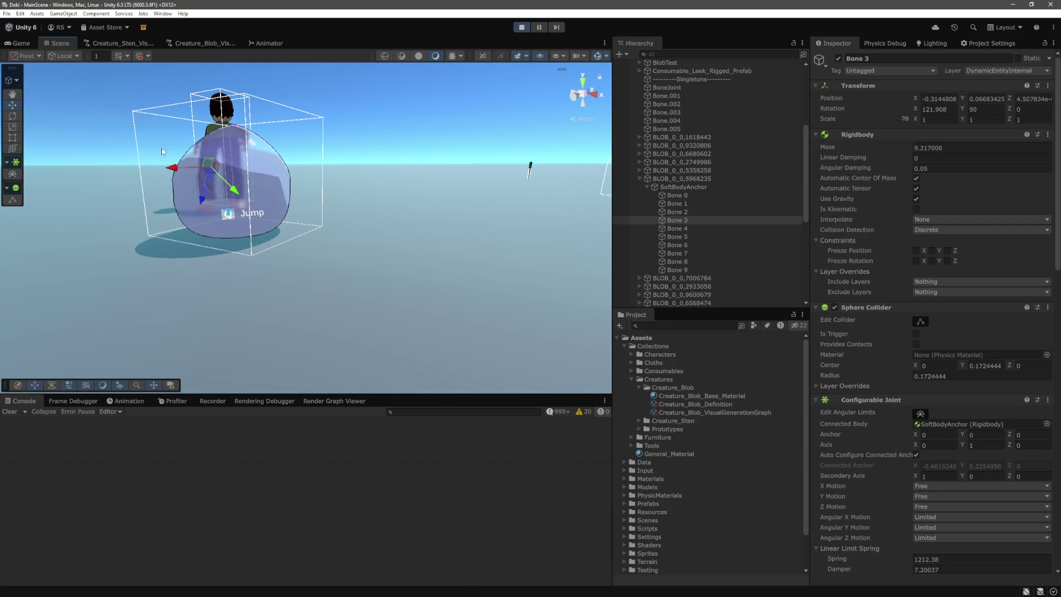
mouse_move(288, 146)
left_mouse_down()
mouse_move(95, 343)
mouse_move(435, 210)
mouse_move(415, 192)
mouse_move(407, 232)
left_mouse_up()
Step: Tug Bone 5 several ways to watch it spring back, then frame the whole blob
left_click(326, 254)
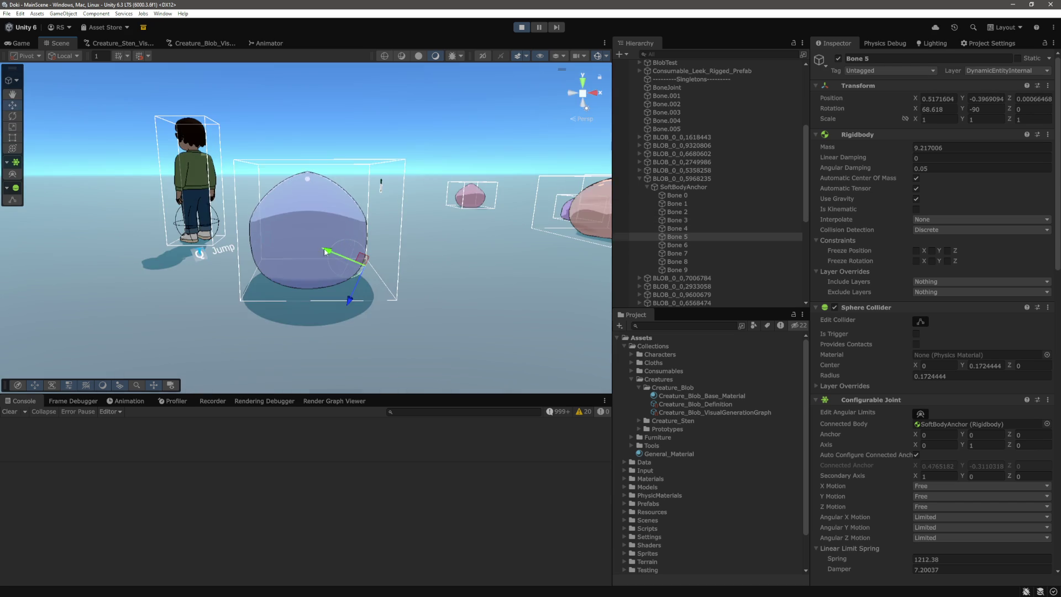
left_click_drag(306, 249, 326, 255)
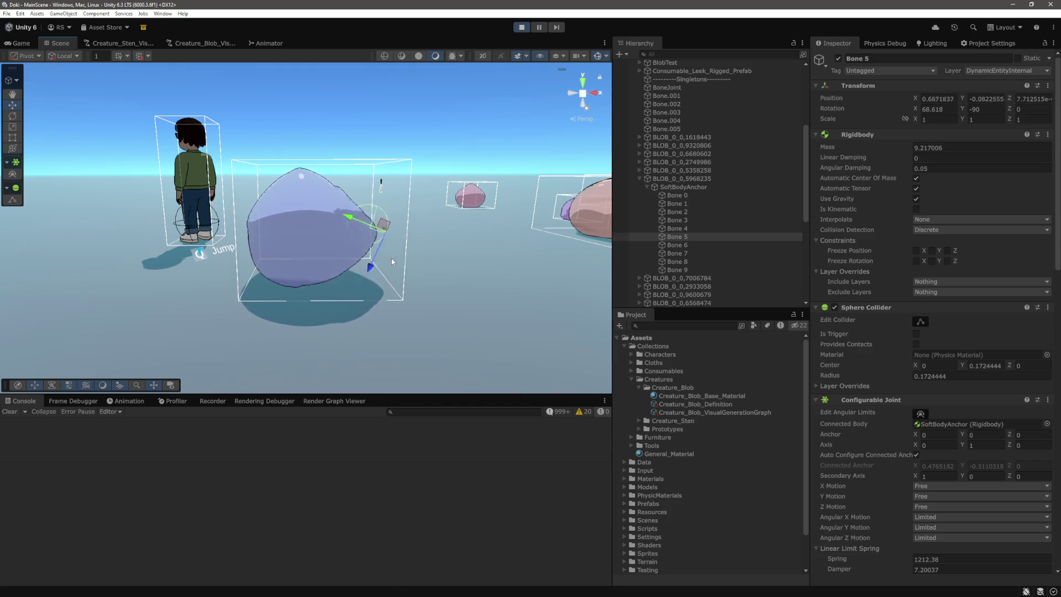
left_click_drag(363, 260, 360, 258)
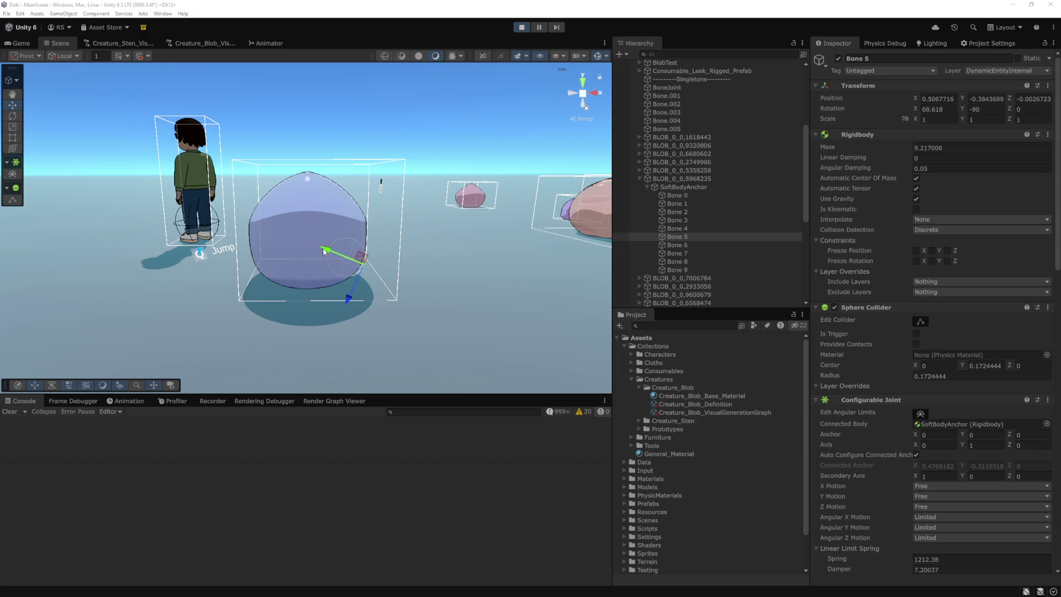
left_click_drag(326, 252, 309, 245)
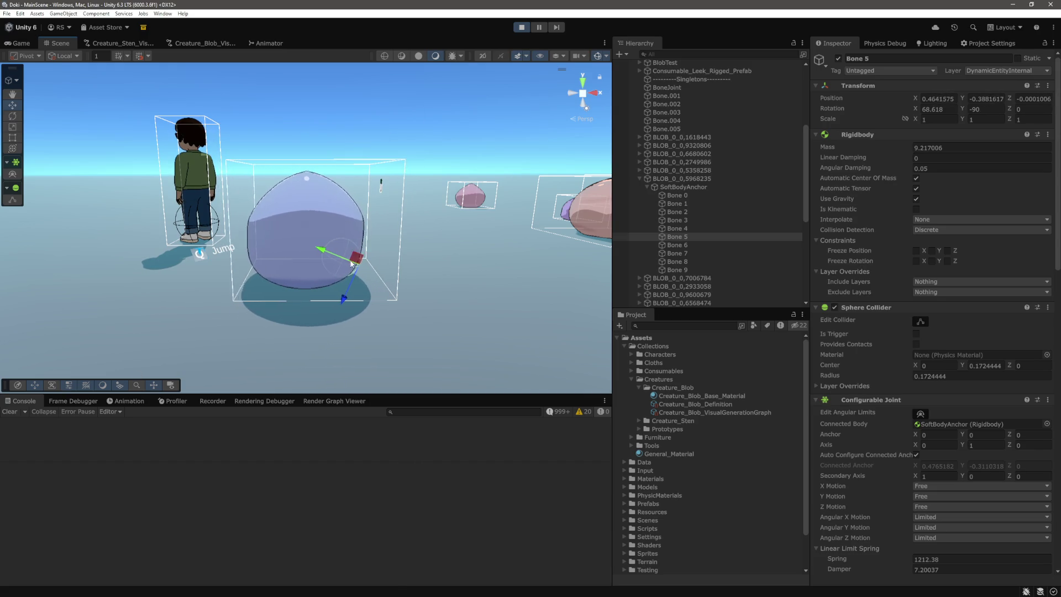
double_click(701, 180)
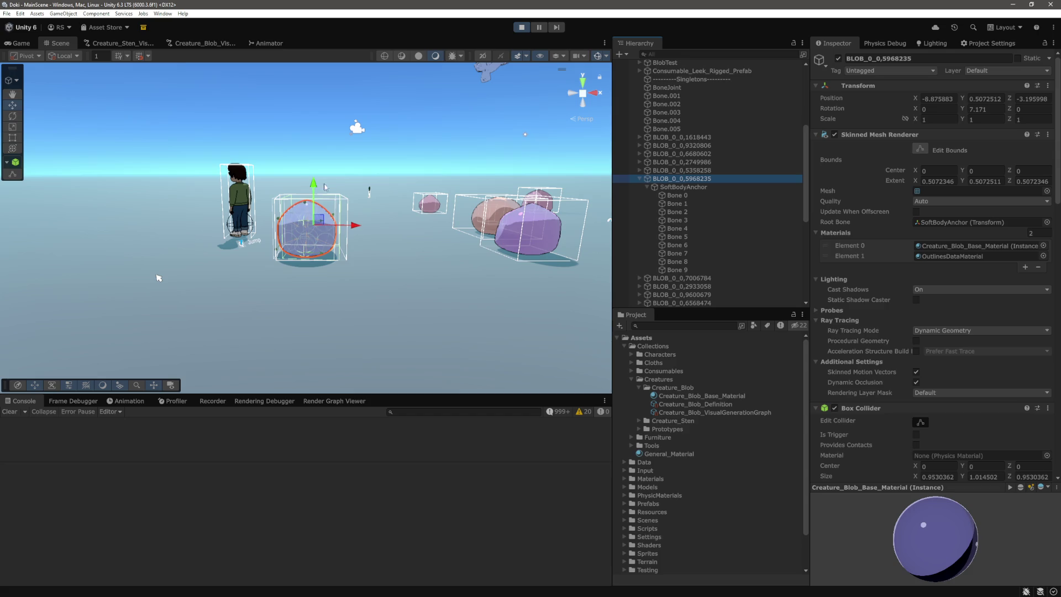
Step: Check the blob's Rigidbody Mass of 0.064585 in the Inspector
left_click(323, 190)
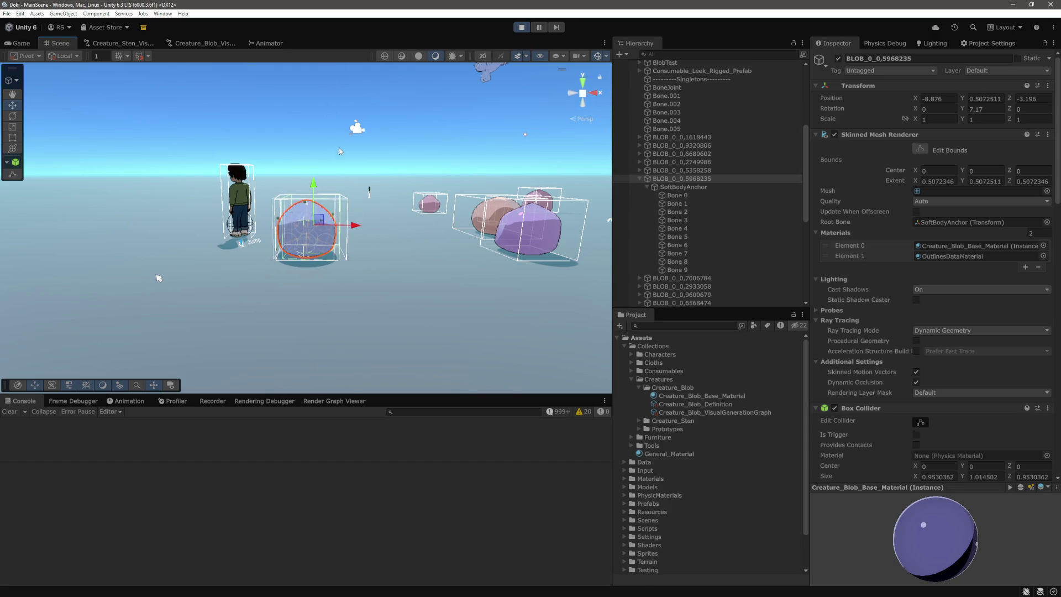
scroll(907, 334, "down", 10)
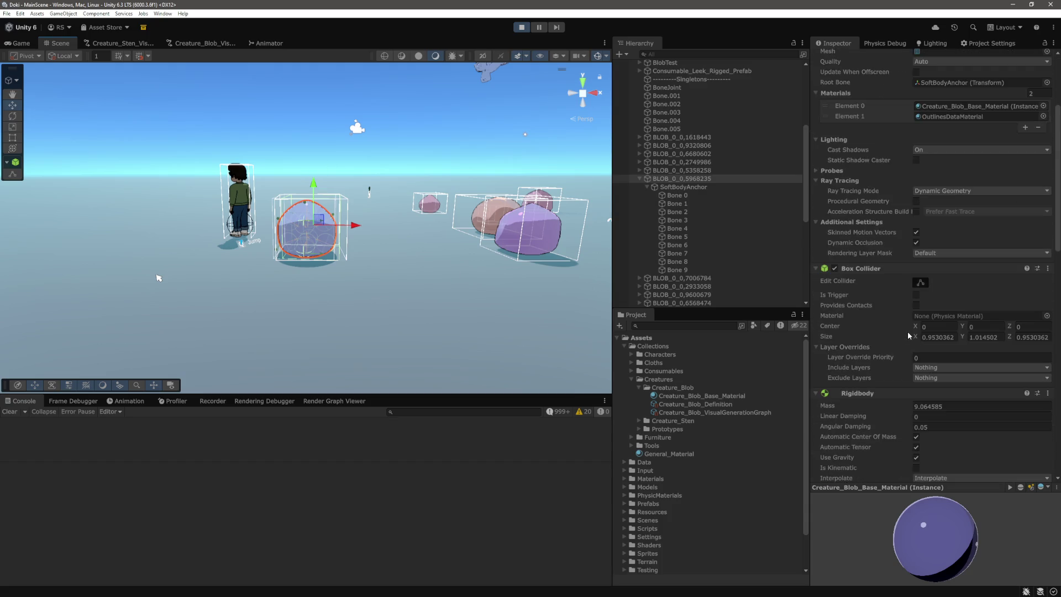
mouse_move(158, 278)
left_mouse_down()
mouse_move(98, 288)
mouse_move(324, 178)
left_mouse_up()
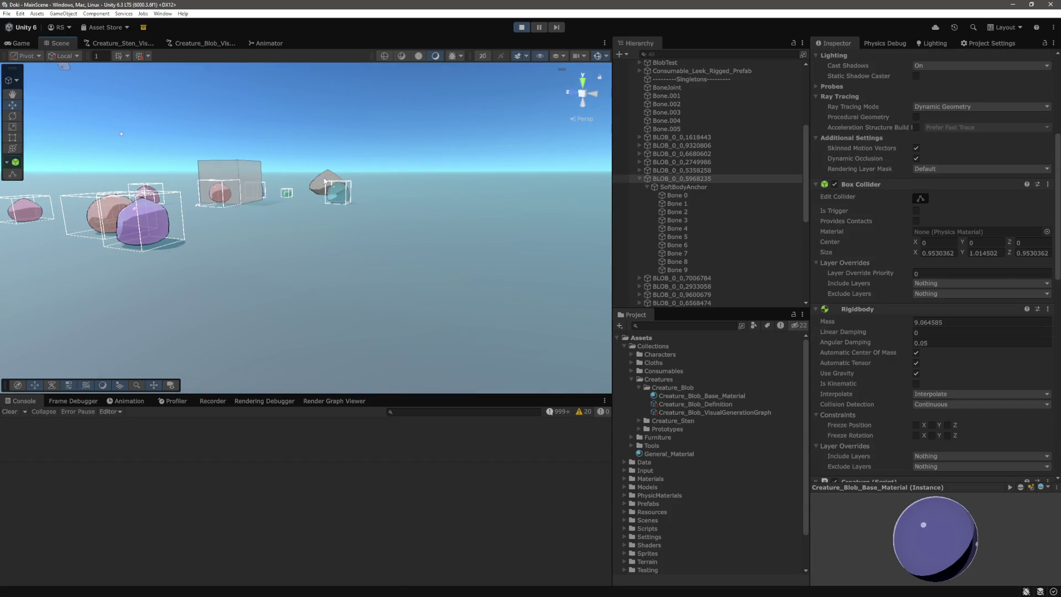
scroll(357, 205, "up", 3)
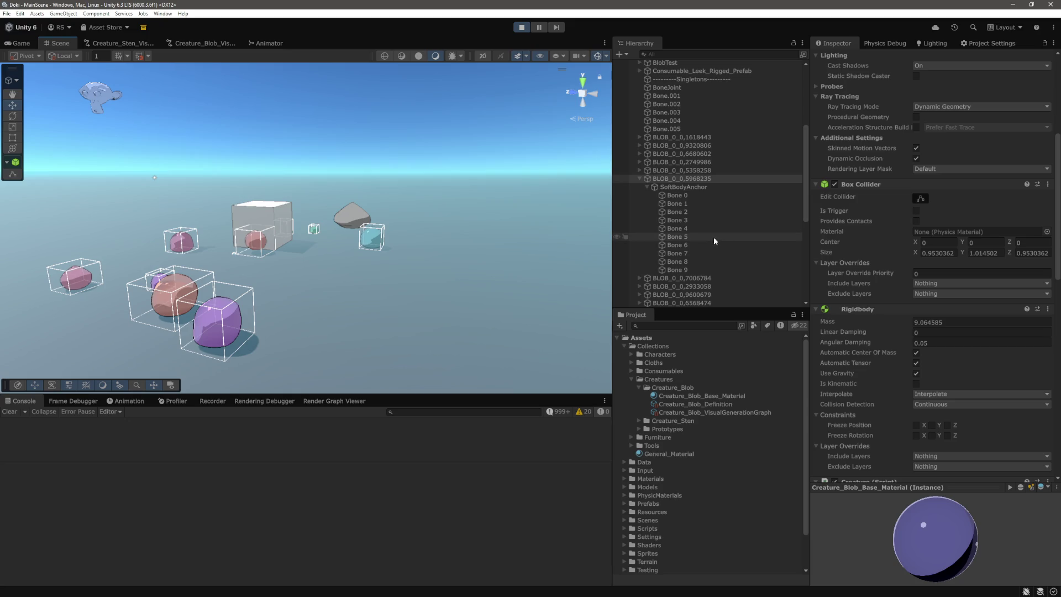
scroll(702, 223, "up", 5)
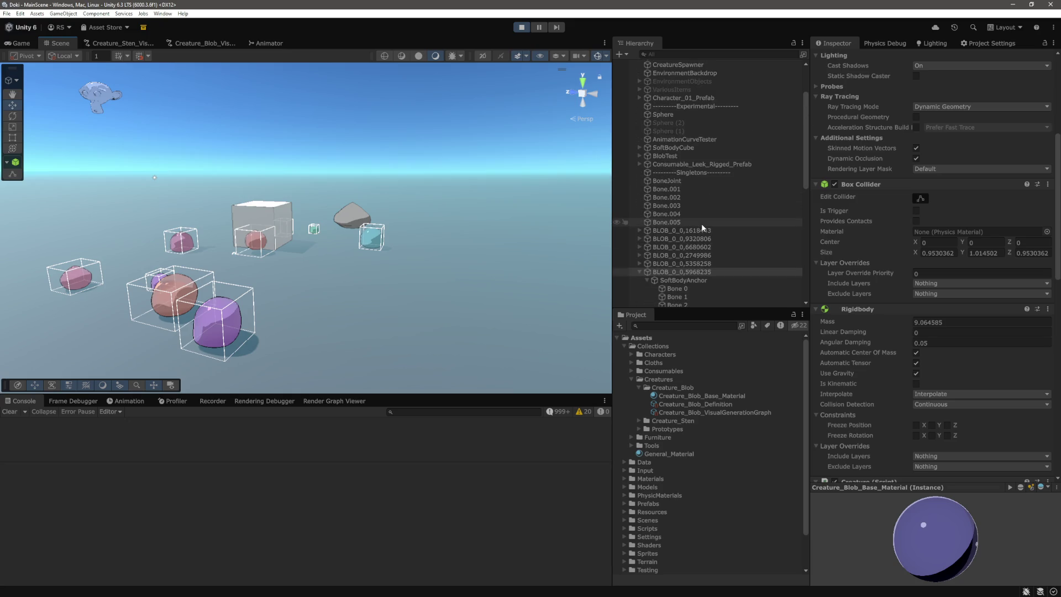
scroll(698, 221, "down", 5)
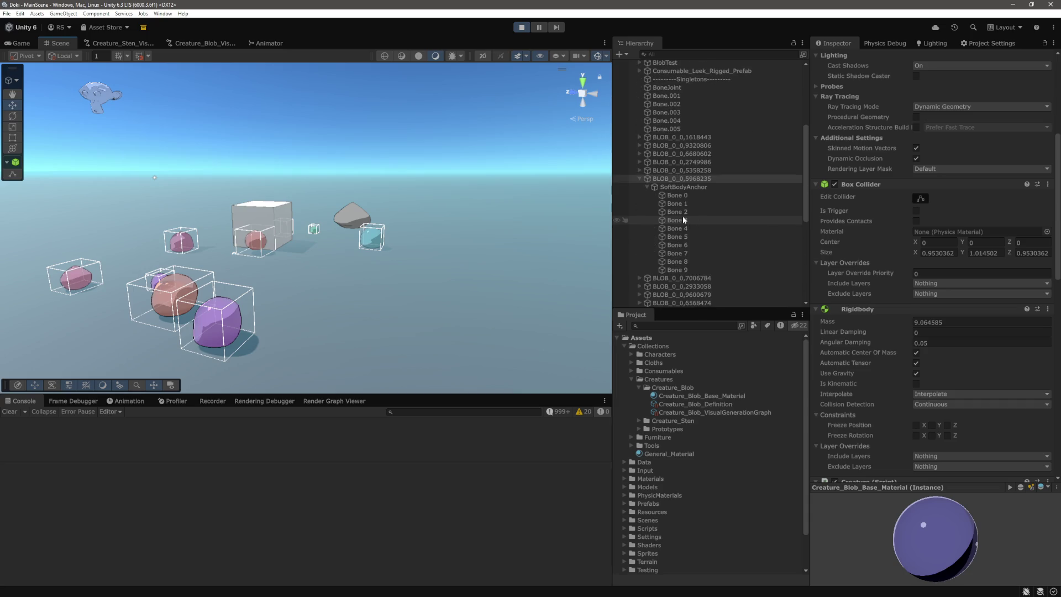
Step: Select Bone 3 (mass 9.217006) and drag it to stretch the blob toward the character
left_click(681, 219)
scroll(929, 271, "up", 2)
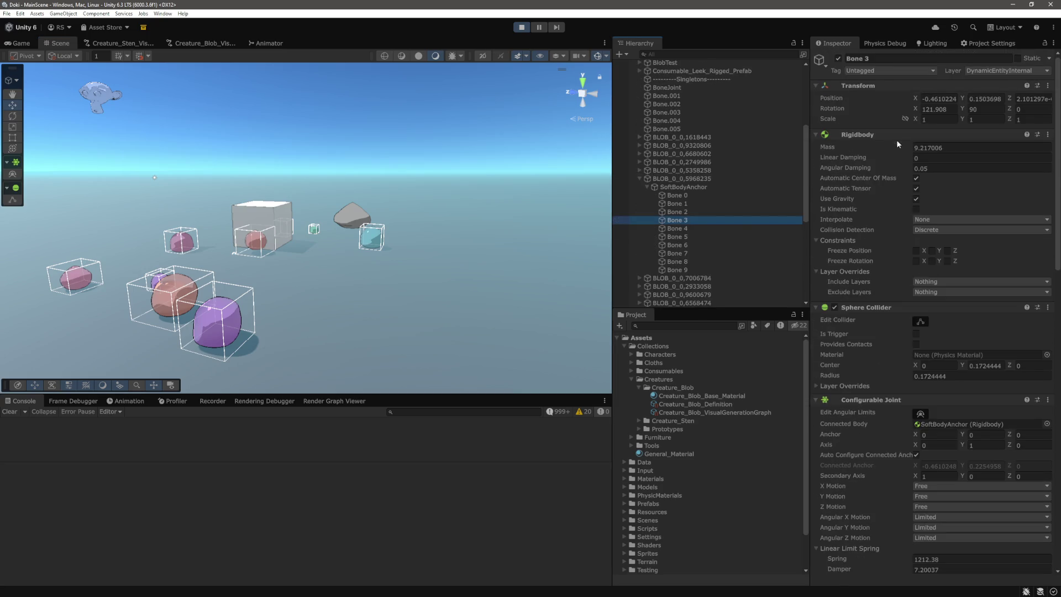
left_click_drag(456, 193, 381, 269)
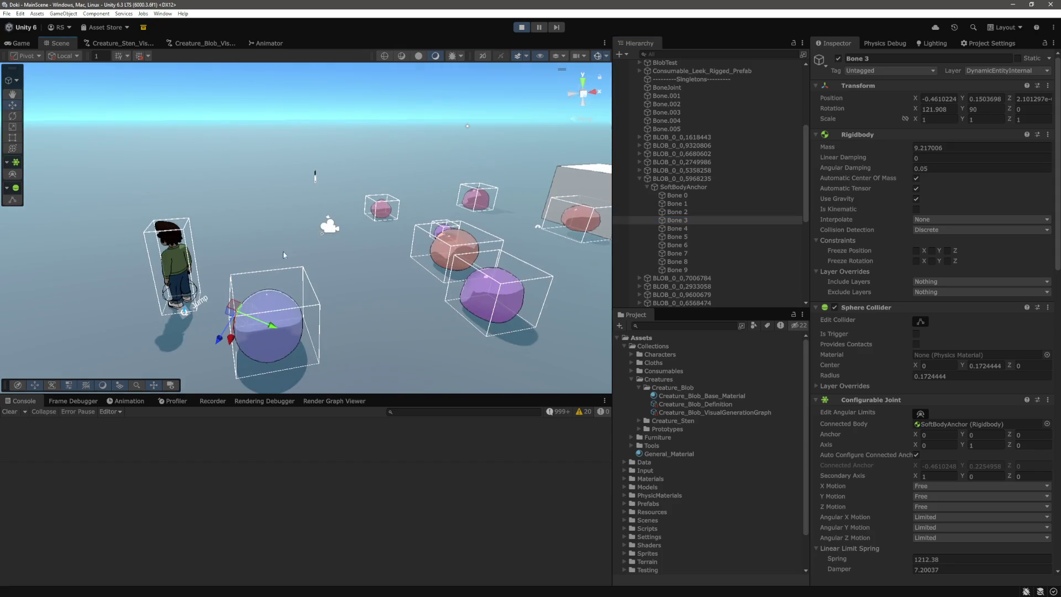
left_click_drag(254, 150, 435, 211)
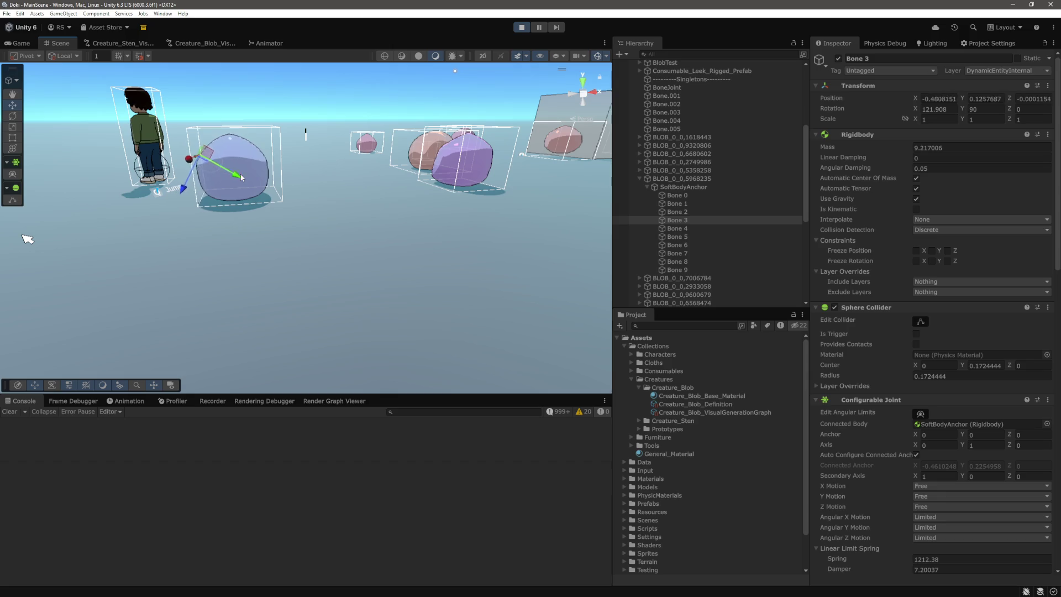
left_click_drag(241, 176, 164, 190)
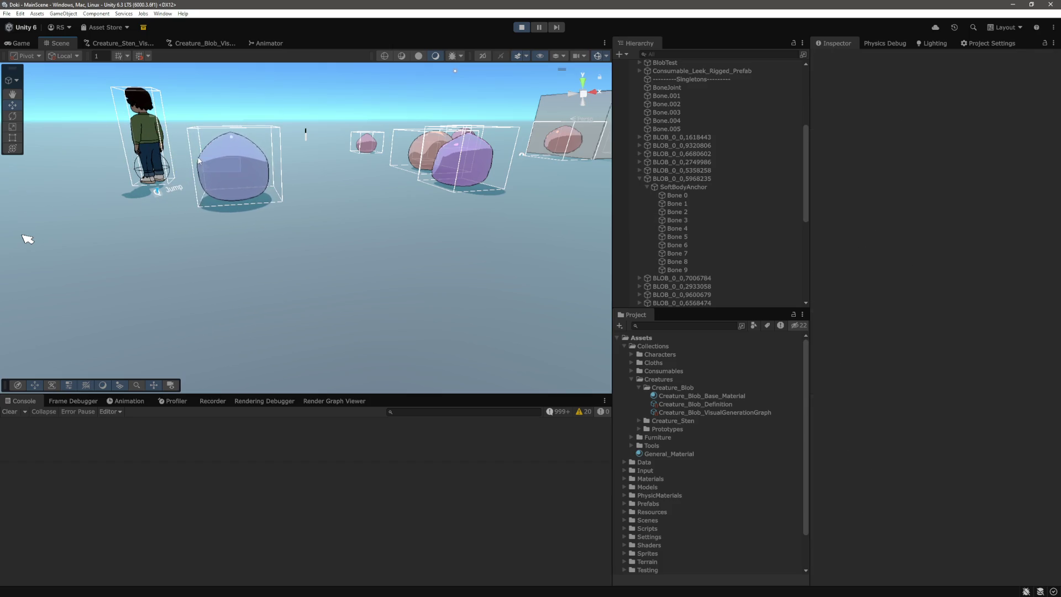
left_click(237, 166)
left_click(238, 166)
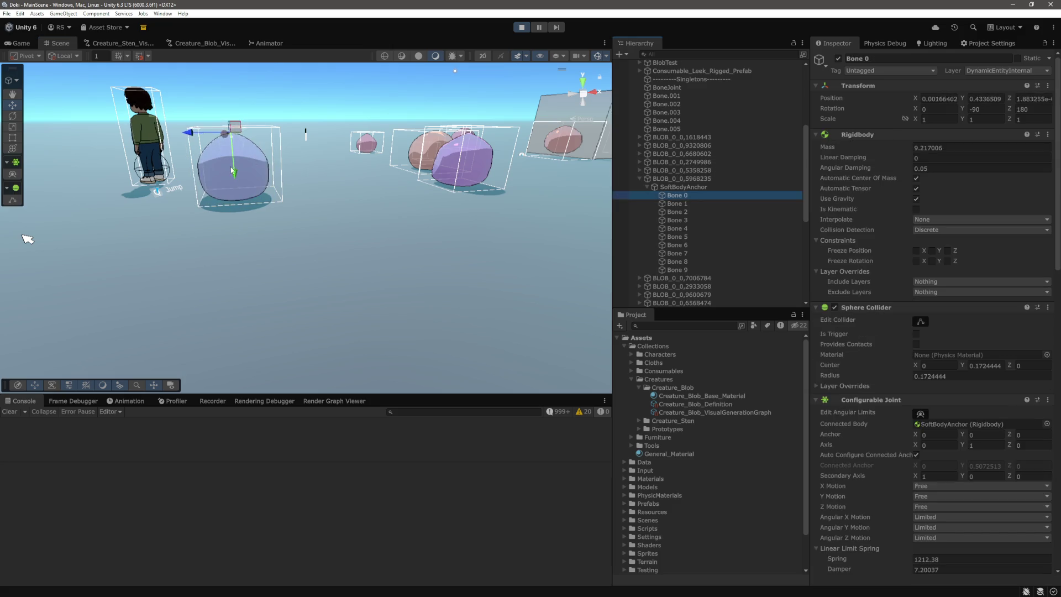
Step: Review Bone 0's Configurable Joint linear limit and spring settings, then close Notepad
left_click(241, 184)
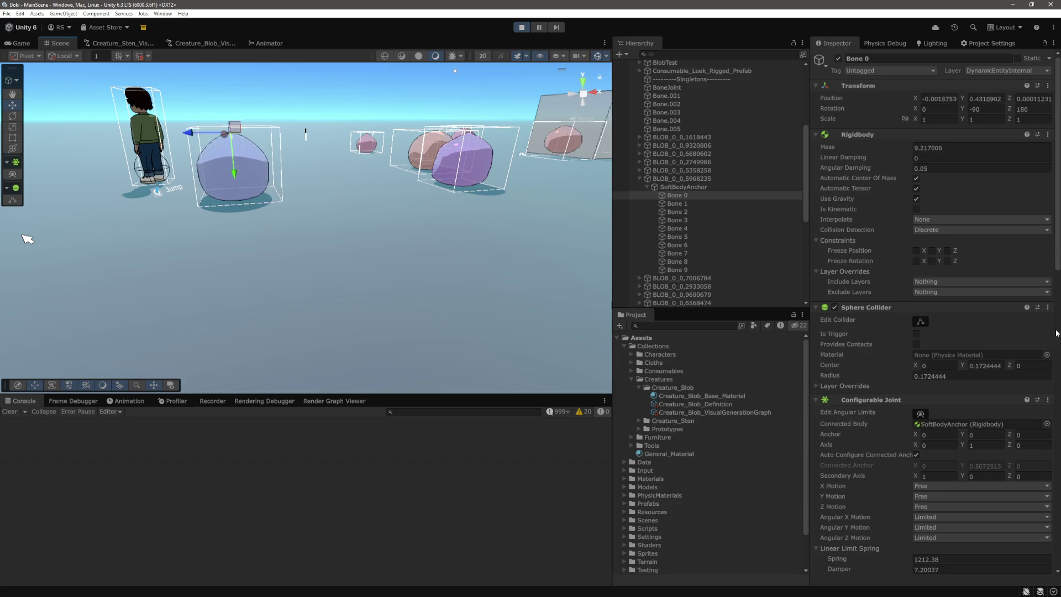
scroll(934, 386, "down", 3)
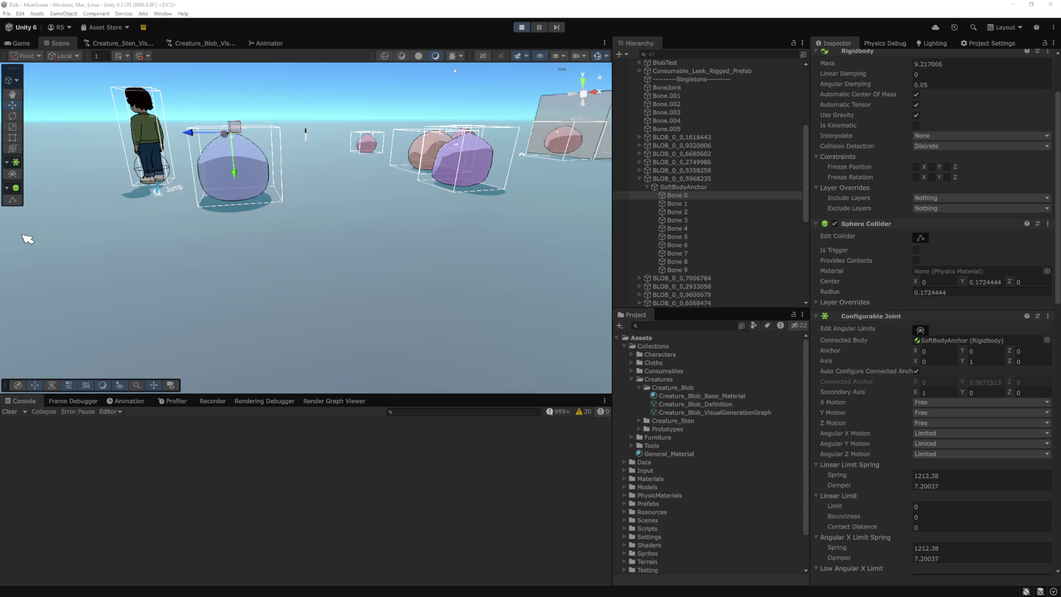
mouse_move(710, 123)
left_mouse_down()
mouse_move(140, 124)
mouse_move(9, 154)
left_mouse_up()
left_click(21, 155)
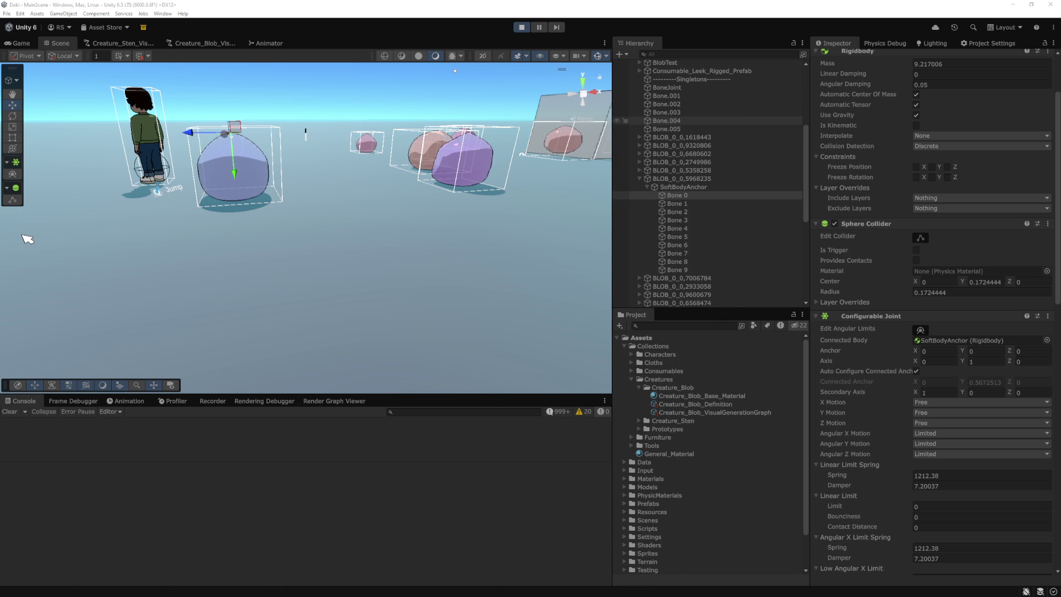
left_click(677, 269, "shift")
key("f")
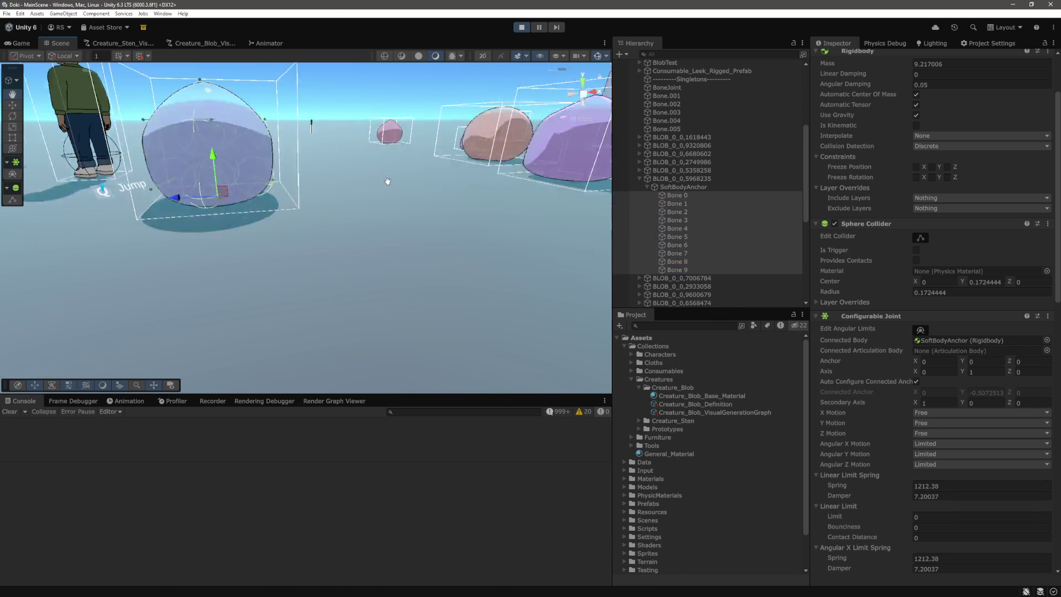
mouse_move(311, 258)
left_mouse_down()
mouse_move(334, 181)
mouse_move(431, 283)
left_mouse_up()
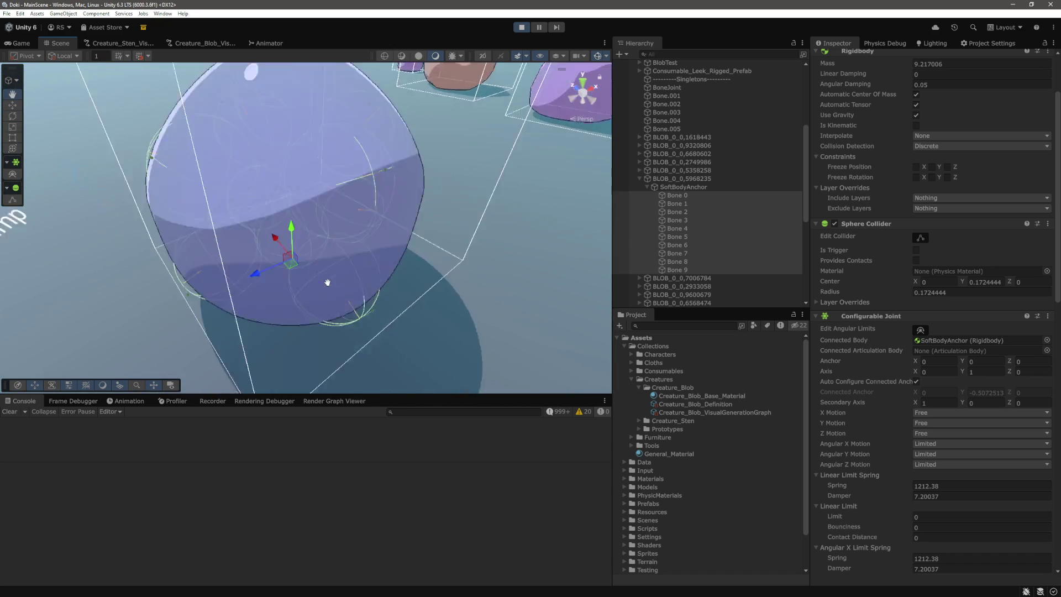
key("w")
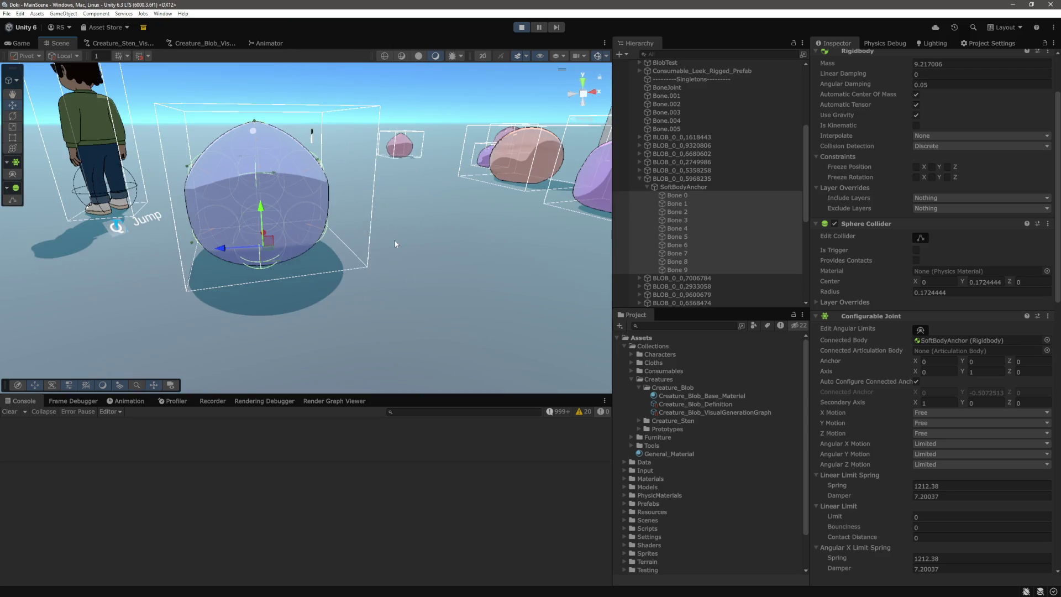
key("q")
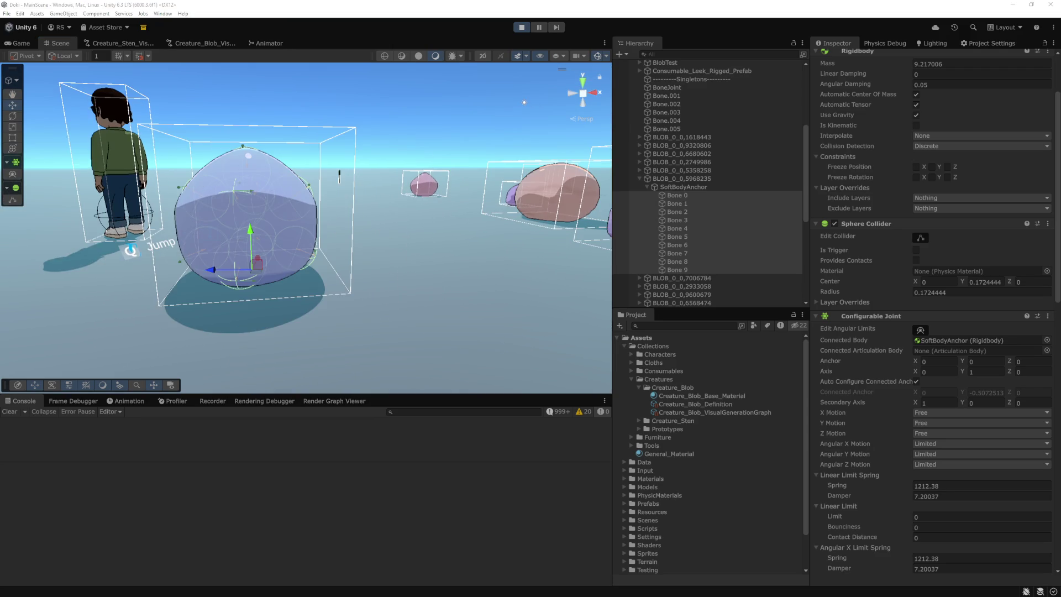
scroll(934, 276, "up", 3)
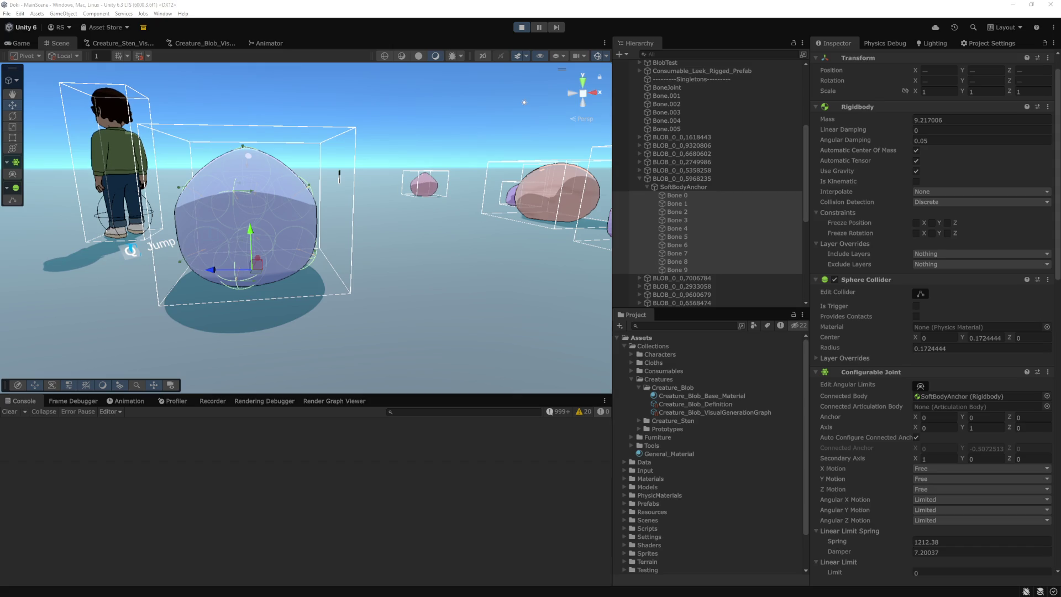
scroll(934, 310, "down", 5)
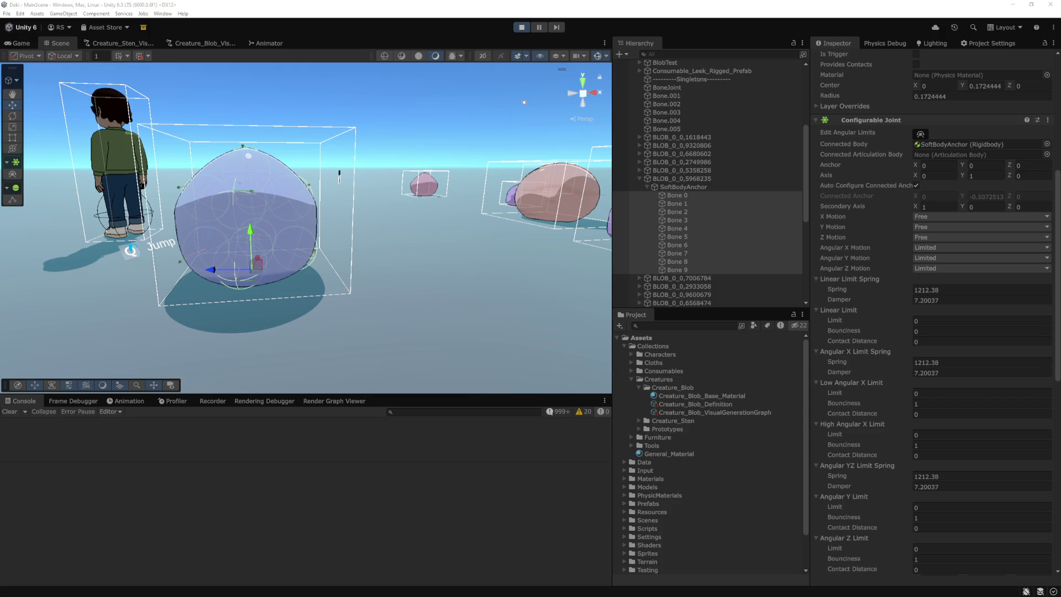
scroll(864, 432, "down", 5)
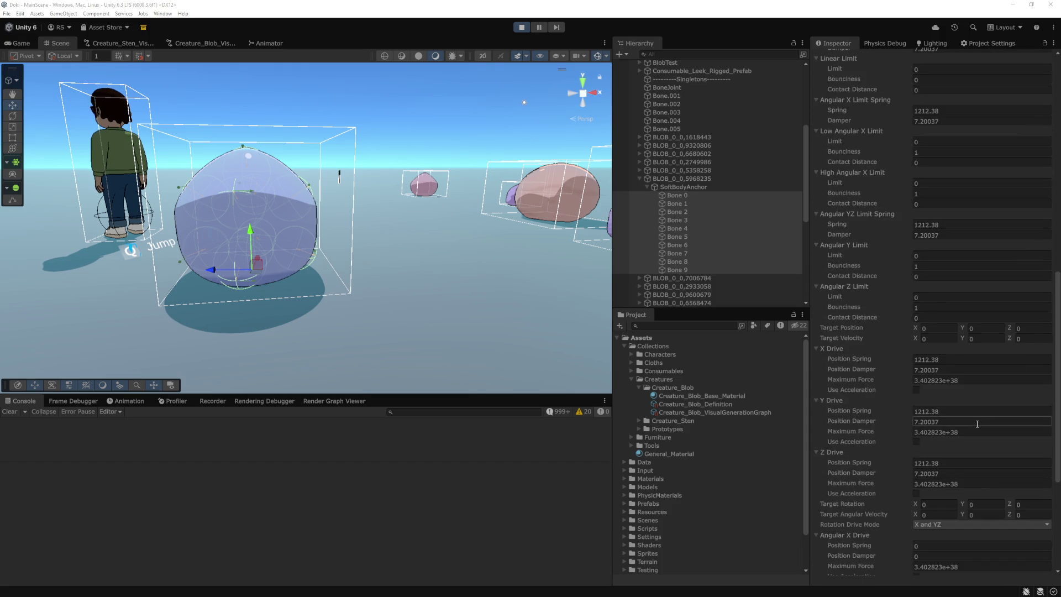
scroll(977, 423, "down", 3)
scroll(977, 424, "up", 3)
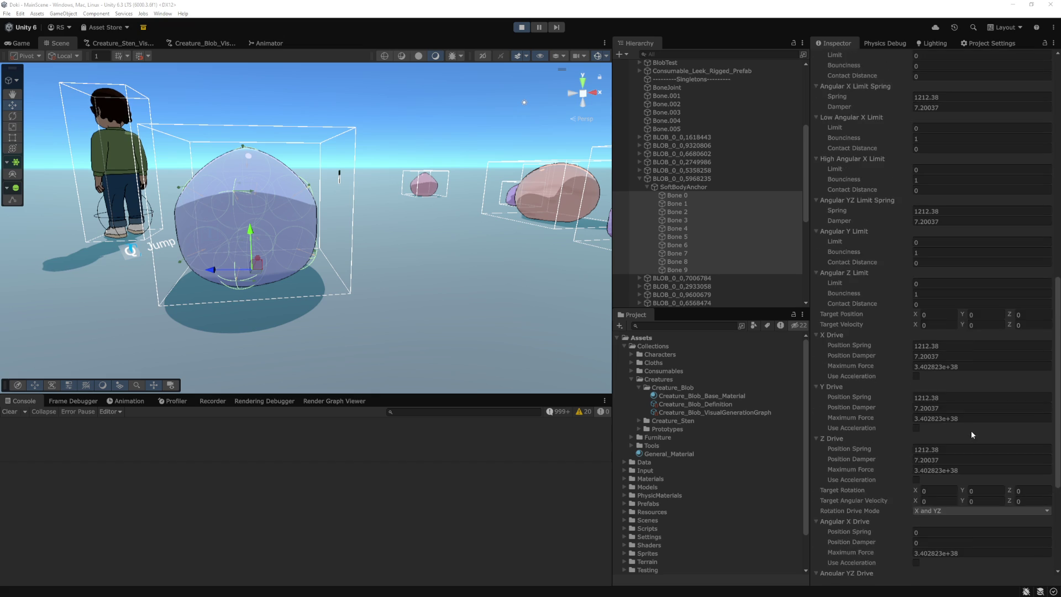
scroll(970, 430, "up", 5)
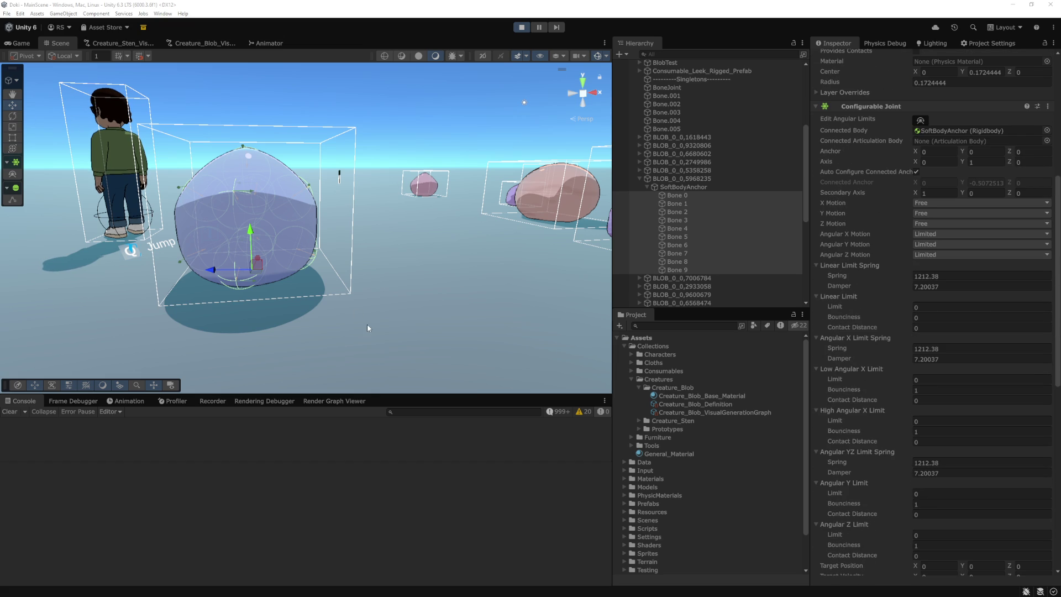
left_click(684, 204)
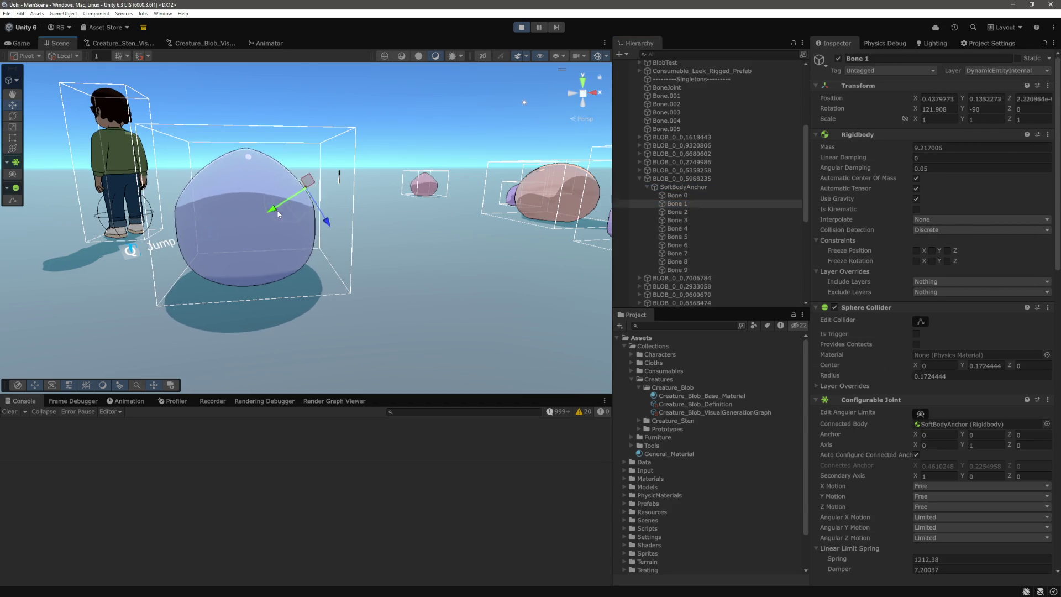
Step: Pull Bone 1 up and to the right to stretch the blob, then frame the blob
left_click_drag(303, 210, 372, 183)
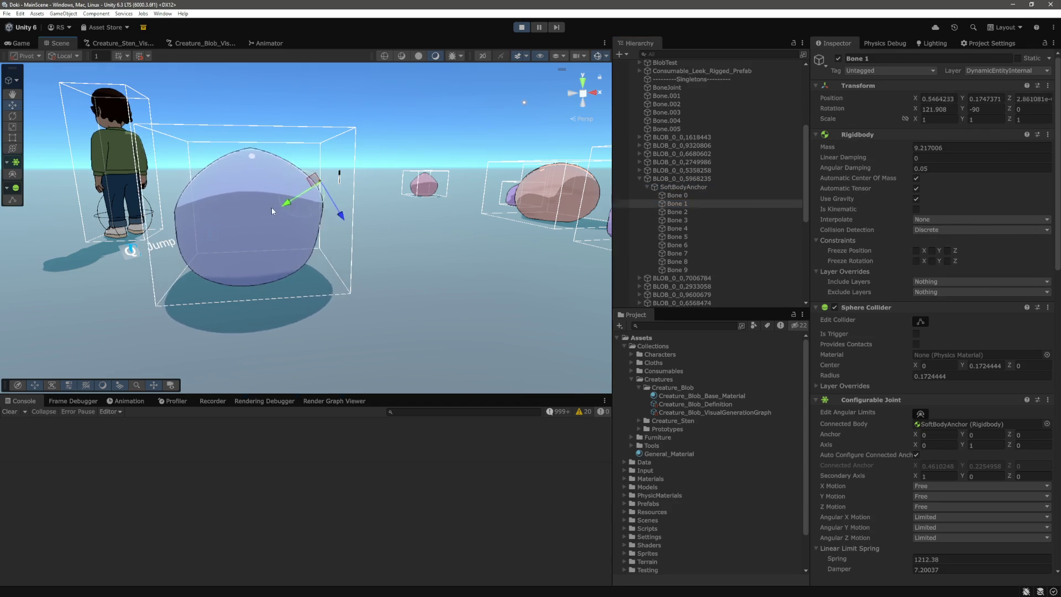
left_click(243, 221)
key("shift+f")
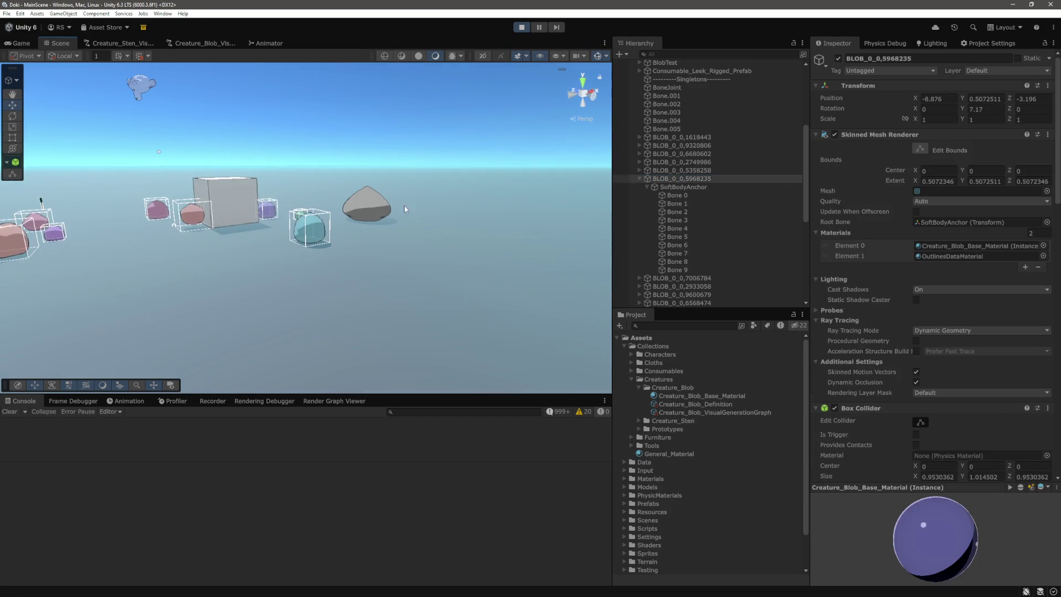
Step: Lift the grey BlobTest object up off the ground
left_click(369, 206)
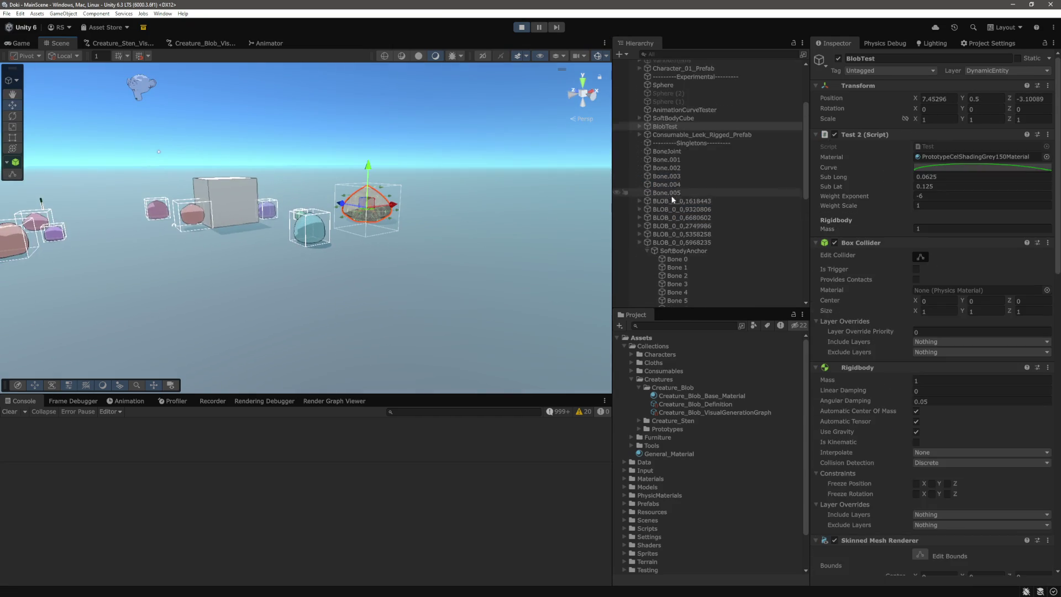
mouse_move(373, 174)
left_mouse_down()
mouse_move(383, 84)
mouse_move(390, 96)
left_mouse_up()
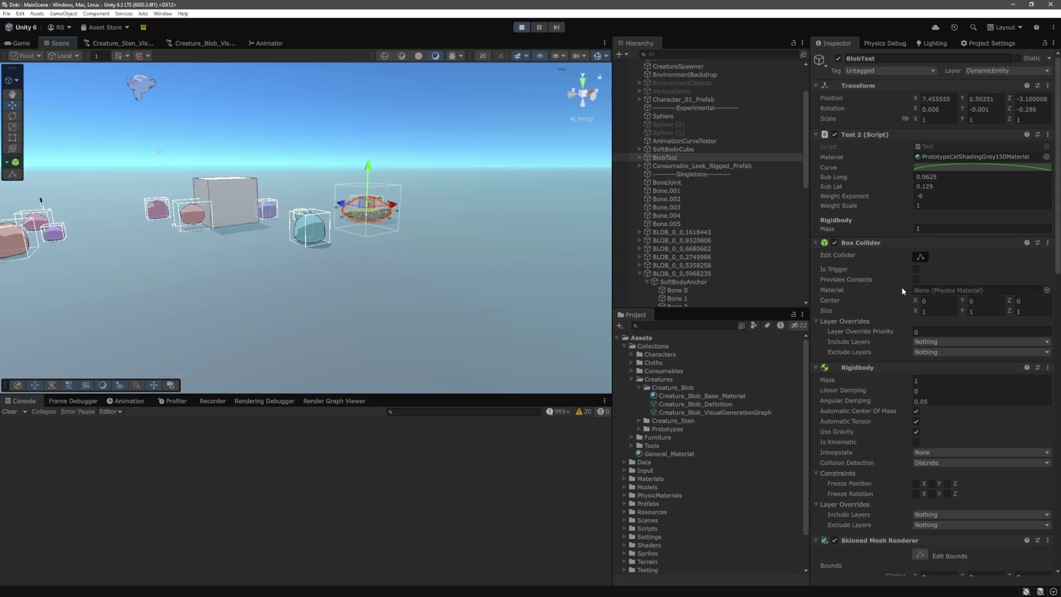
left_click_drag(496, 254, 357, 263)
scroll(704, 239, "down", 4)
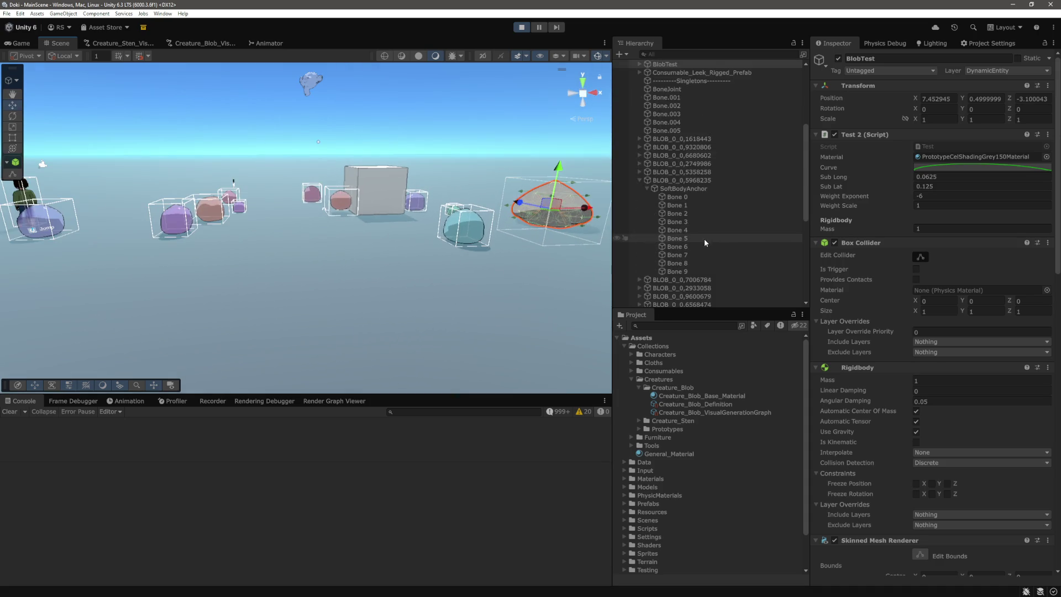
scroll(679, 177, "up", 2)
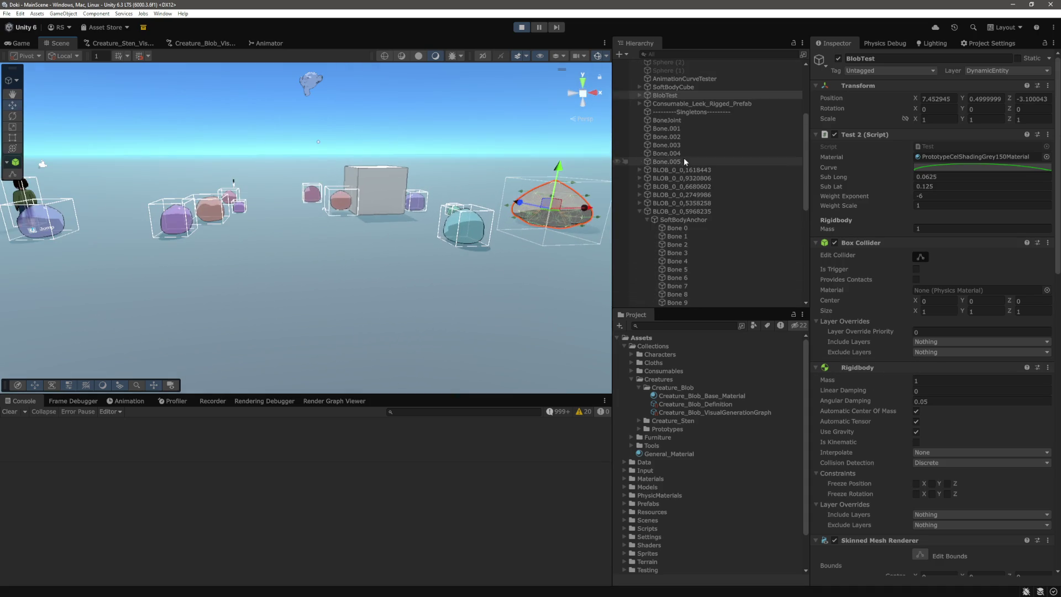
Step: Select blob BLOB_0_0,5968235, view its components, and orbit to the other blobs and BlobTest
left_click(685, 212)
key("f")
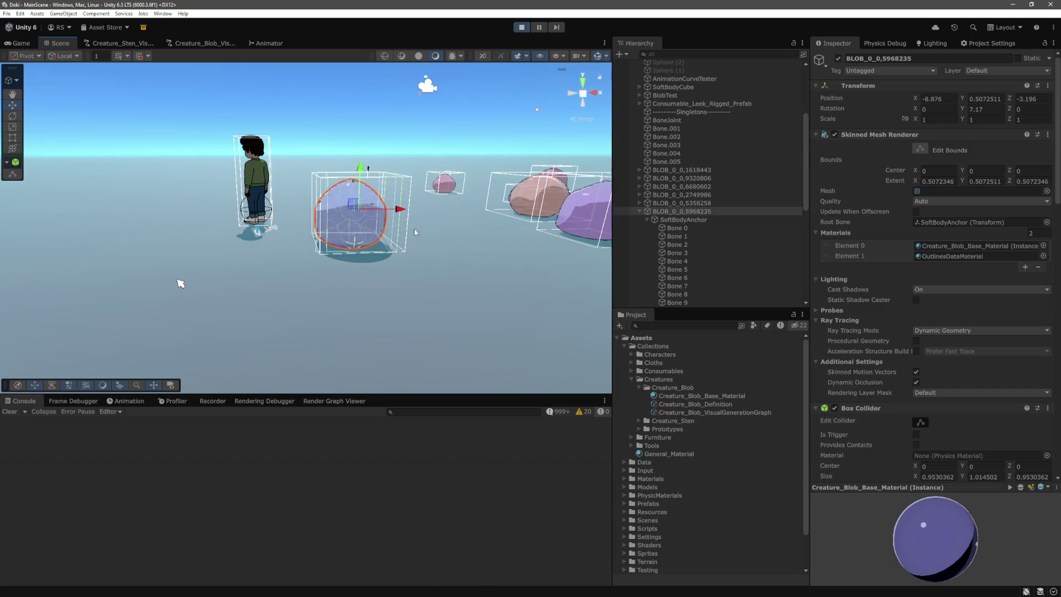
scroll(959, 318, "down", 3)
scroll(960, 316, "down", 5)
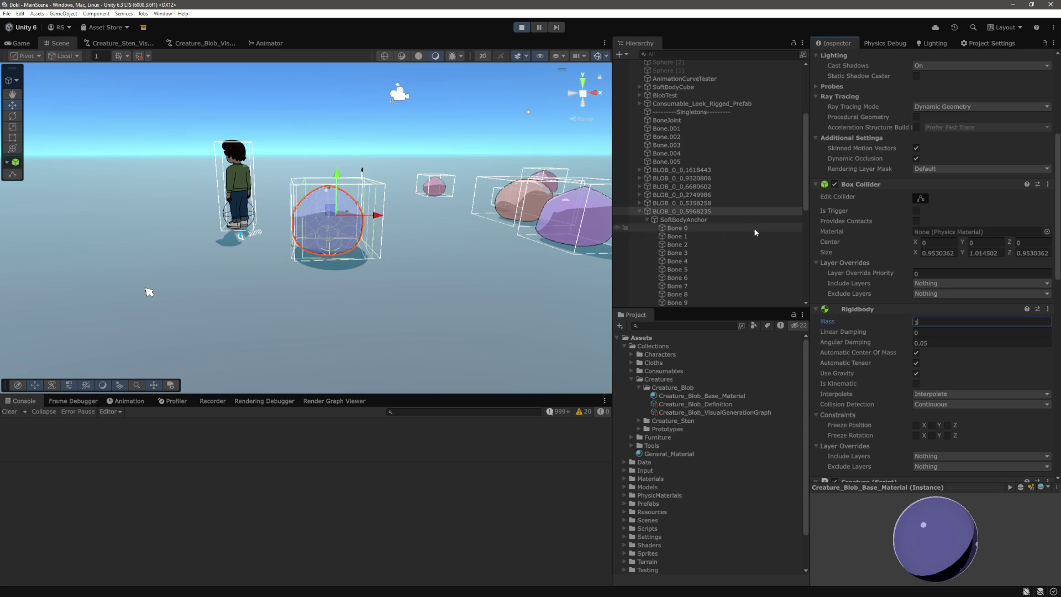
left_click(735, 211)
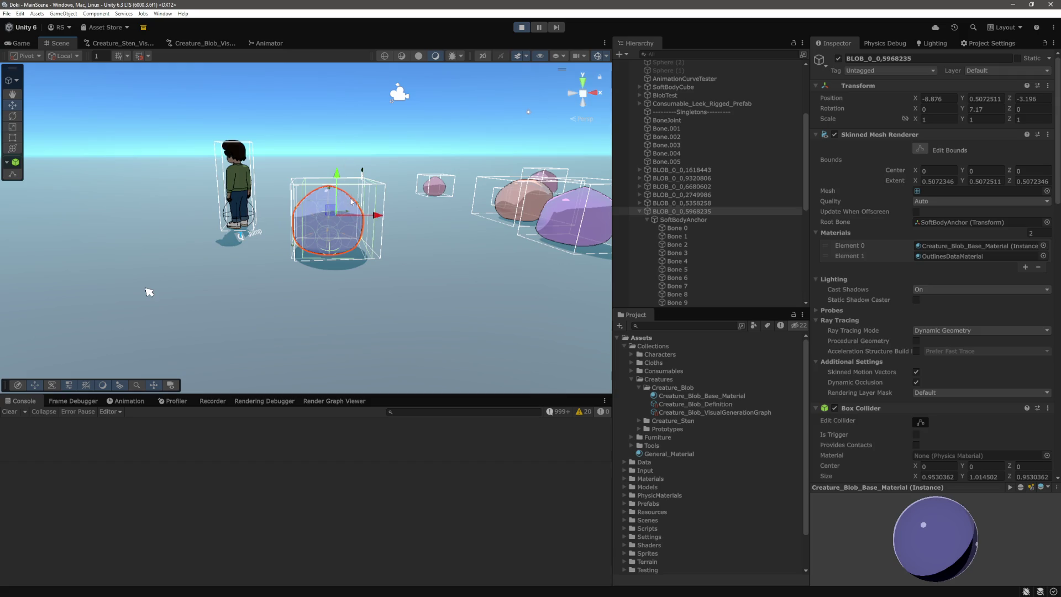
mouse_move(149, 292)
left_mouse_down()
mouse_move(133, 296)
mouse_move(513, 215)
left_mouse_up()
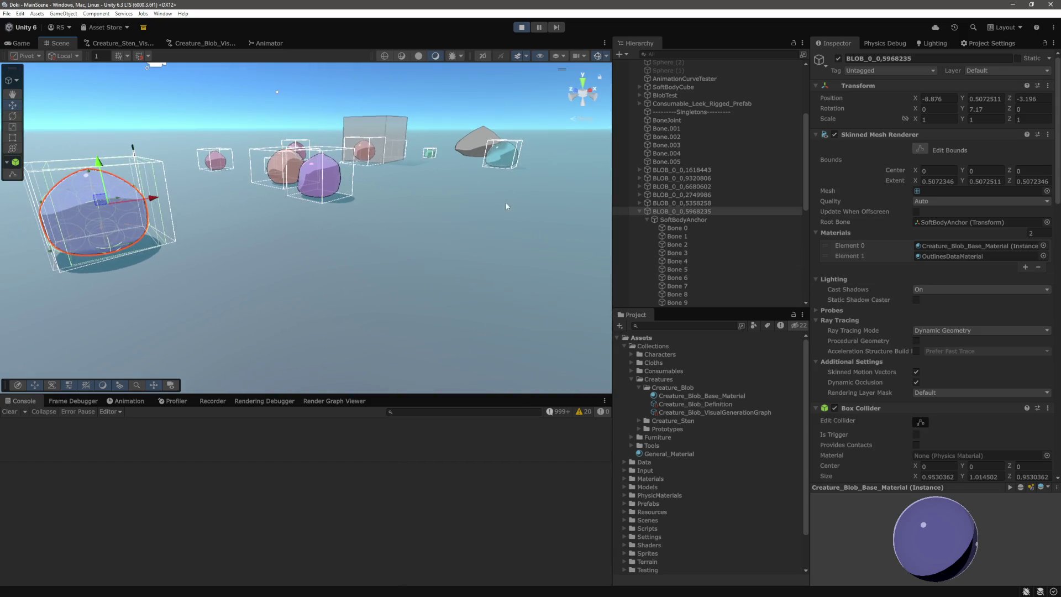
scroll(712, 230, "up", 2)
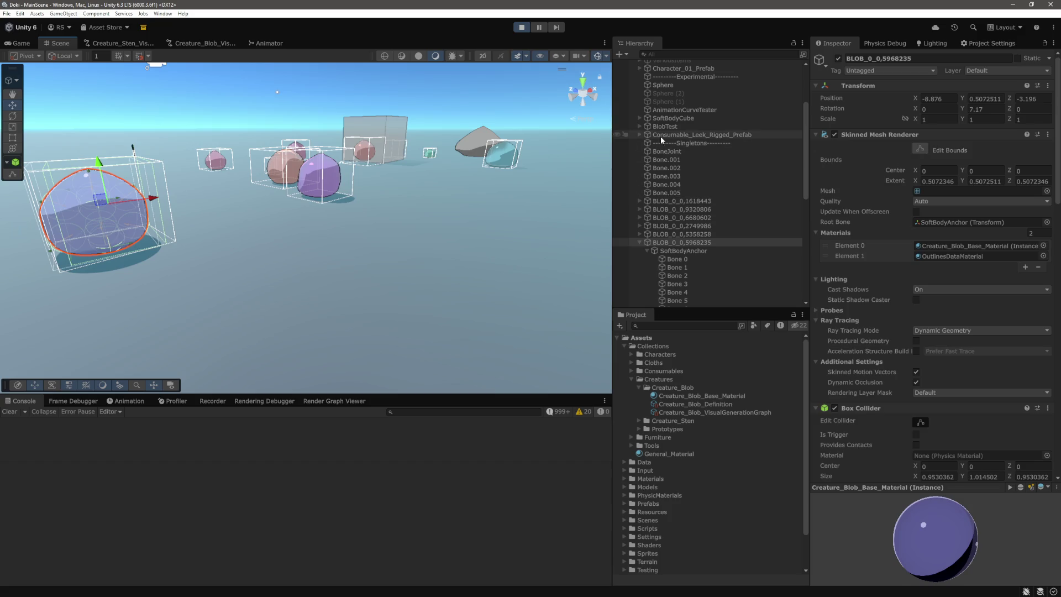
left_click(474, 143)
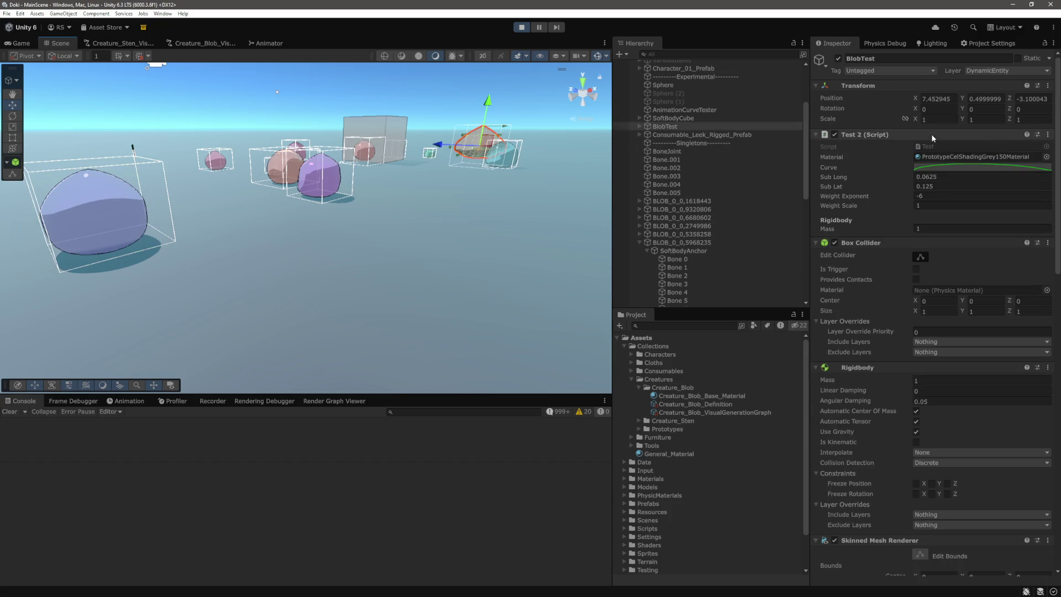
Step: Set the blob's Rigidbody to Interpolate None and Discrete collision detection
scroll(886, 337, "down", 2)
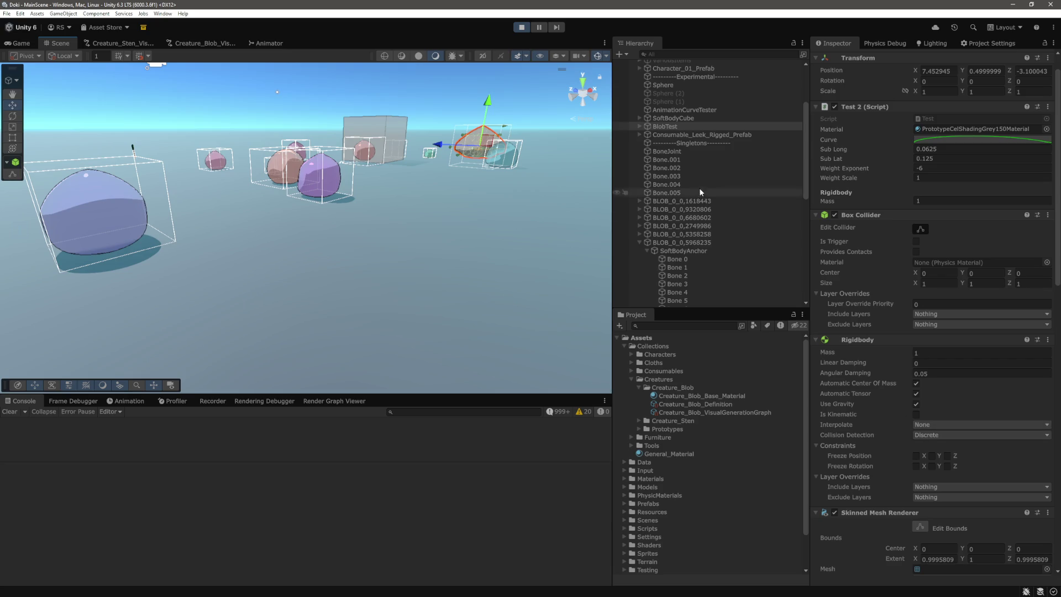
left_click(686, 244)
scroll(964, 343, "down", 5)
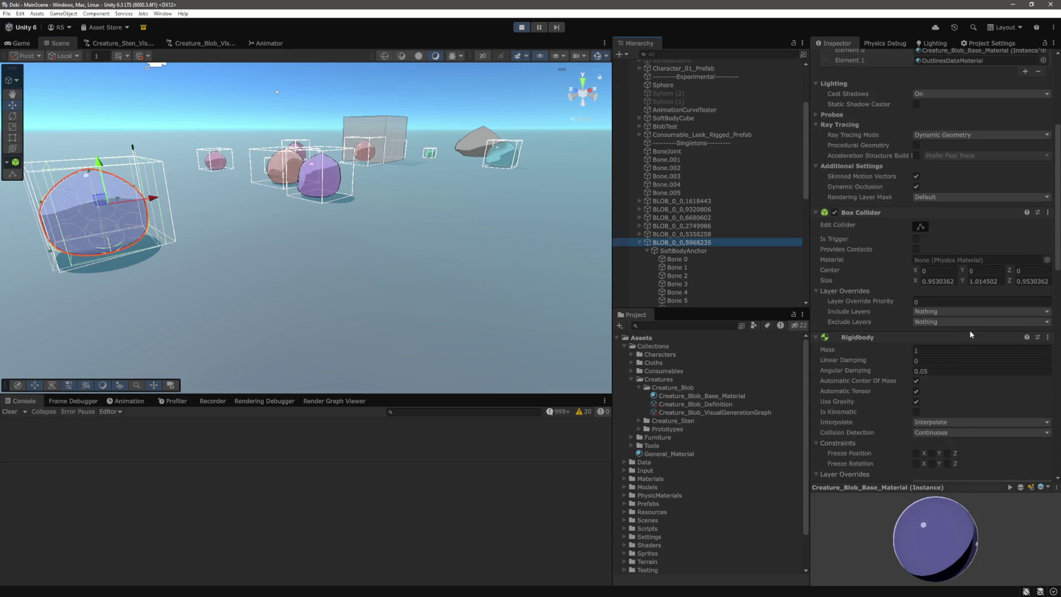
scroll(971, 335, "down", 3)
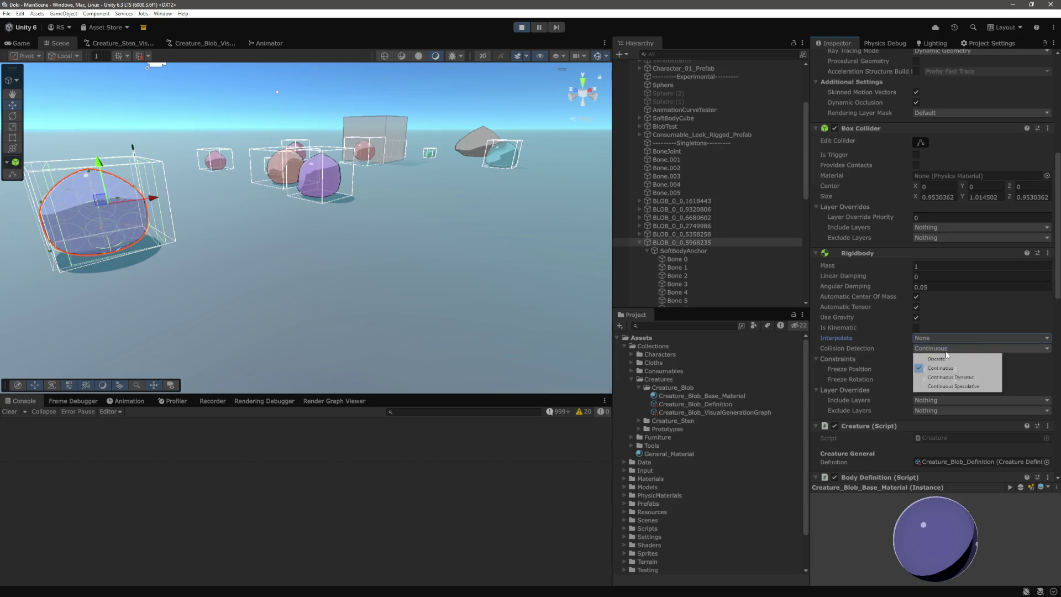
left_click(933, 349)
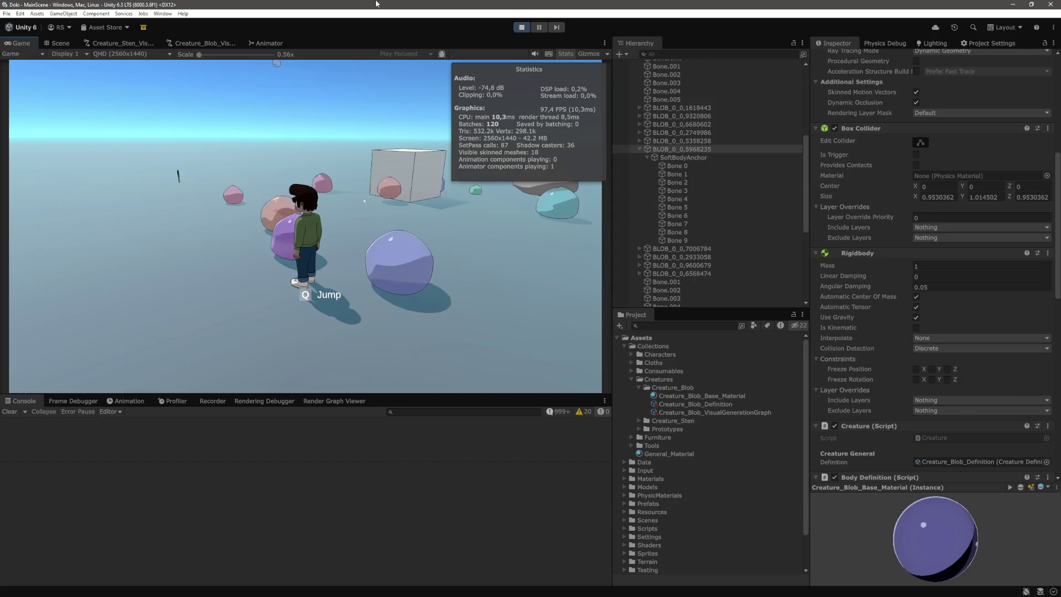
Step: Walk the character forward past the blobs in the Game view
key("w")
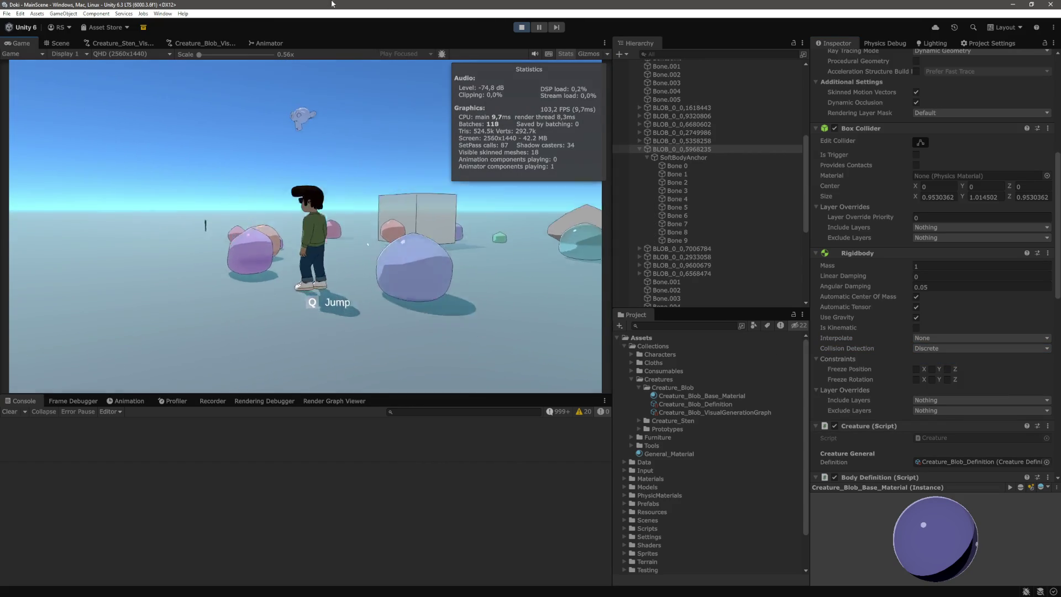
key("w")
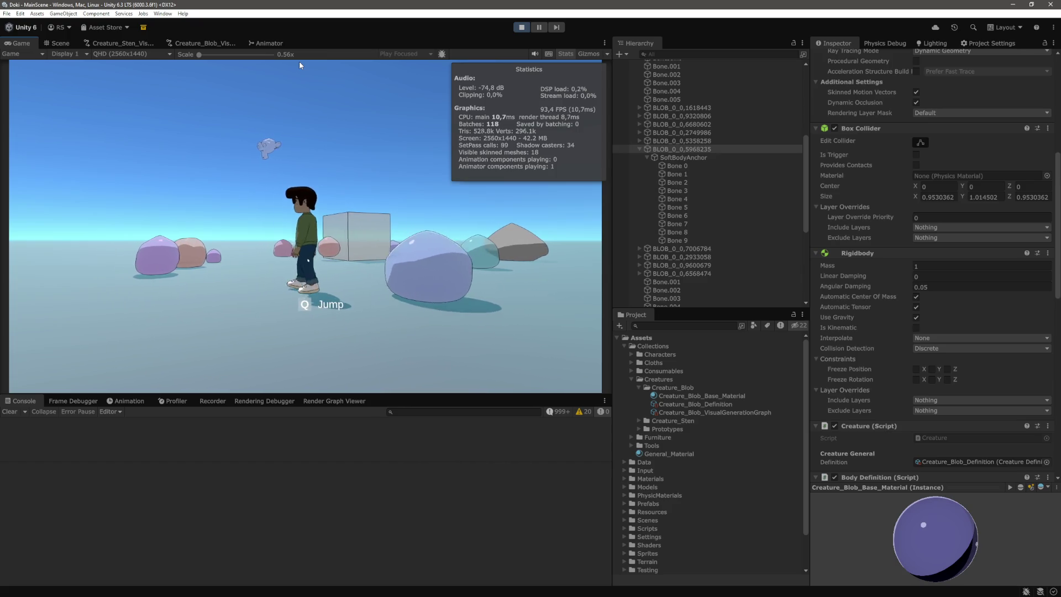
key("w")
key("w")
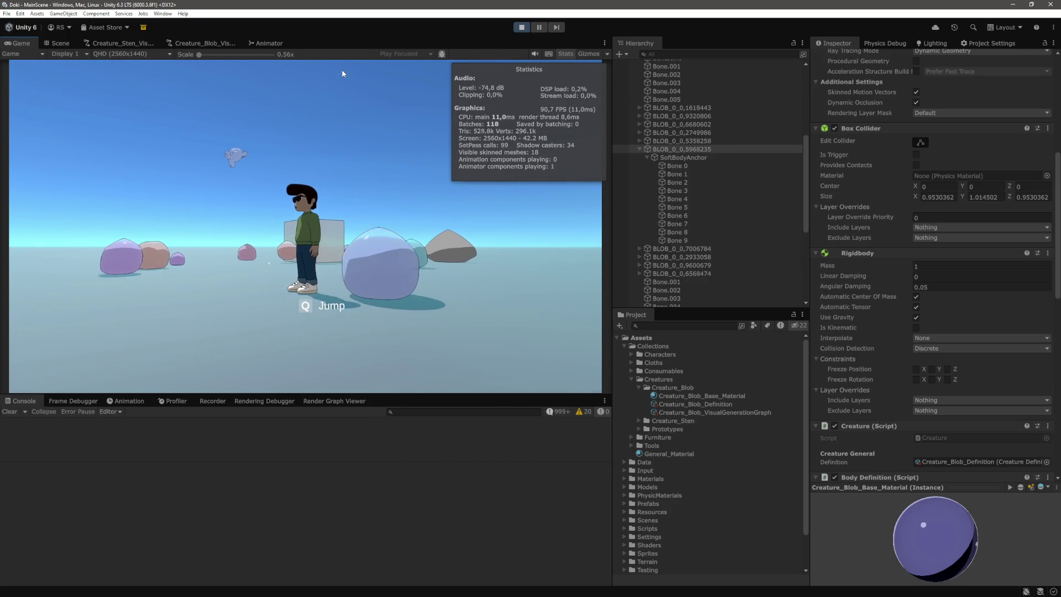
key("w")
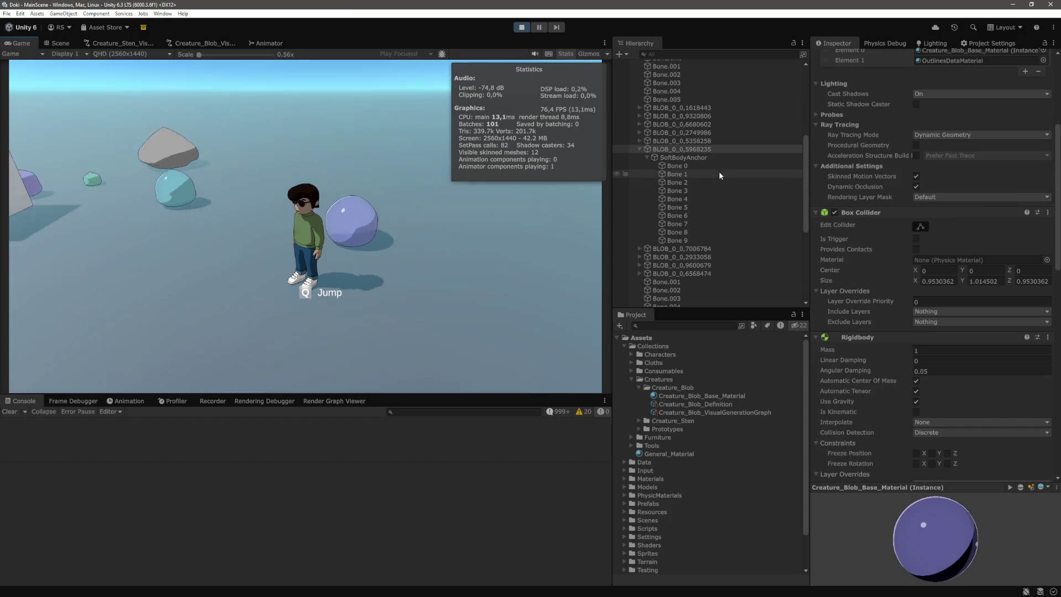
Step: Give Bone 0 through Bone 9 a shared Rigidbody mass of 15
left_click(708, 166)
left_click(691, 241, "shift")
scroll(954, 251, "up", 5)
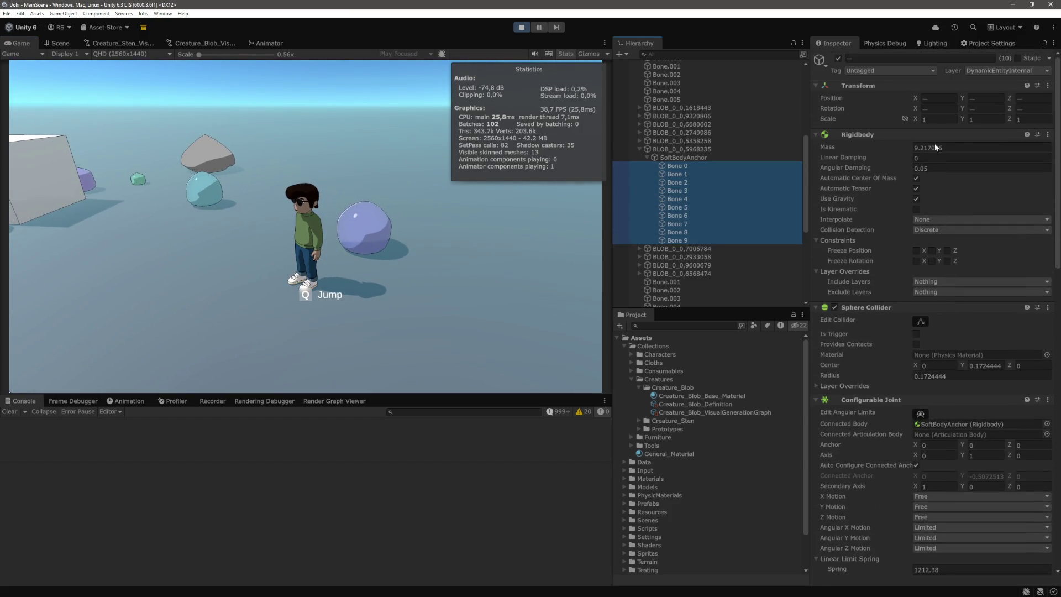
left_click(957, 147)
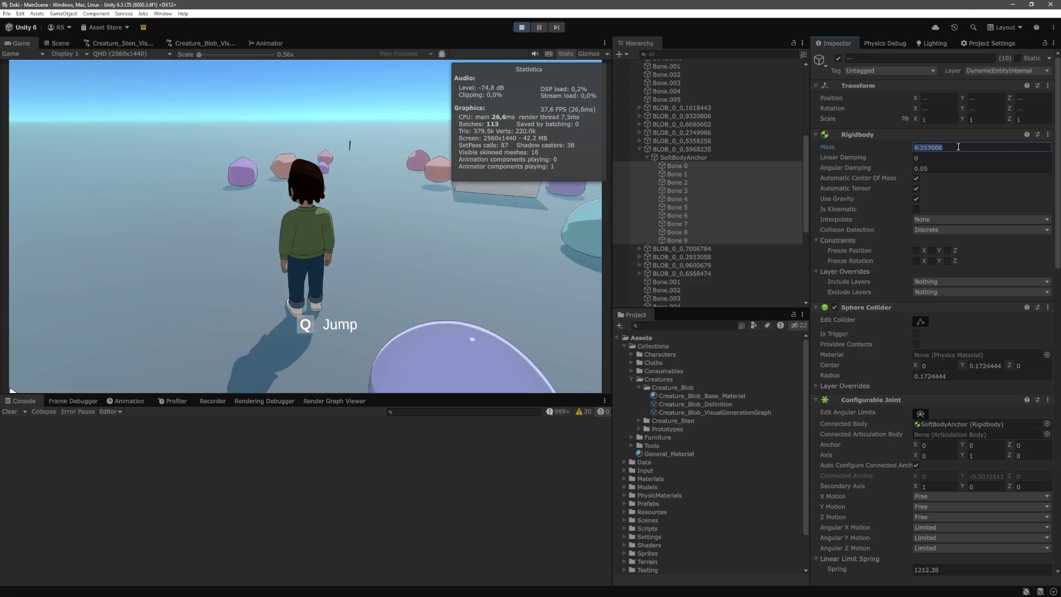
type("15")
key("Return")
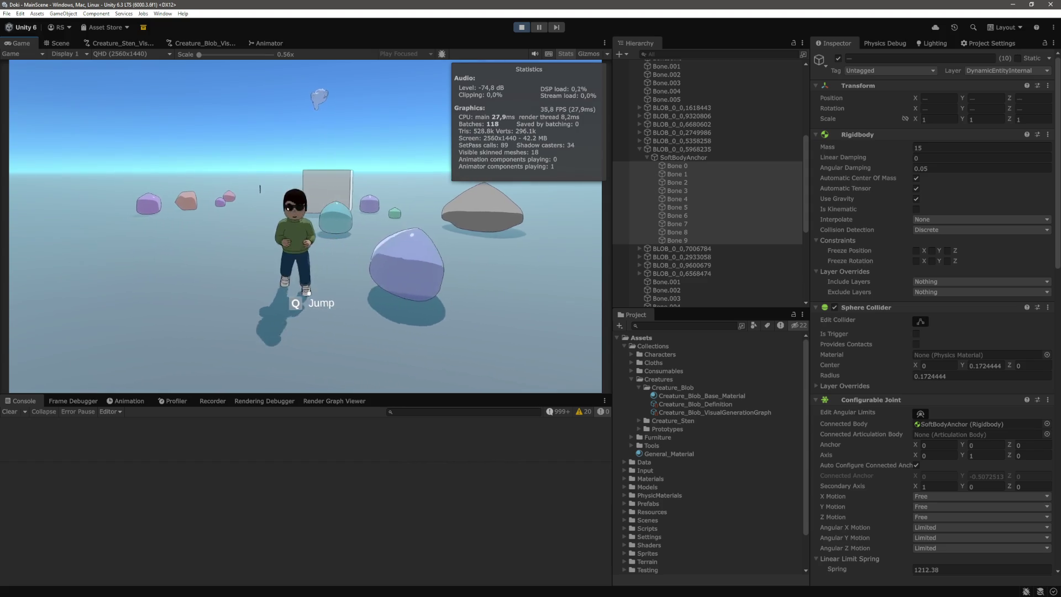
Step: Playtest by steering the character into the blob, then select [Debug Updater]
key("d")
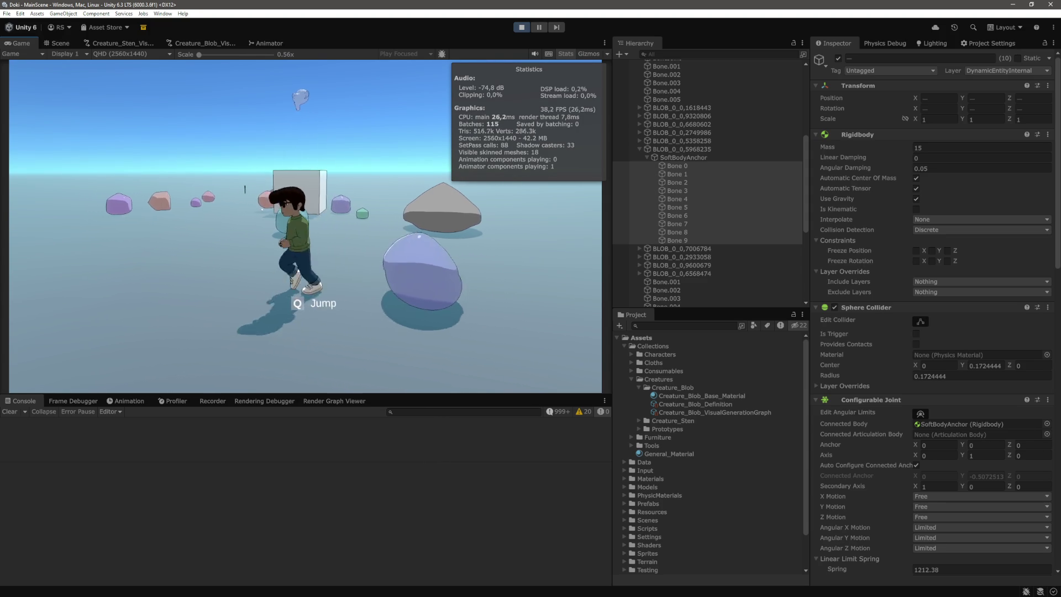
key("s")
key("w")
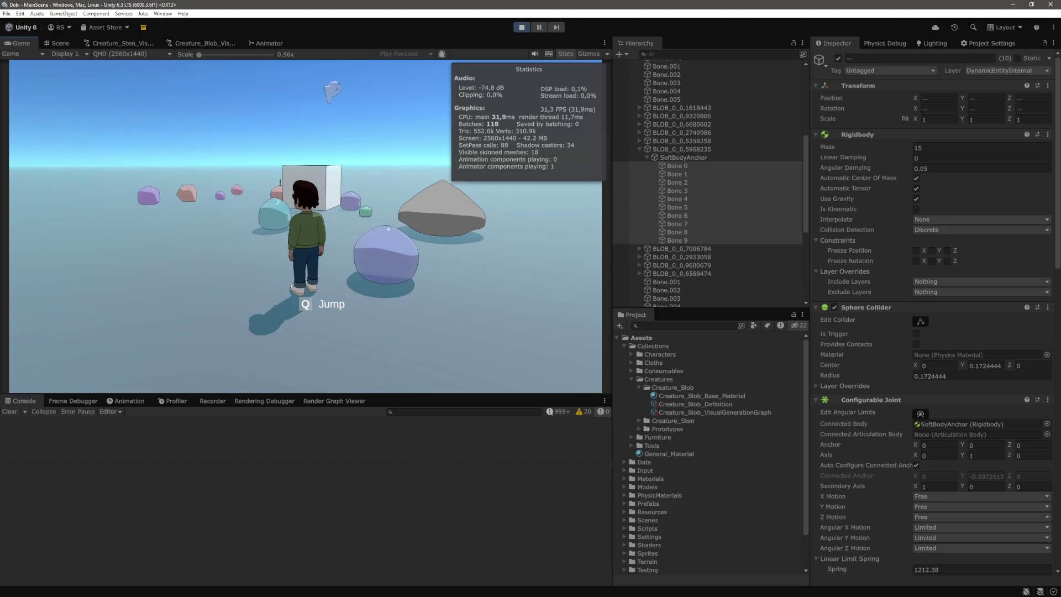
key("d")
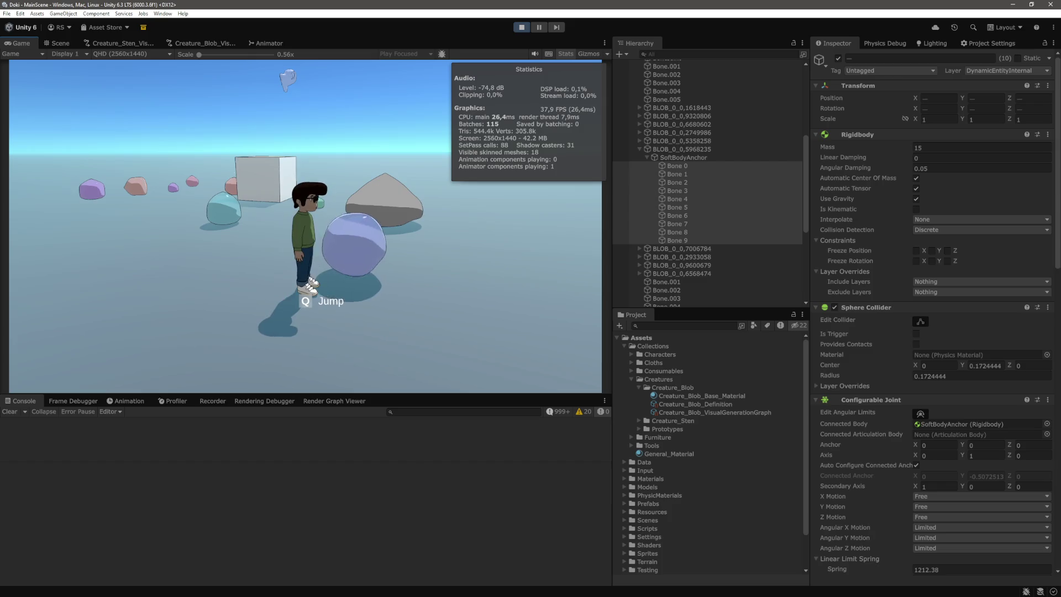
scroll(722, 234, "down", 5)
left_click(677, 302)
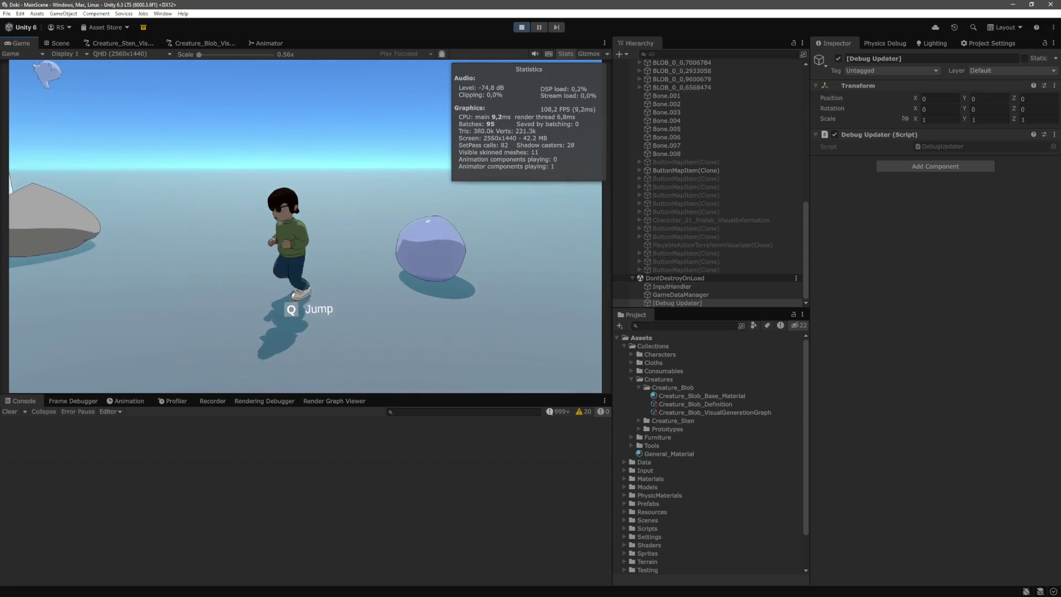
Step: Set the ten bones' mass to 9 and test it by running the character at the blob
scroll(714, 157, "up", 7)
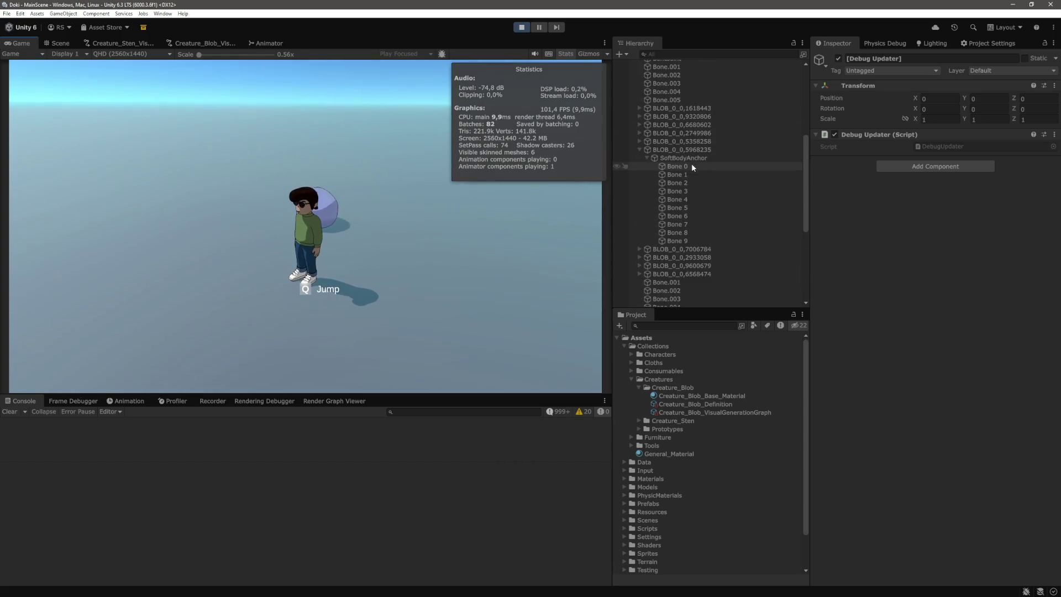
left_click(692, 165)
left_click(690, 242, "shift")
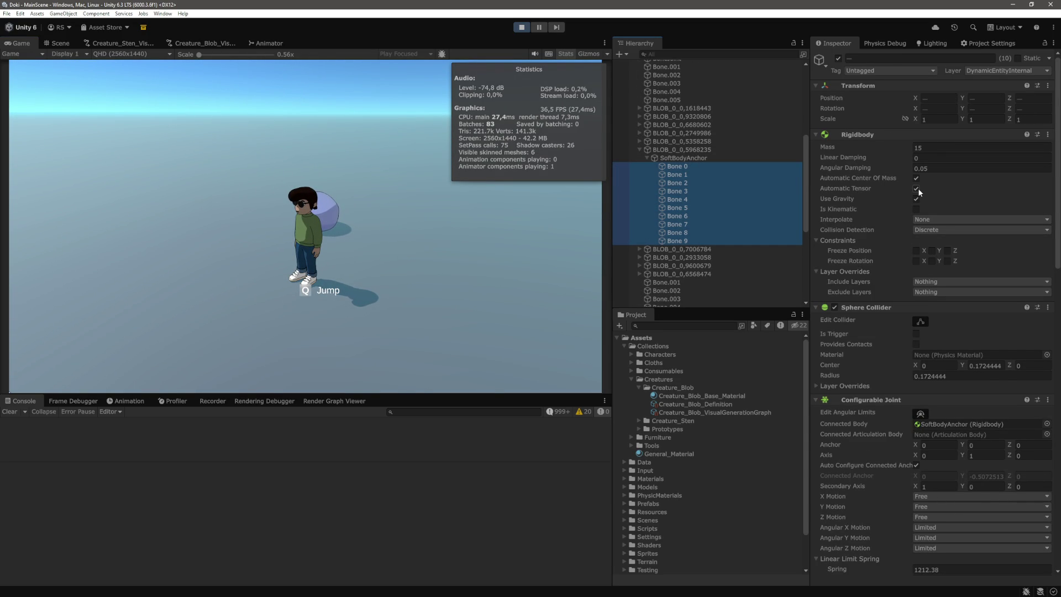
left_click(935, 148)
type("9")
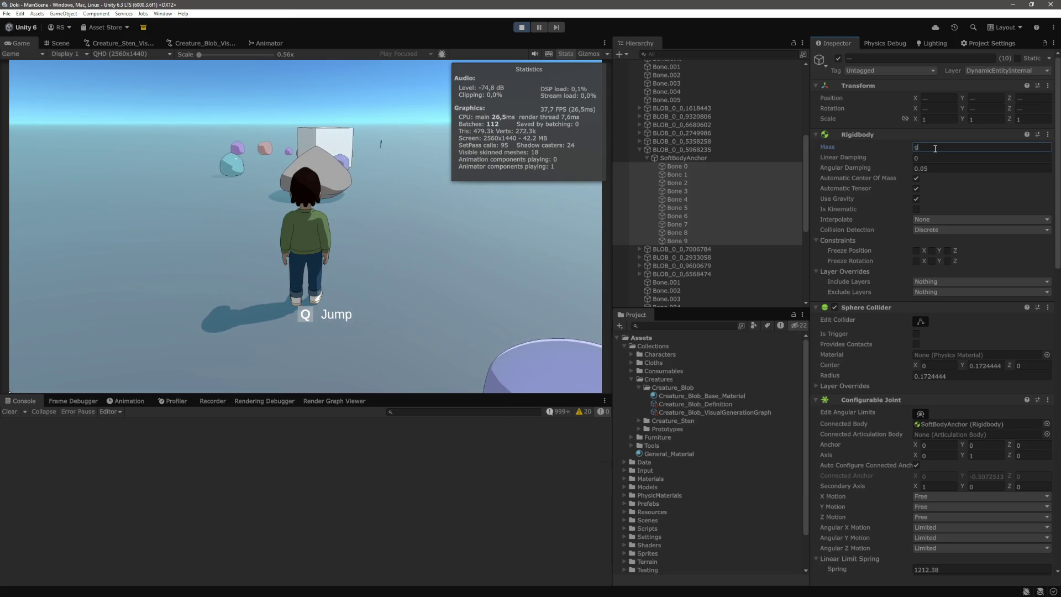
left_click(441, 264)
key("d")
key("w")
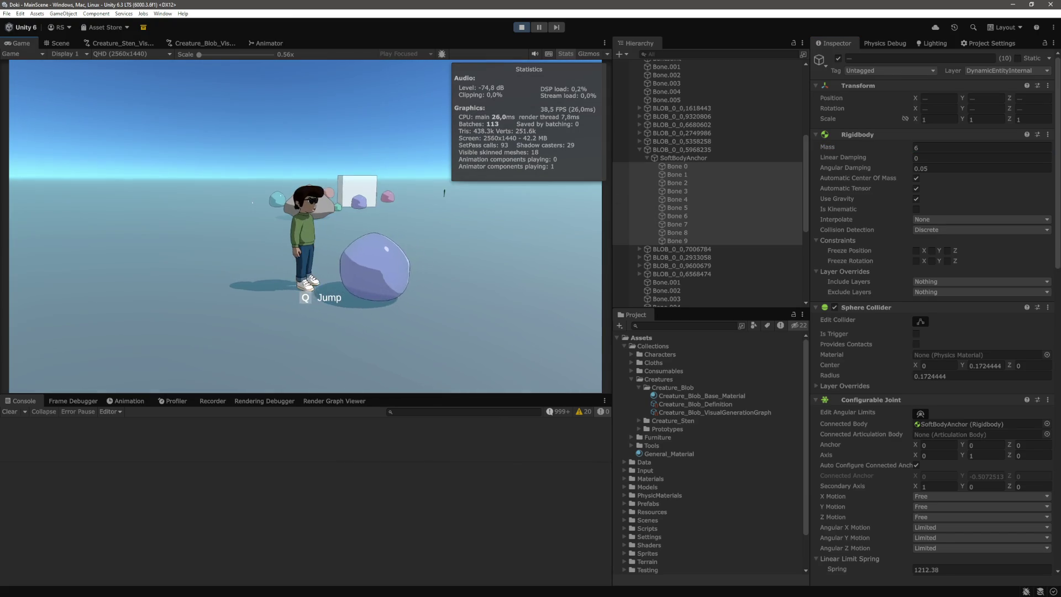
key("d")
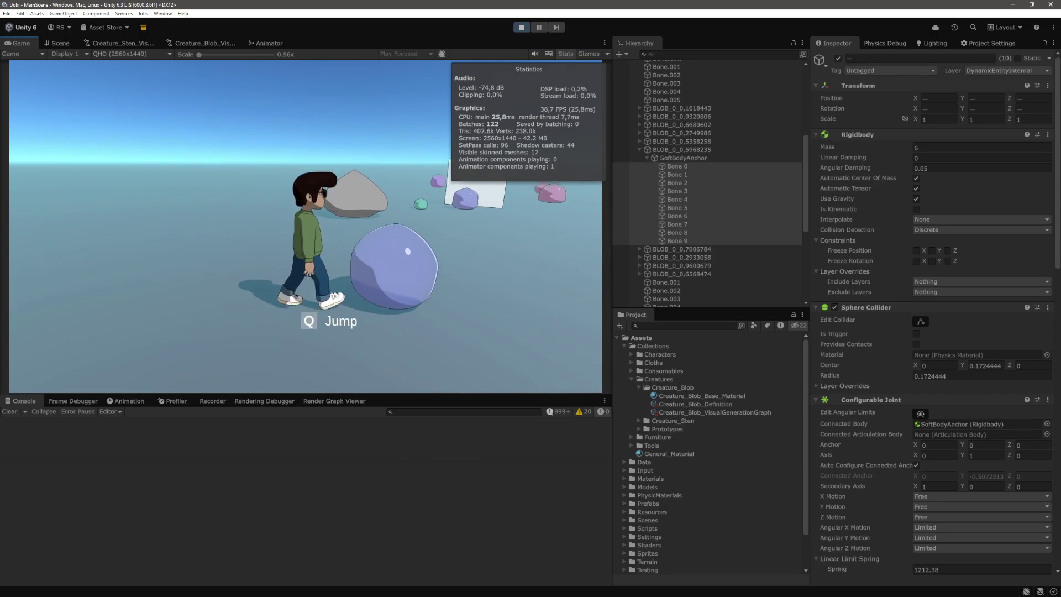
Step: Try bone masses of 6 and 10, then settle the mass at 5
left_click(935, 148)
type("10")
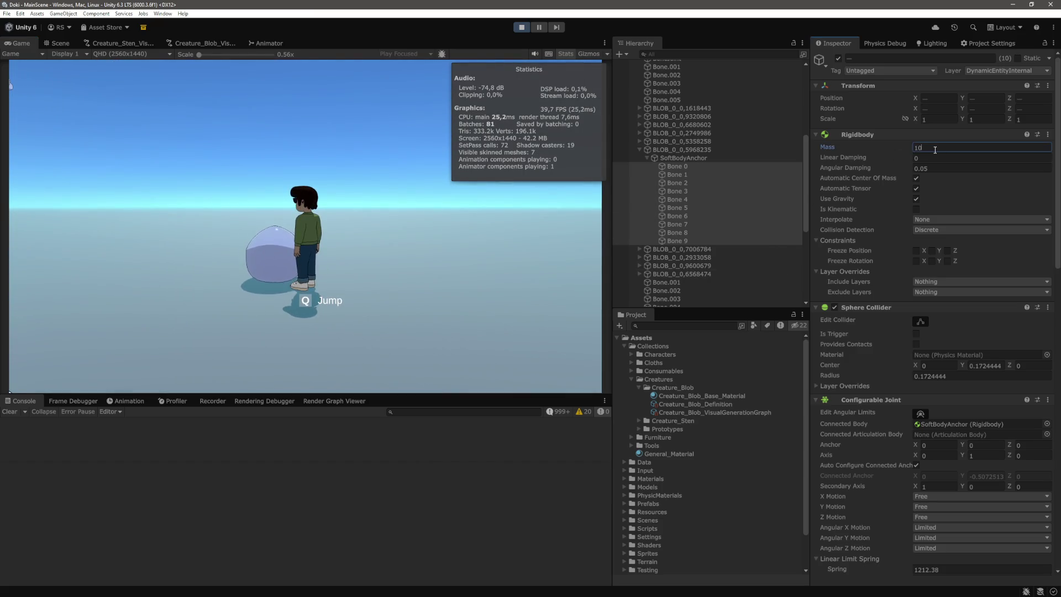
left_click(364, 247)
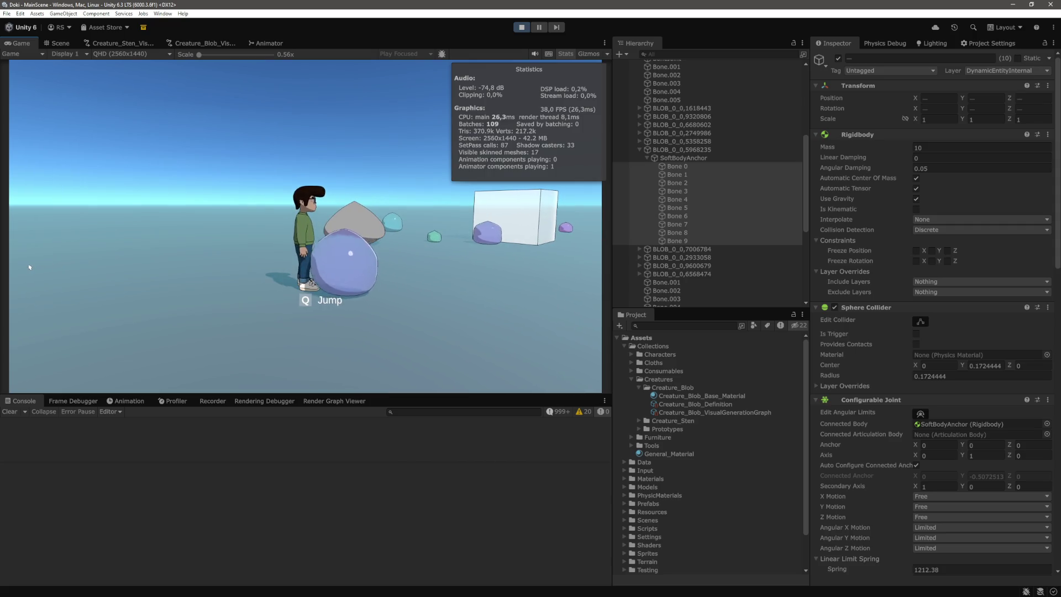
left_click(932, 148)
type("5")
key("Return")
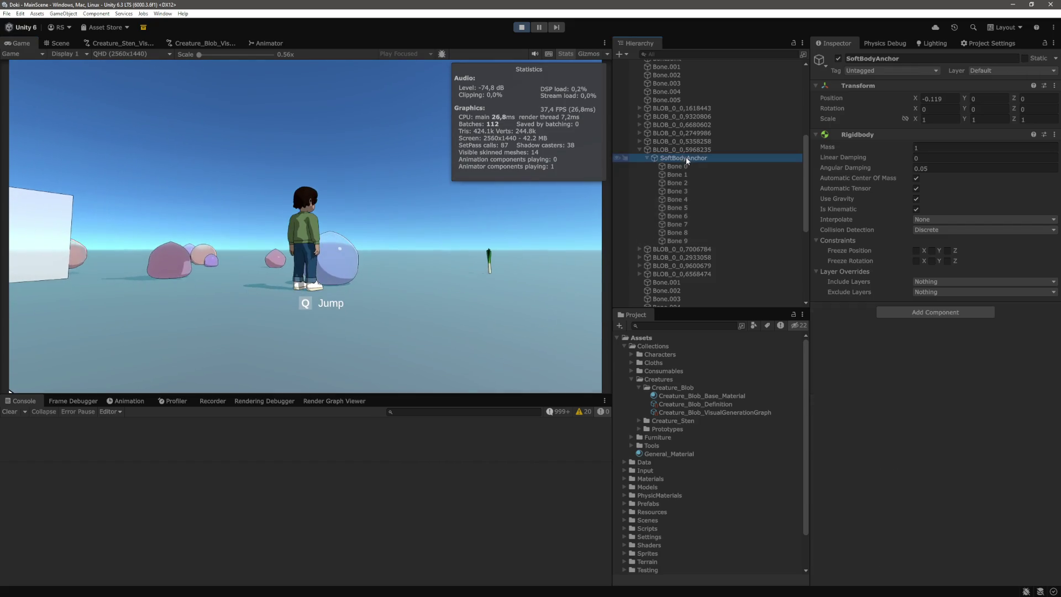
Step: Set BLOB_0_0,5968235's Box Collider size to X 0.7, Y 1, Z 0.7
left_click(695, 148)
scroll(943, 330, "down", 5)
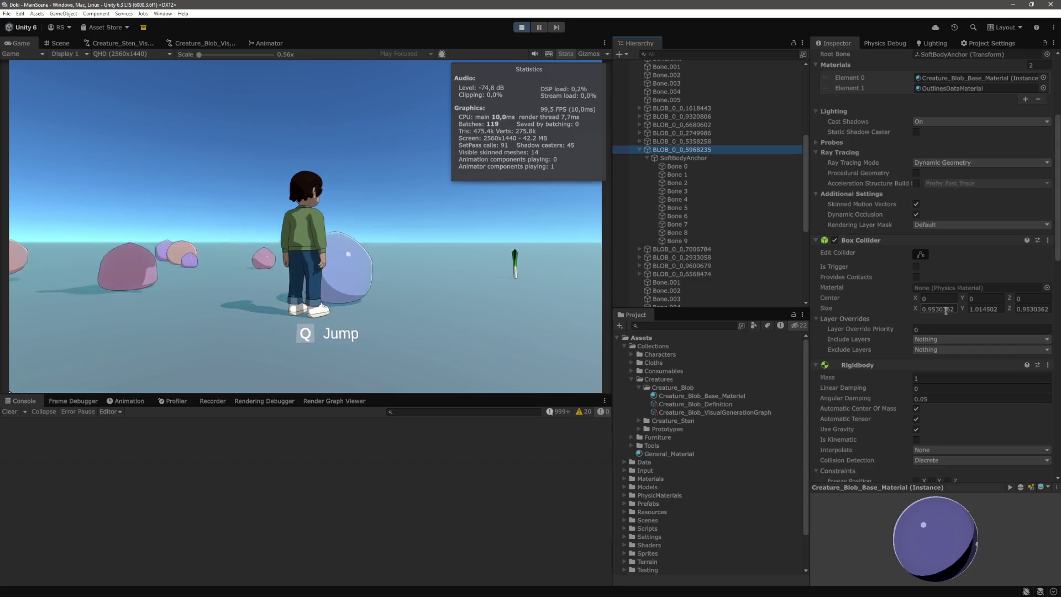
left_click(947, 308)
type("0.7")
key("Tab")
type("0.7")
key("Tab")
type("0.7")
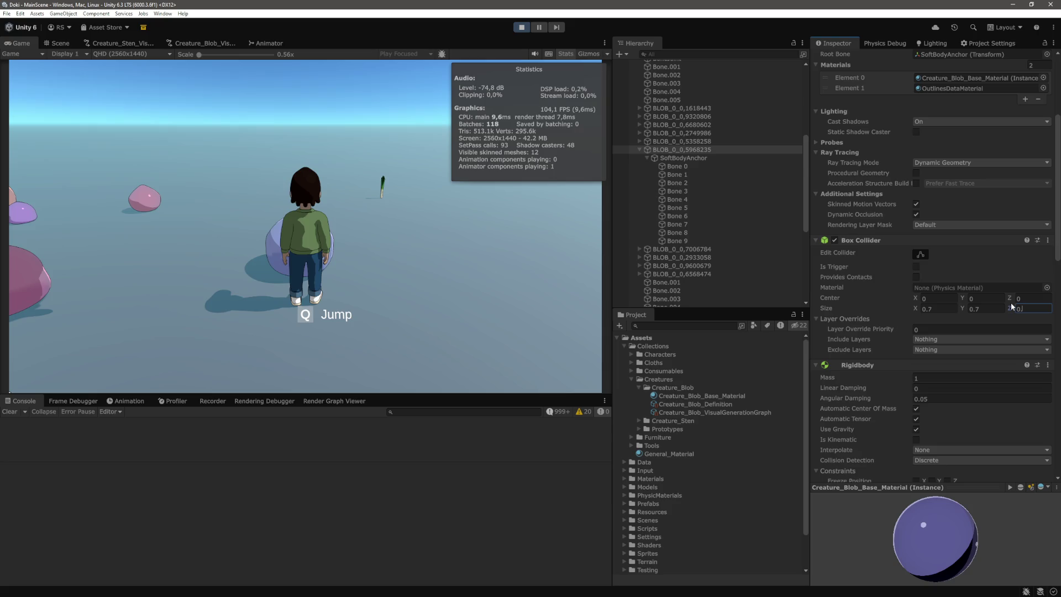
key("Tab")
type("1")
key("Return")
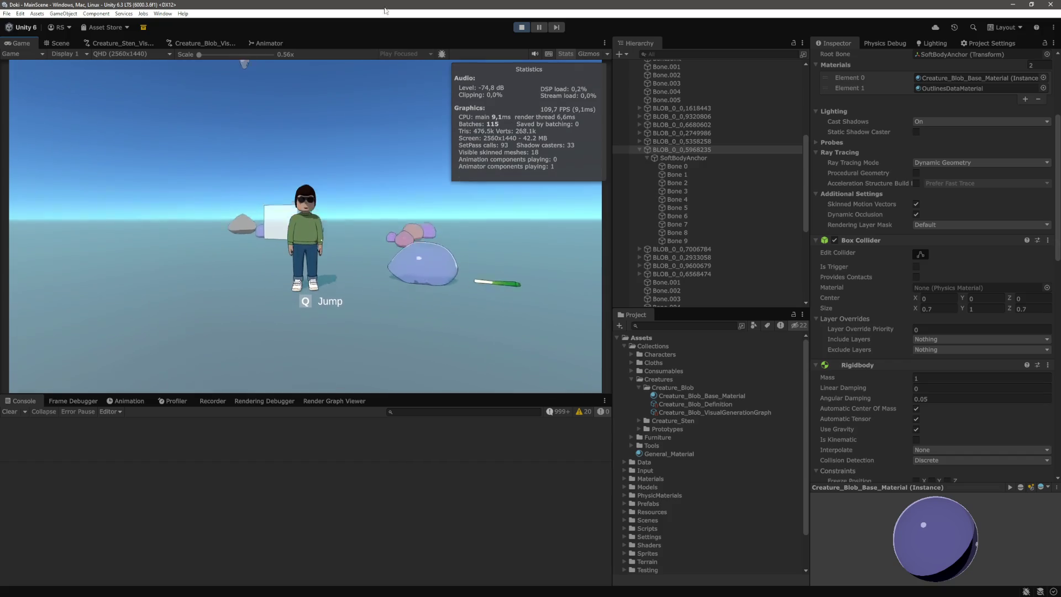
left_click(49, 46)
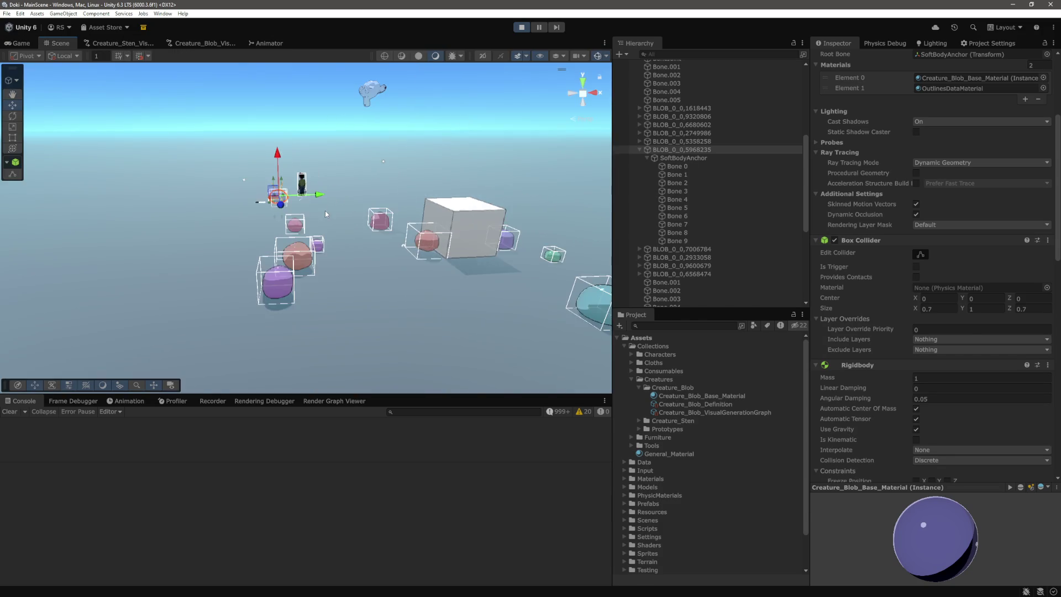
Step: Frame the blob in the Scene view and change its Z rotation from 90 to 0
left_click_drag(492, 222, 449, 215)
key("f")
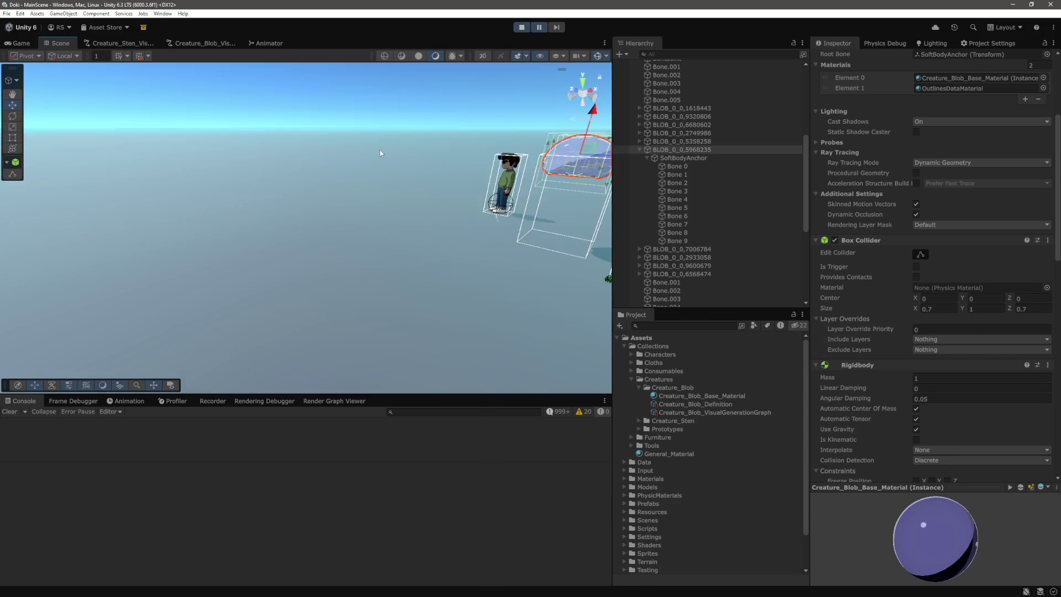
scroll(998, 220, "up", 5)
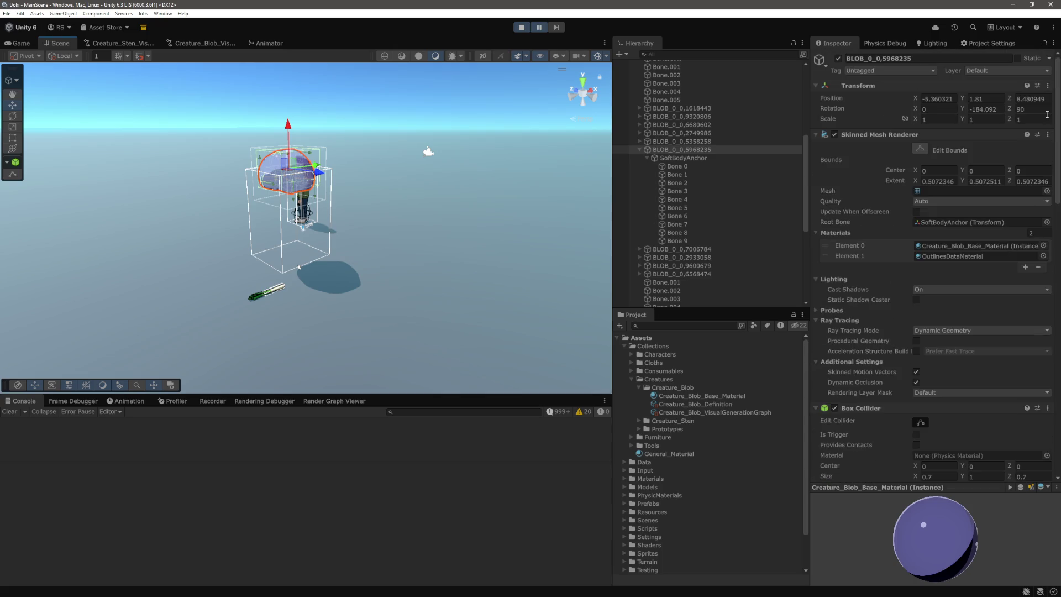
type("0")
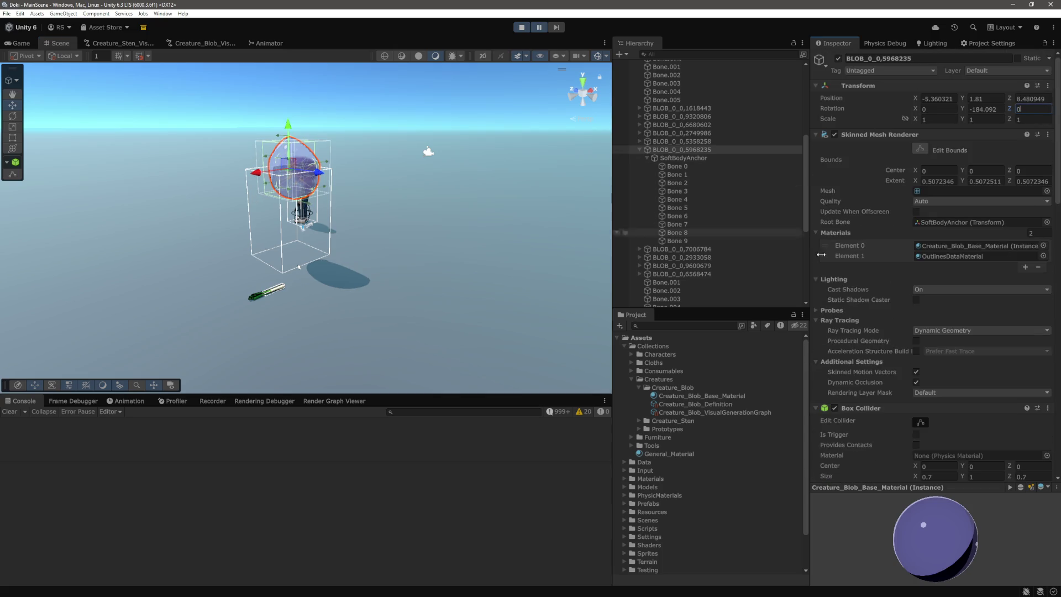
scroll(967, 210, "down", 4)
scroll(959, 285, "down", 7)
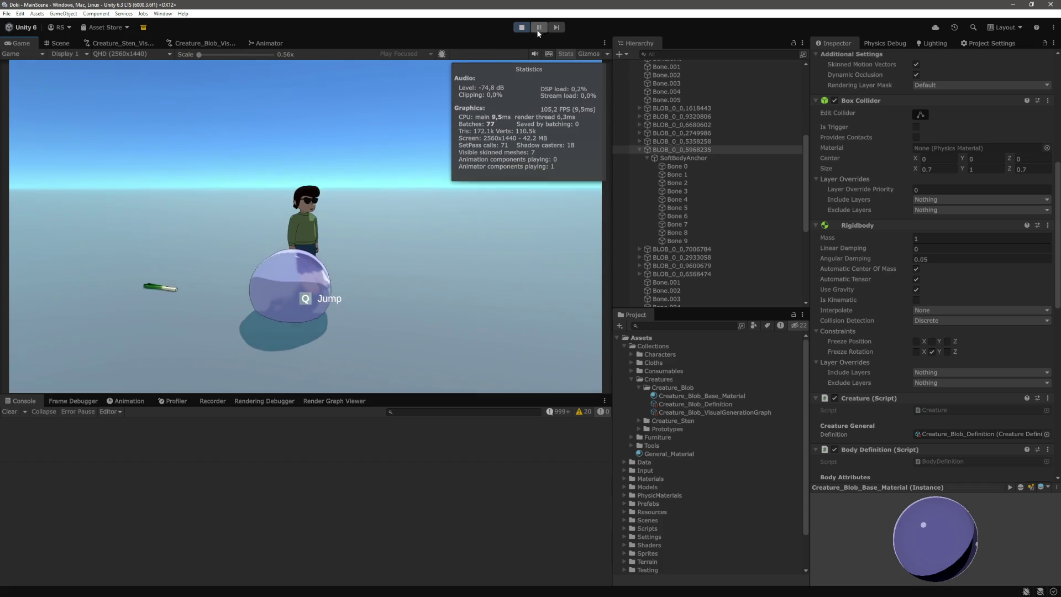
Step: Pause the game and set the blob's X and Y rotation to 0
left_click(535, 31)
scroll(933, 221, "up", 10)
left_click(1029, 120)
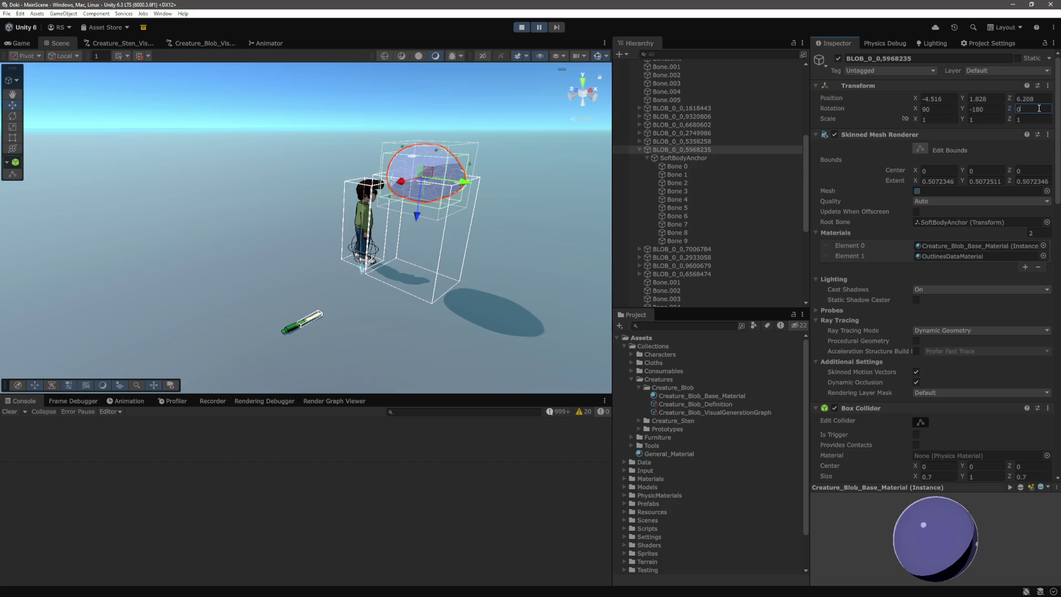
type("0")
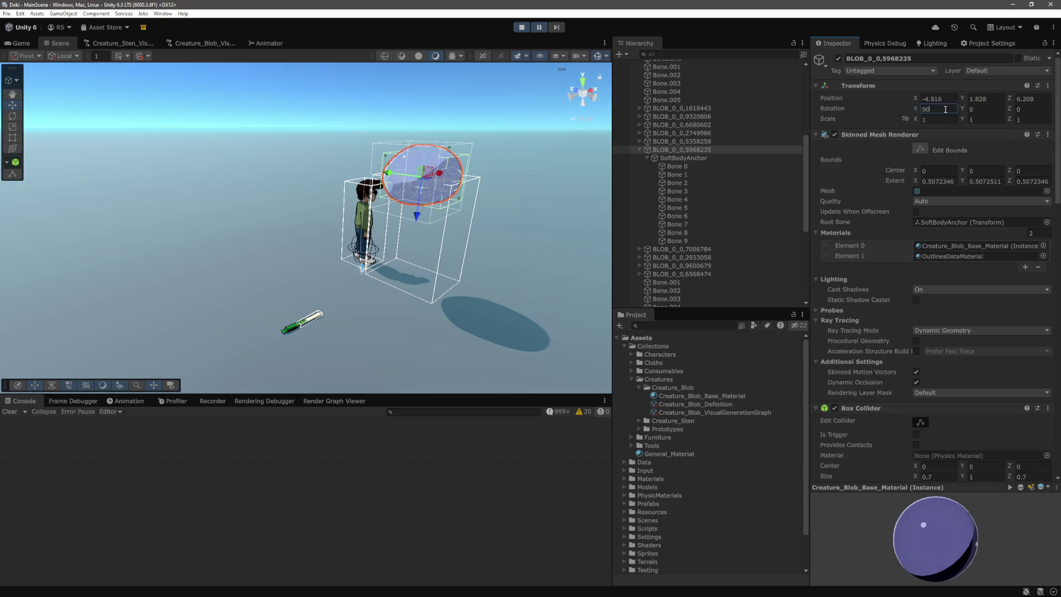
key("BackSpace")
key("BackSpace")
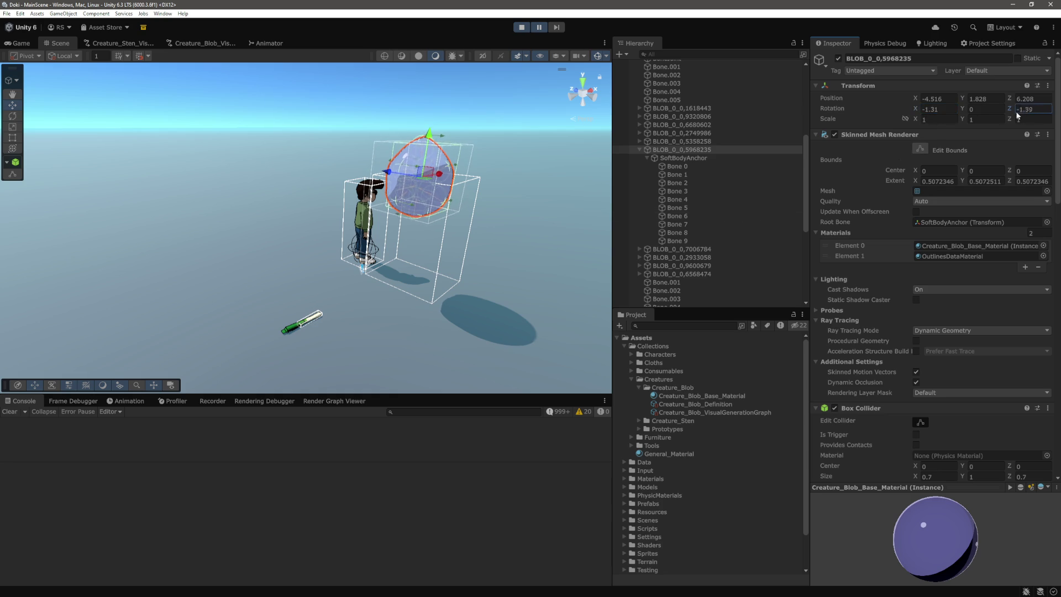
Step: Freeze the blob's Rigidbody rotation around Y and resume the game
scroll(978, 337, "down", 10)
left_click(932, 323)
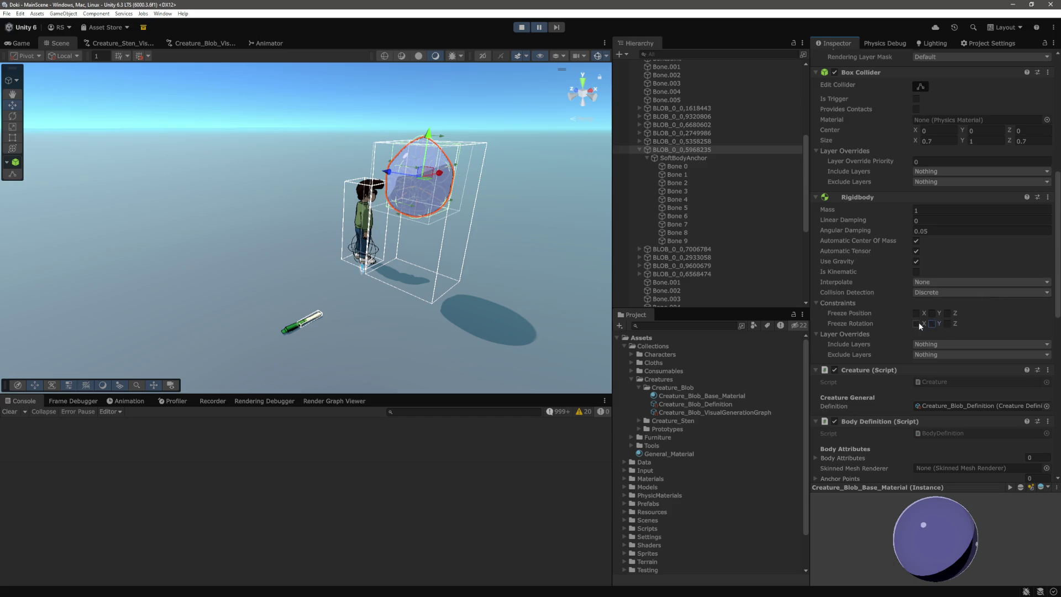
left_click(544, 27)
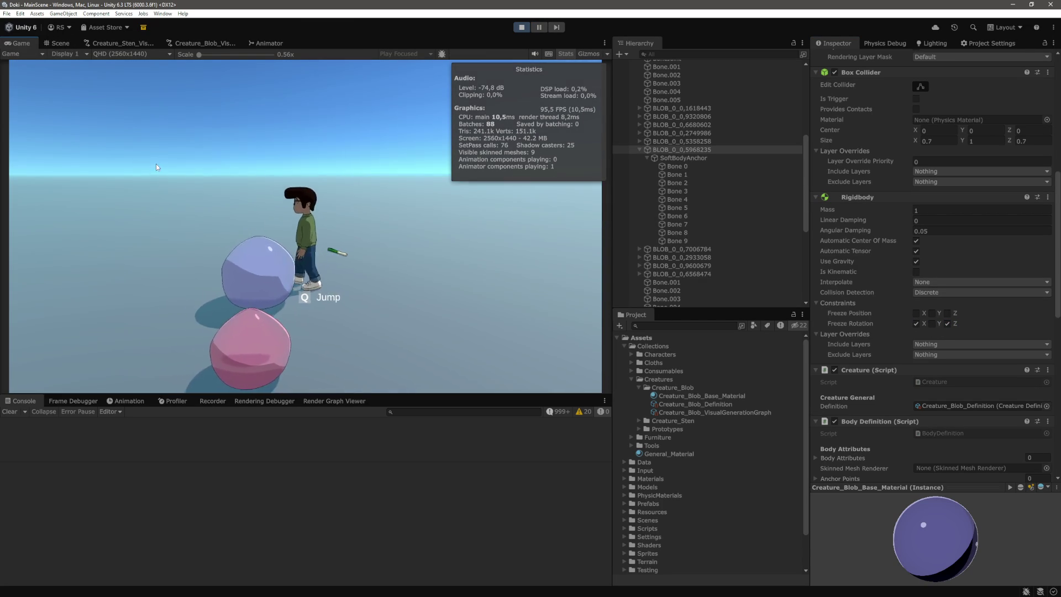
Step: From a top-down Scene view, set the blob's Box Collider X and Z sizes to 0.2
left_click(155, 164)
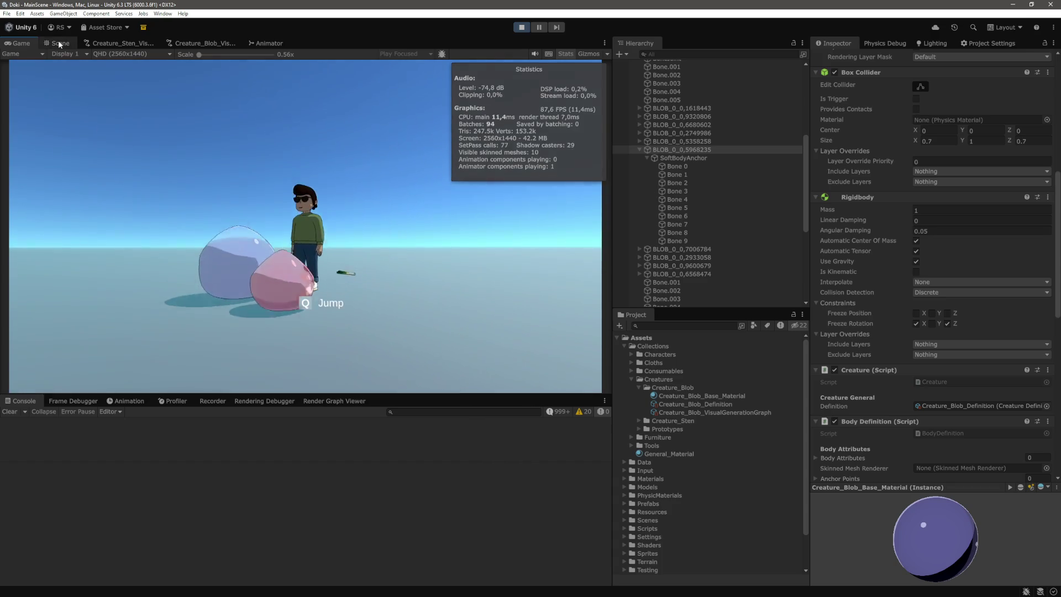
key("ctrl+1")
scroll(395, 227, "up", 3)
left_click_drag(389, 231, 432, 330)
scroll(987, 318, "up", 5)
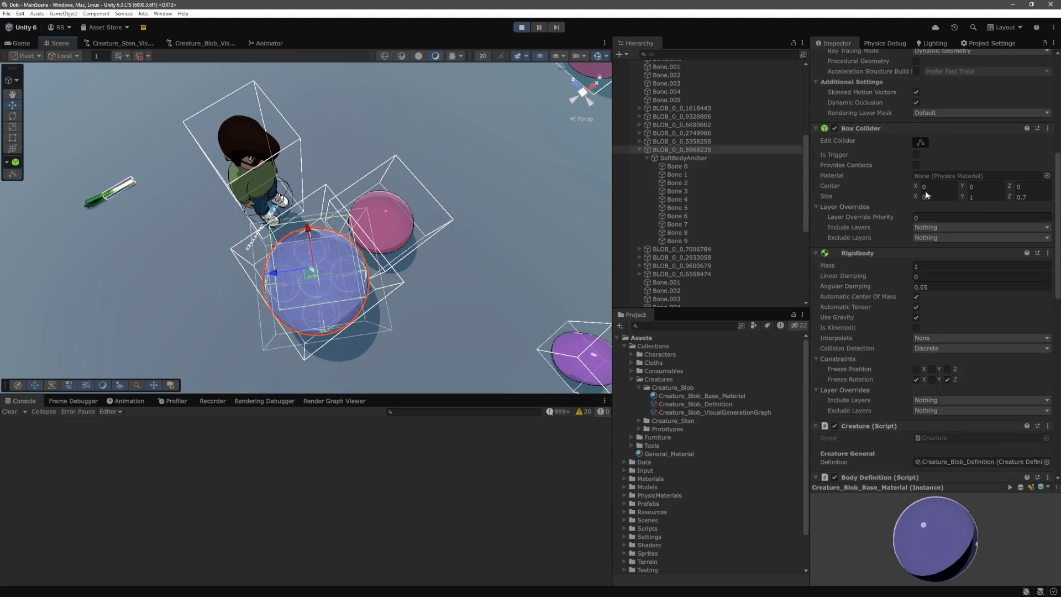
type("0")
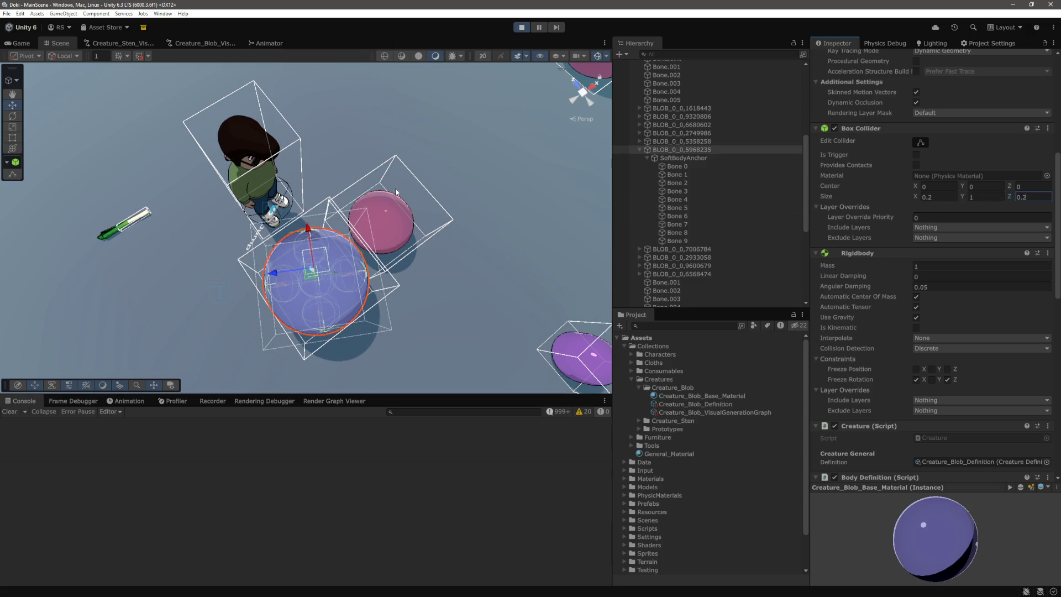
left_click(22, 43)
Step: Walk the character with WASD around the cube and through the blobs
key("w")
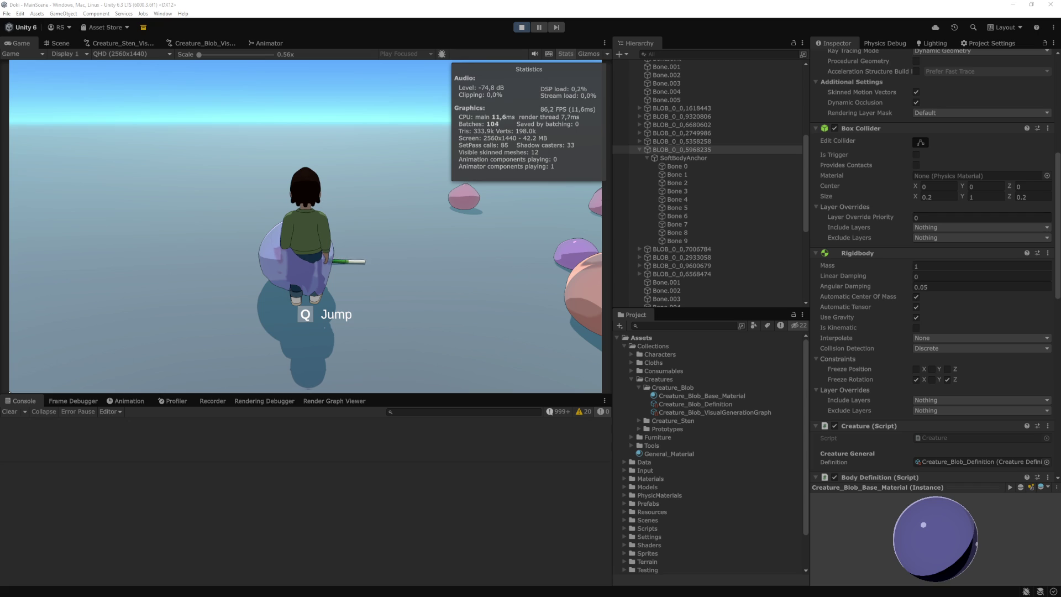
key("s")
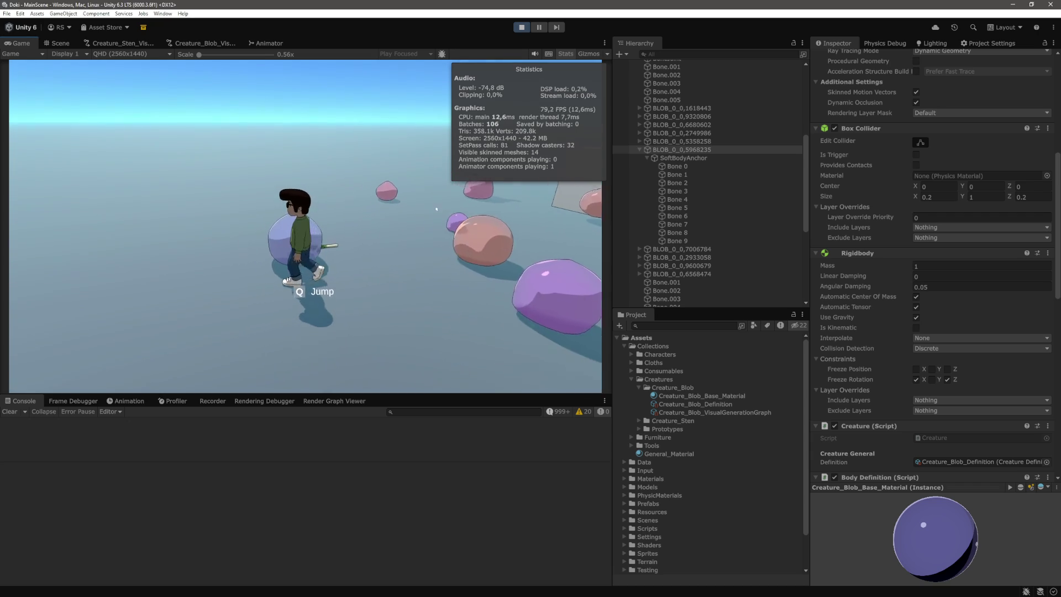
key("w")
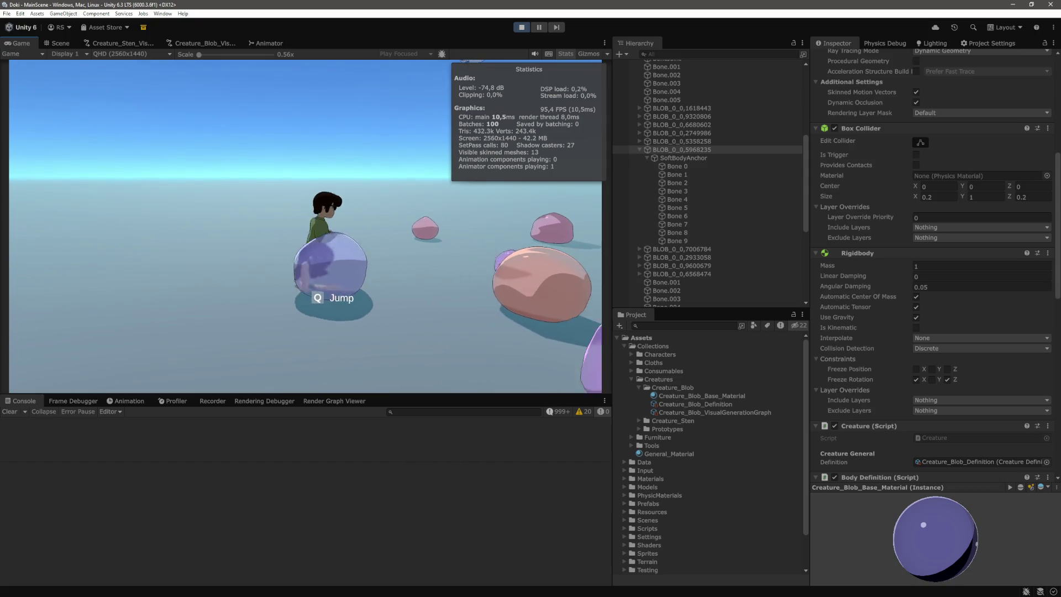
key("d")
key("s")
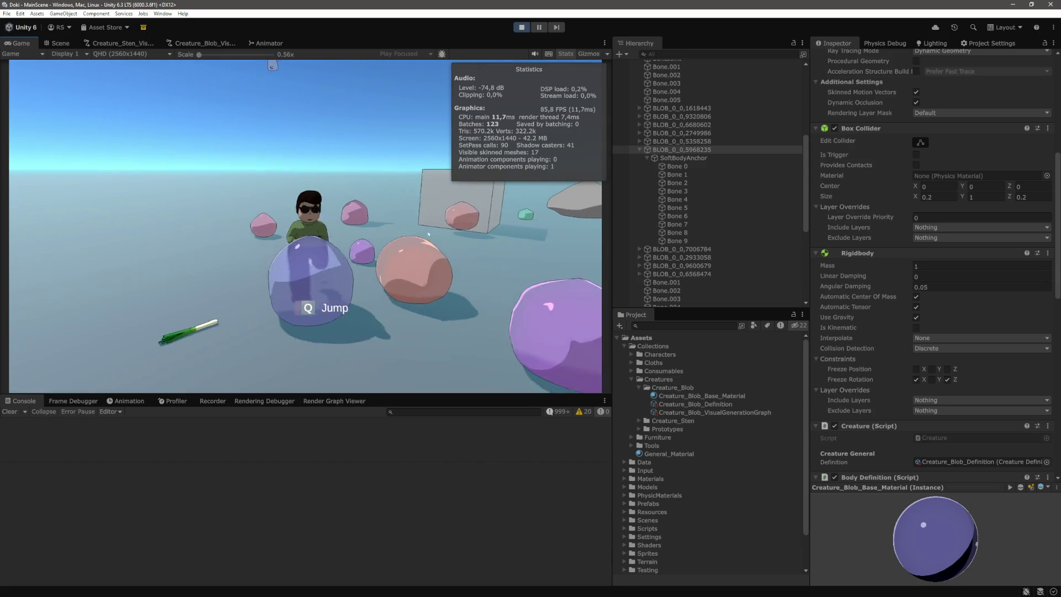
key("a")
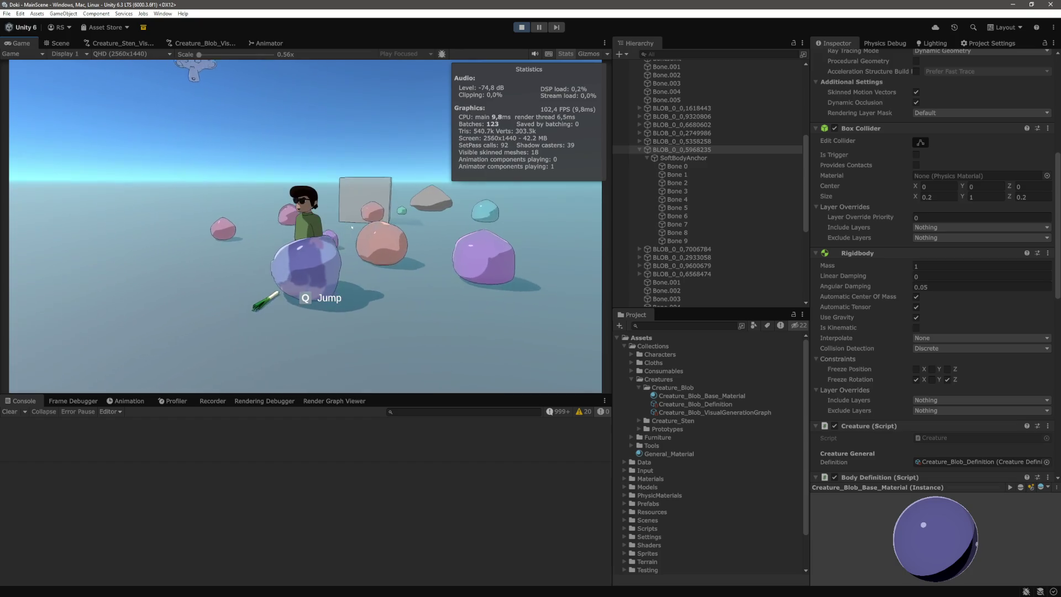
key("a")
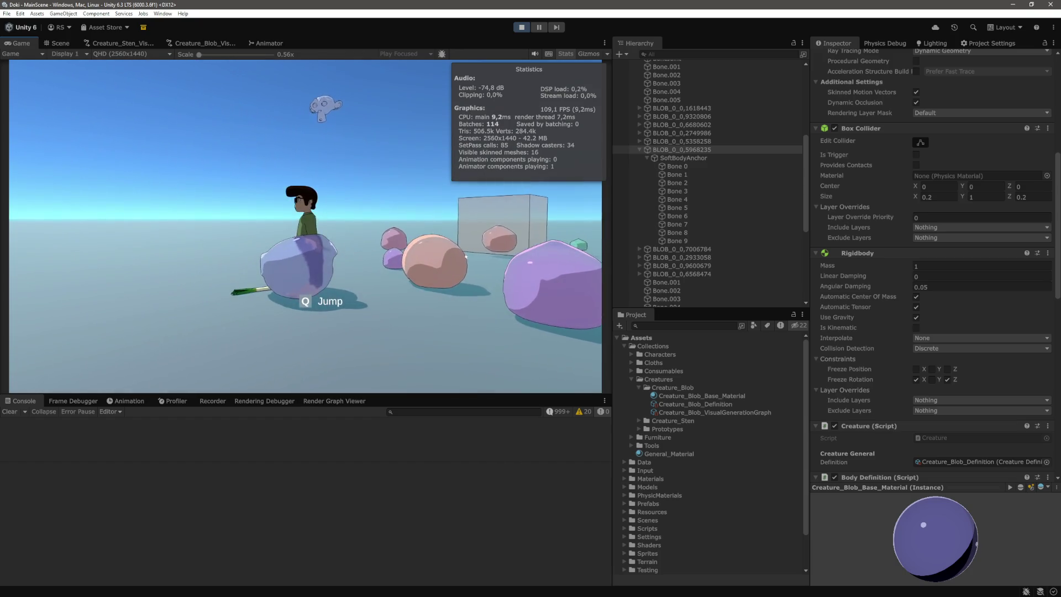
key("a")
key("a")
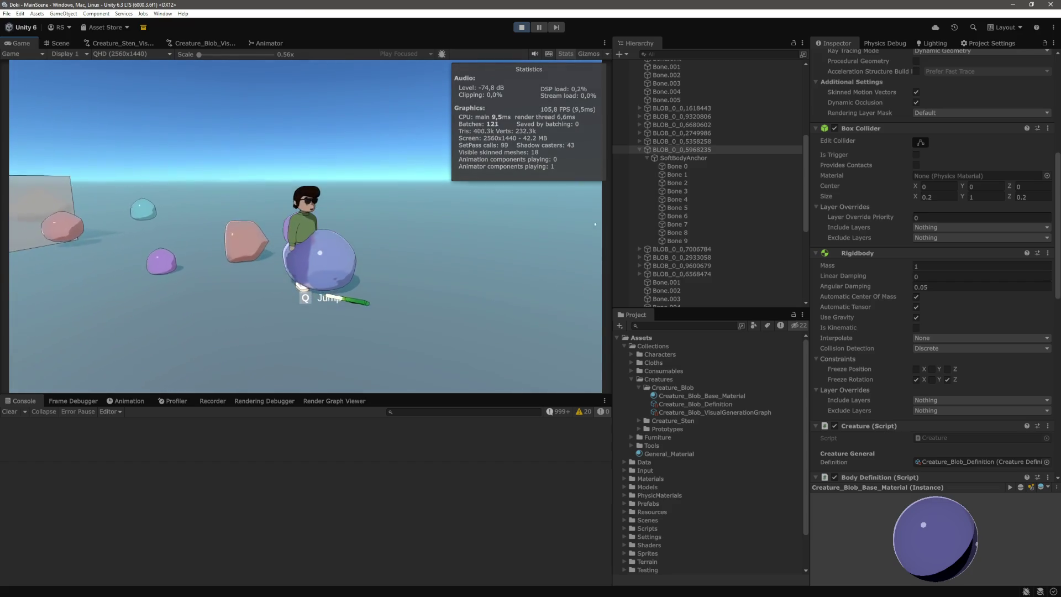
scroll(734, 262, "down", 10)
left_click(678, 302)
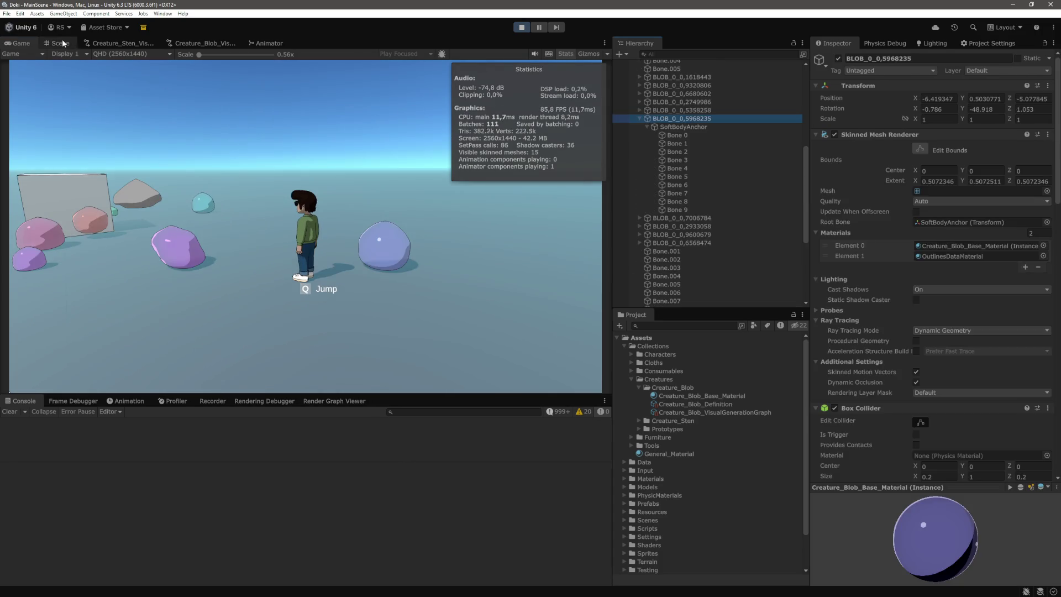
Step: In the Scene view, inspect Bone 0, Bone 2, Bone 3 and their parent SoftBodyAnchor
left_click(58, 43)
scroll(508, 142, "down", 5)
mouse_move(508, 142)
left_mouse_down()
mouse_move(402, 118)
mouse_move(432, 134)
left_mouse_up()
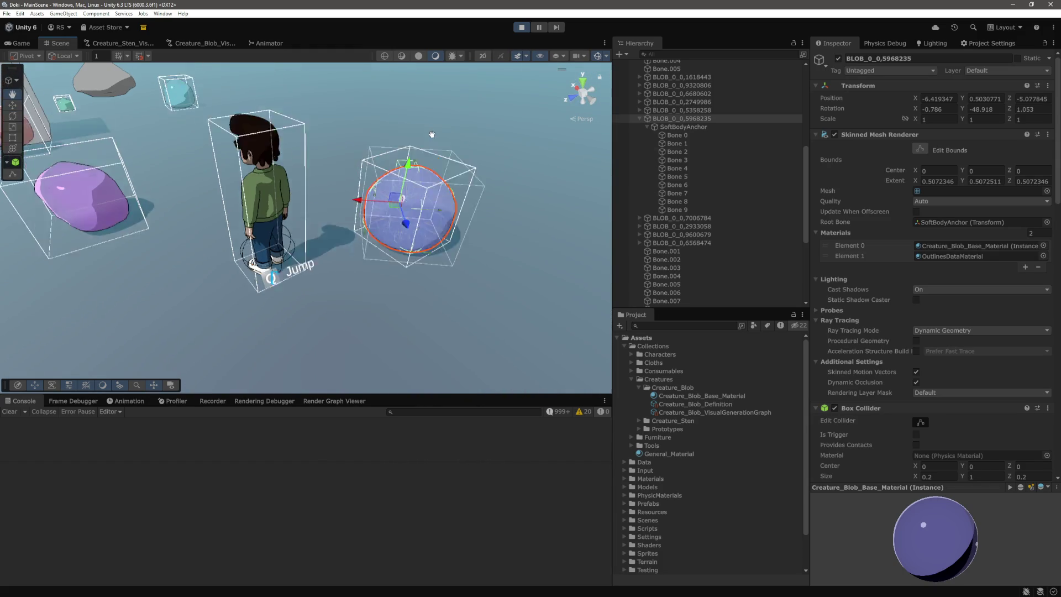
left_click(682, 135)
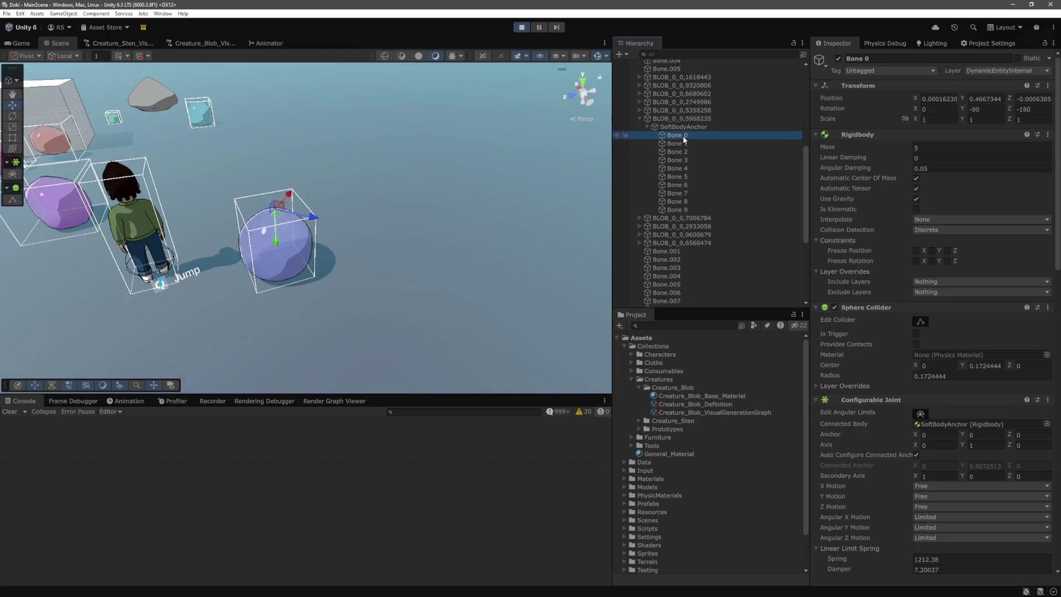
left_click(680, 151)
left_click(678, 160)
key("Left")
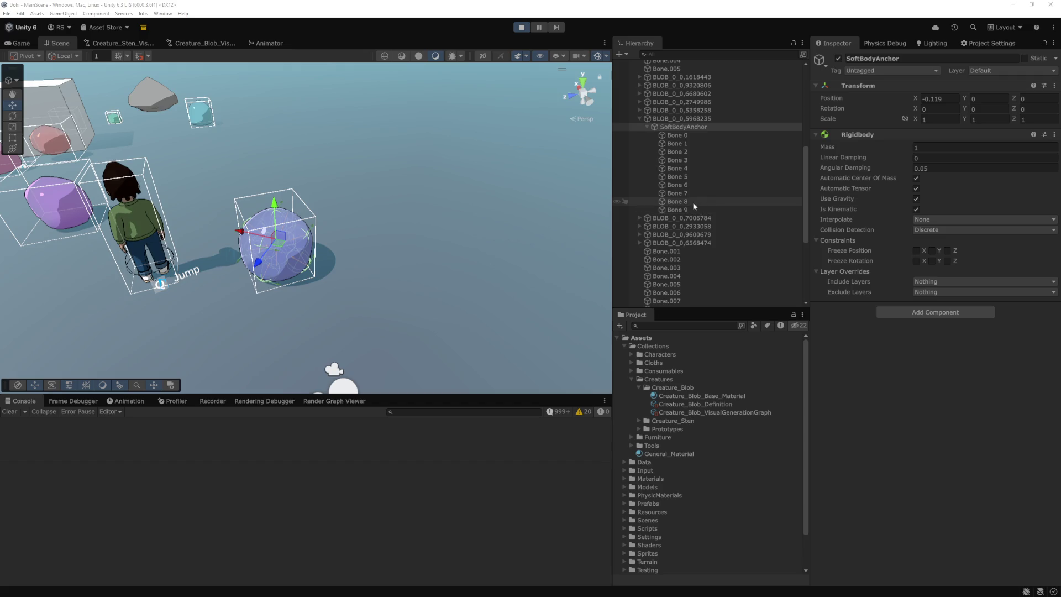
Step: Select and frame the purple blob BLOB_0_0,5968235 to review its collider physics
left_click(692, 119)
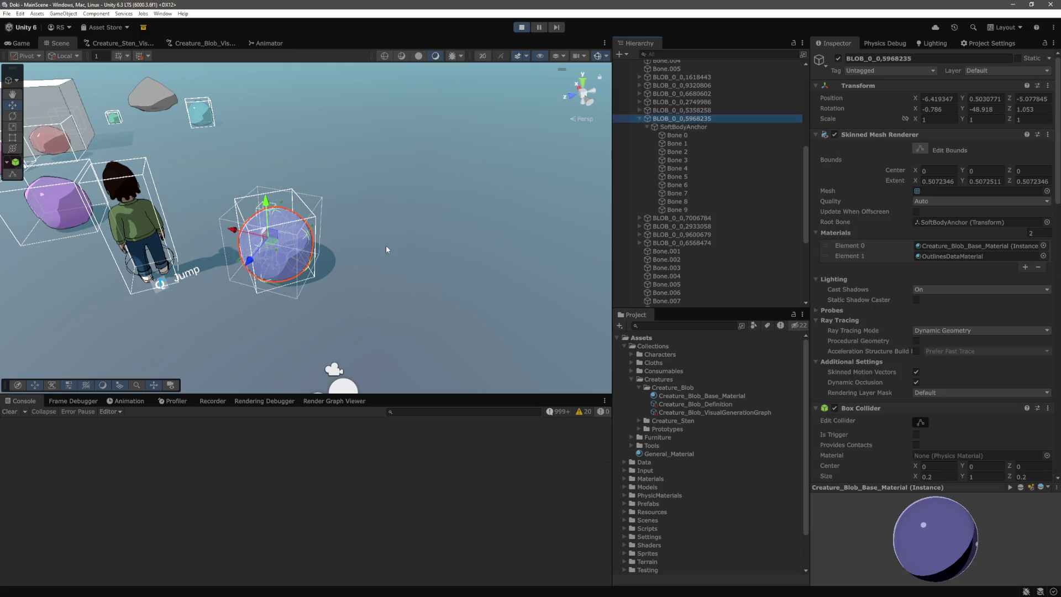
key("f")
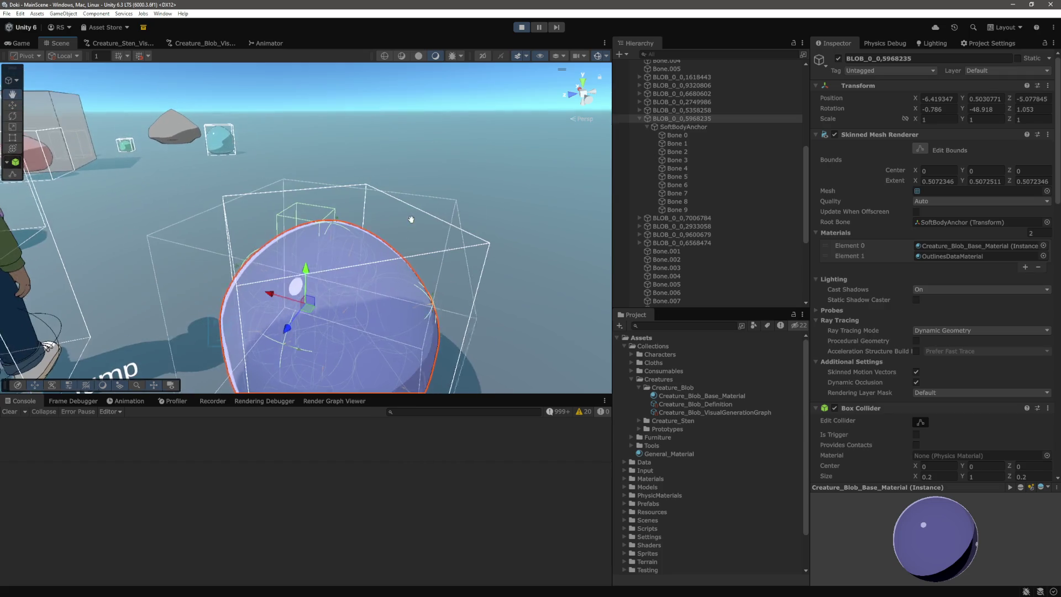
scroll(301, 218, "down", 5)
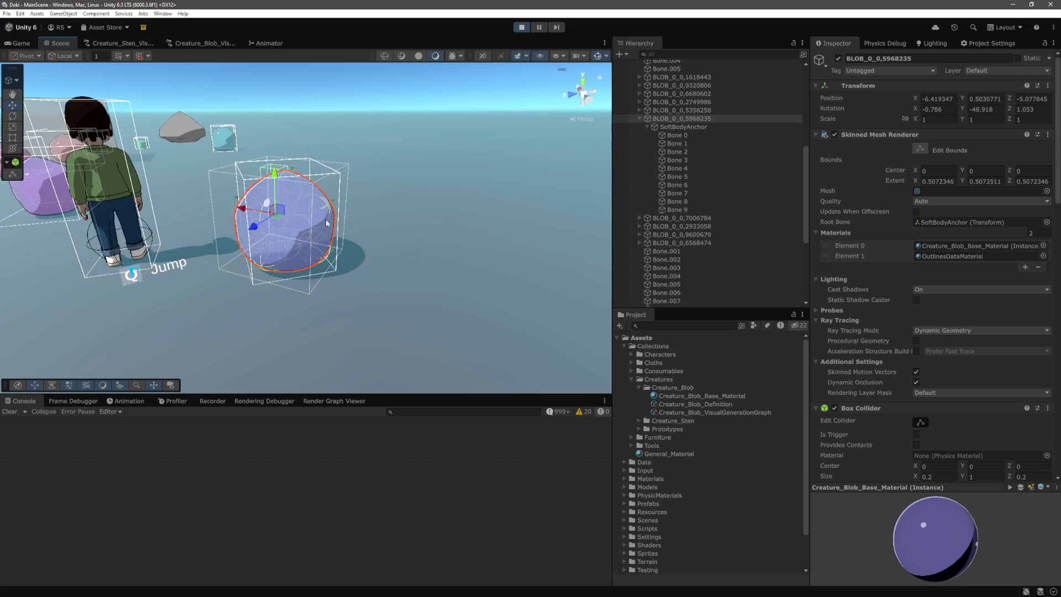
scroll(319, 219, "up", 2)
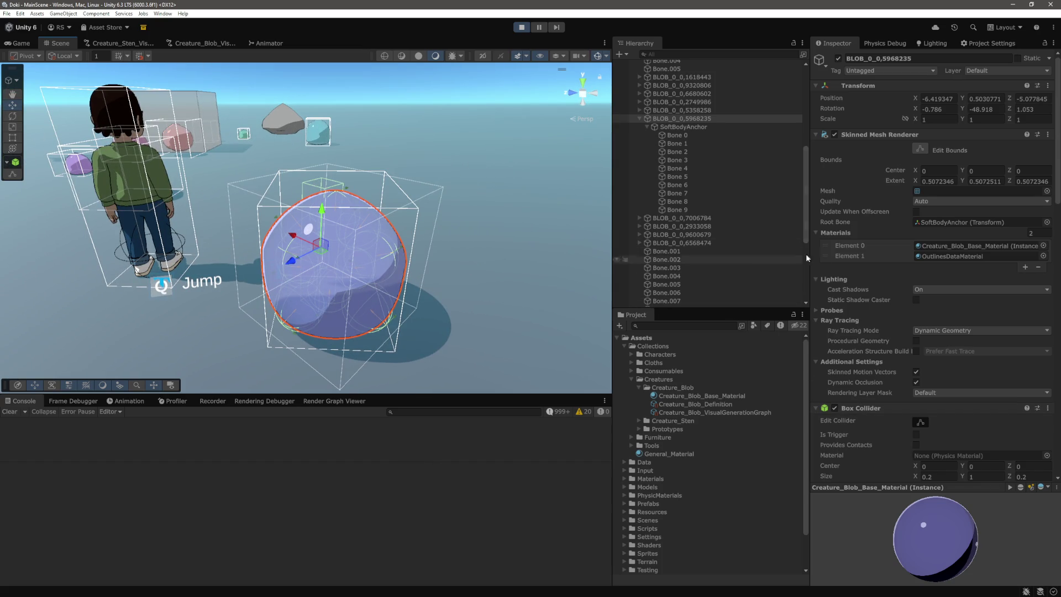
scroll(878, 412, "down", 10)
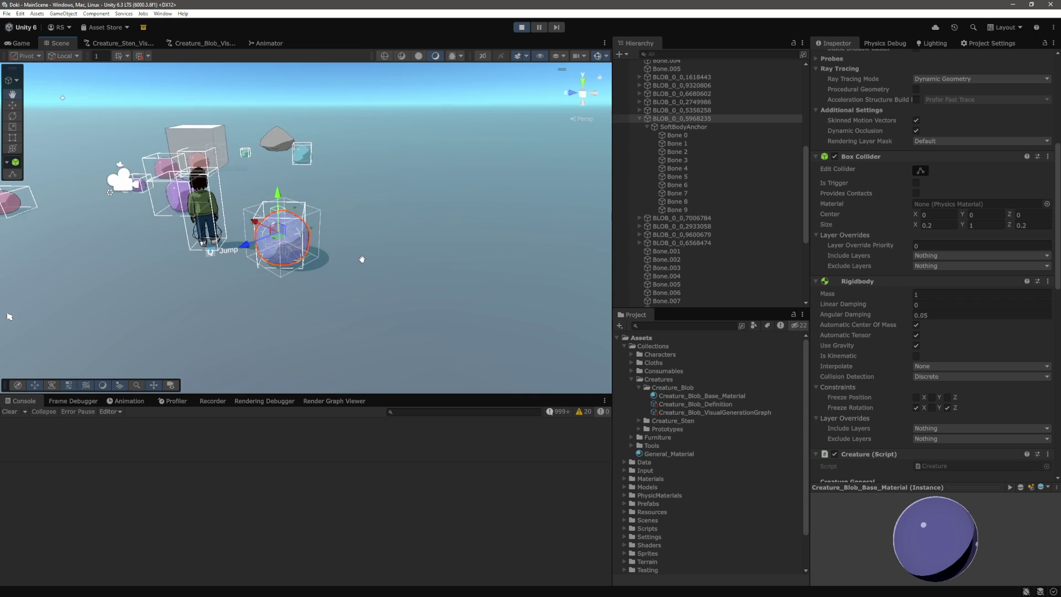
scroll(897, 293, "up", 10)
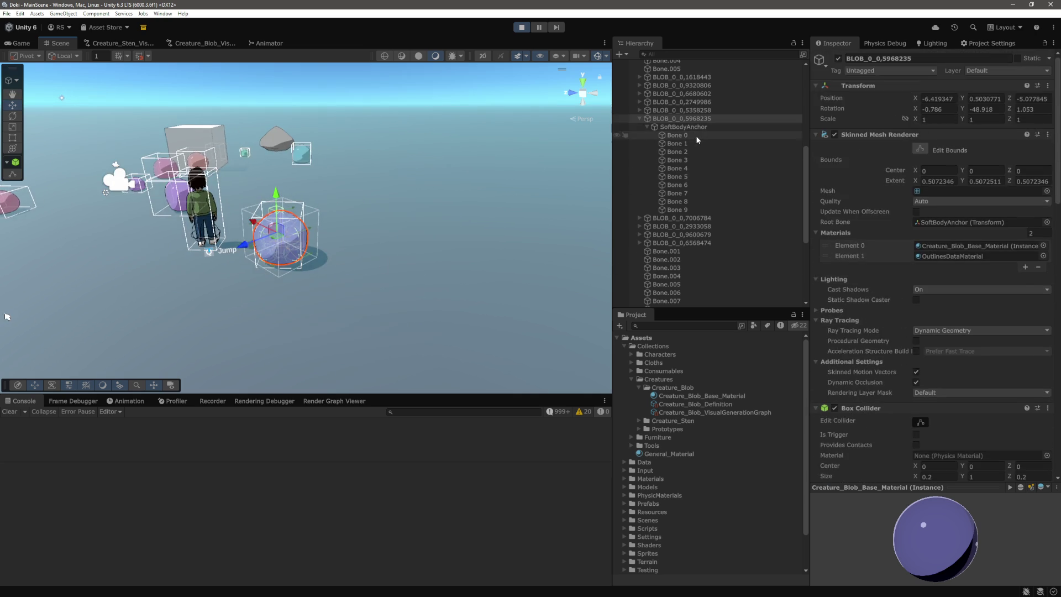
Step: Select Bone 0 through Bone 9 and raise their shared mass to 9
left_click(696, 135)
left_click(686, 143)
left_click(677, 210)
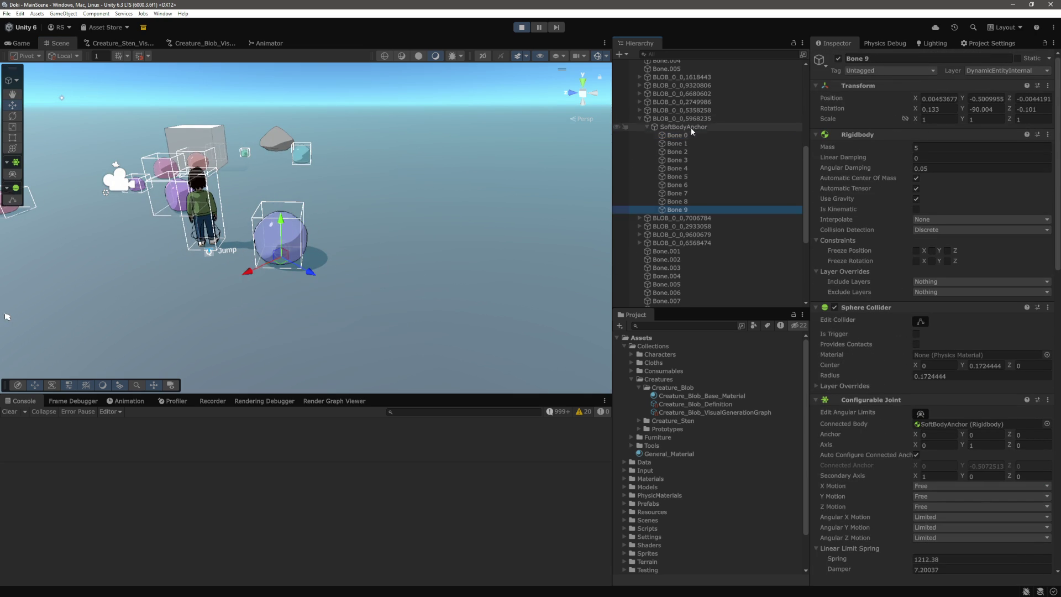
left_click(686, 135, "shift")
left_click(948, 148)
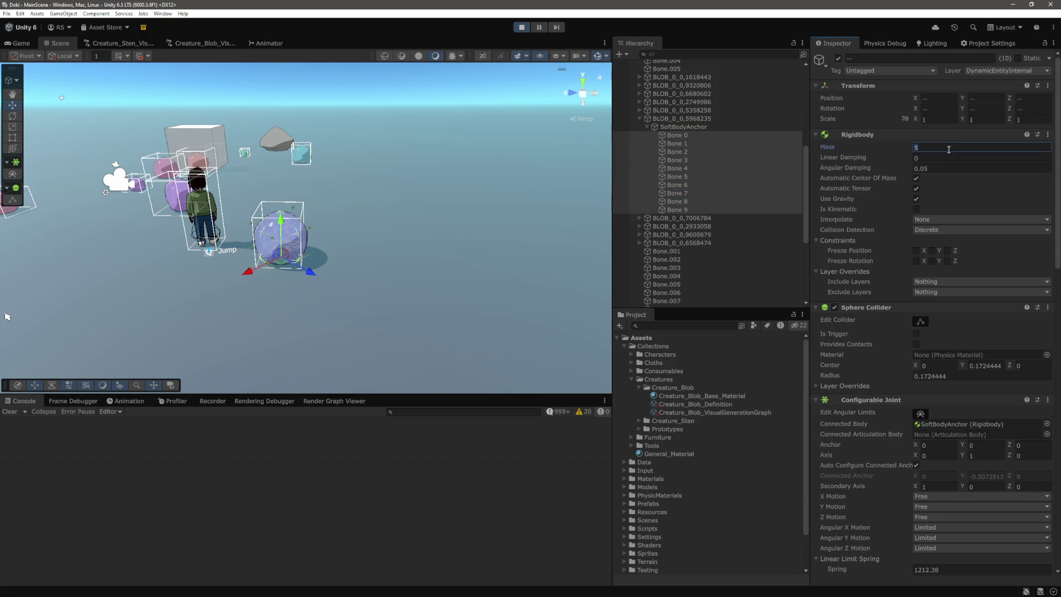
type("9")
key("Tab")
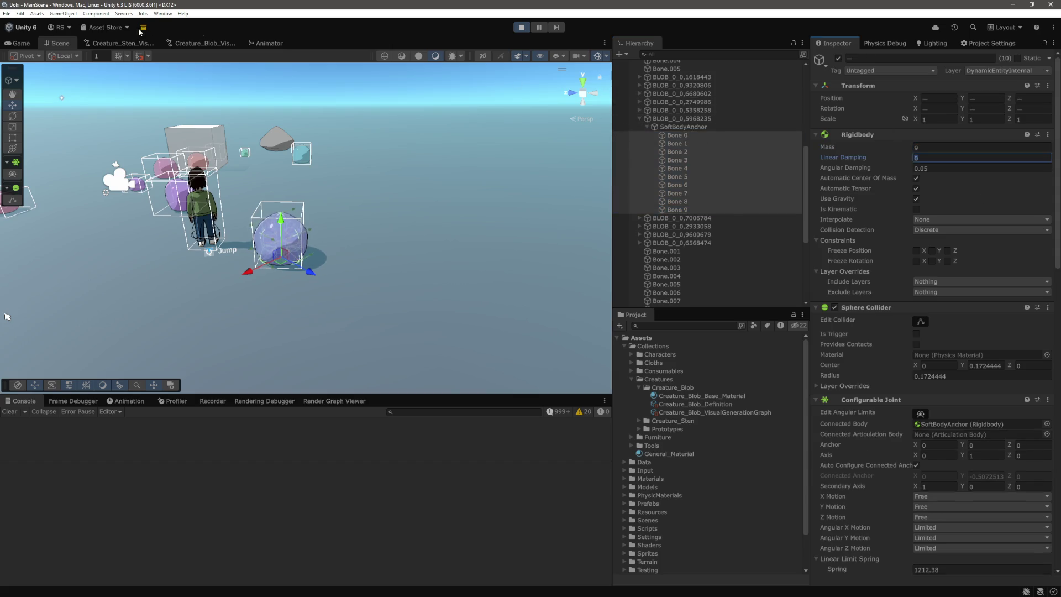
Step: Test the heavier blob by walking the character into it in the Game view
left_click(25, 43)
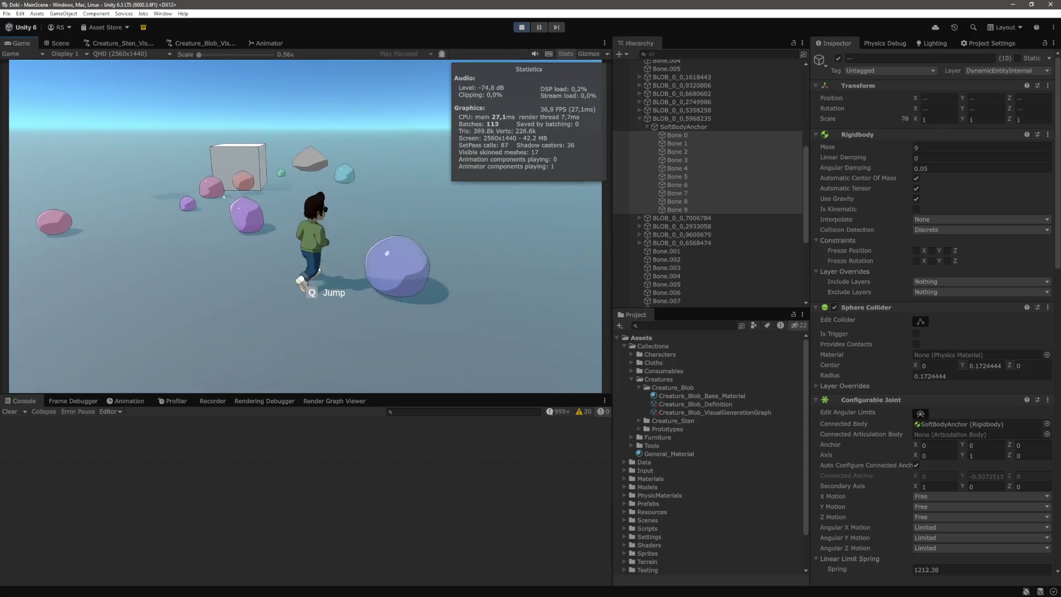
key("s")
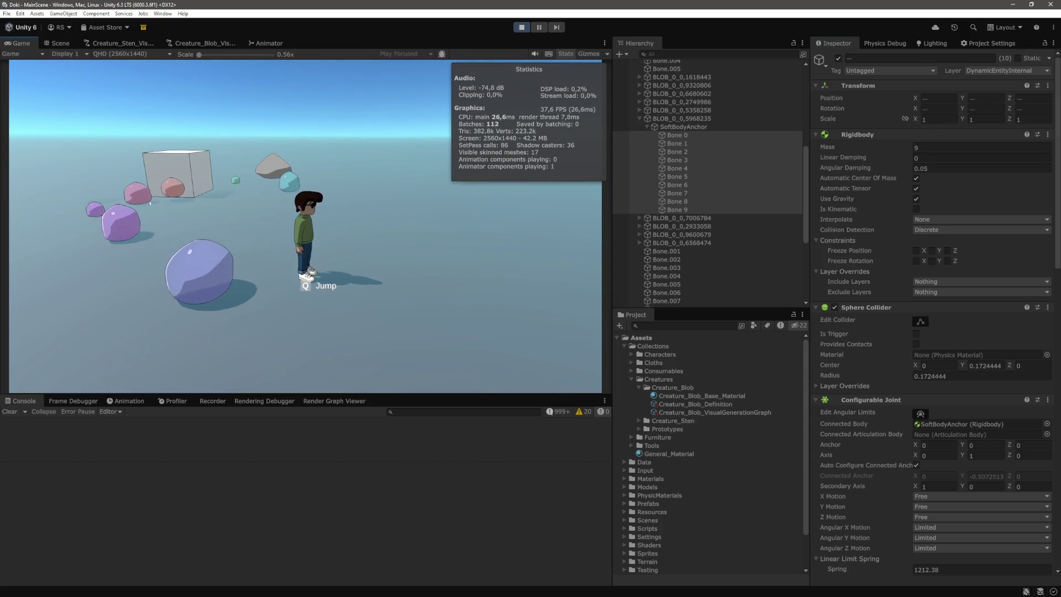
key("w")
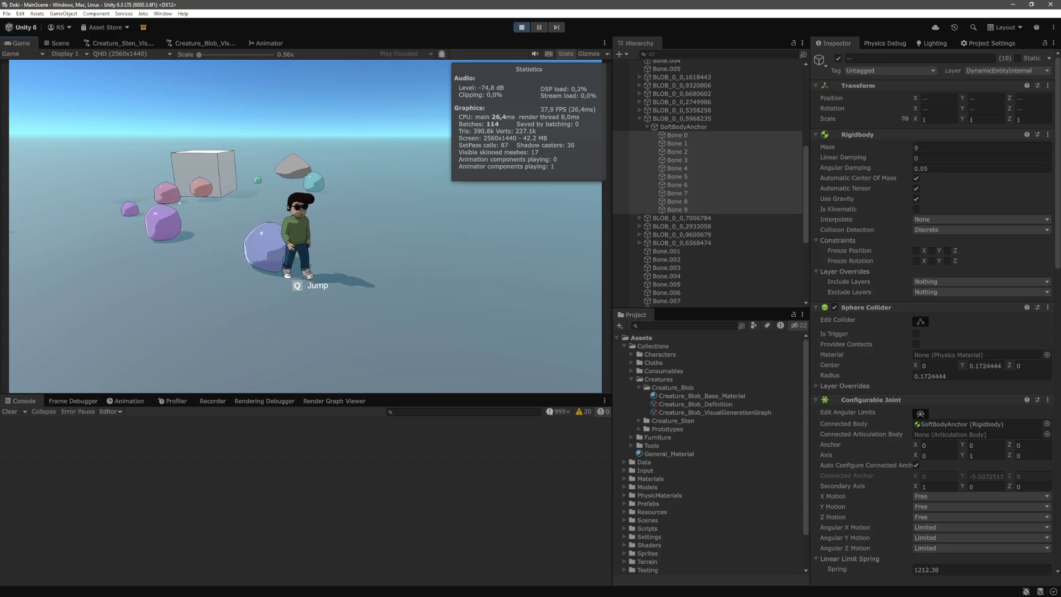
key("a")
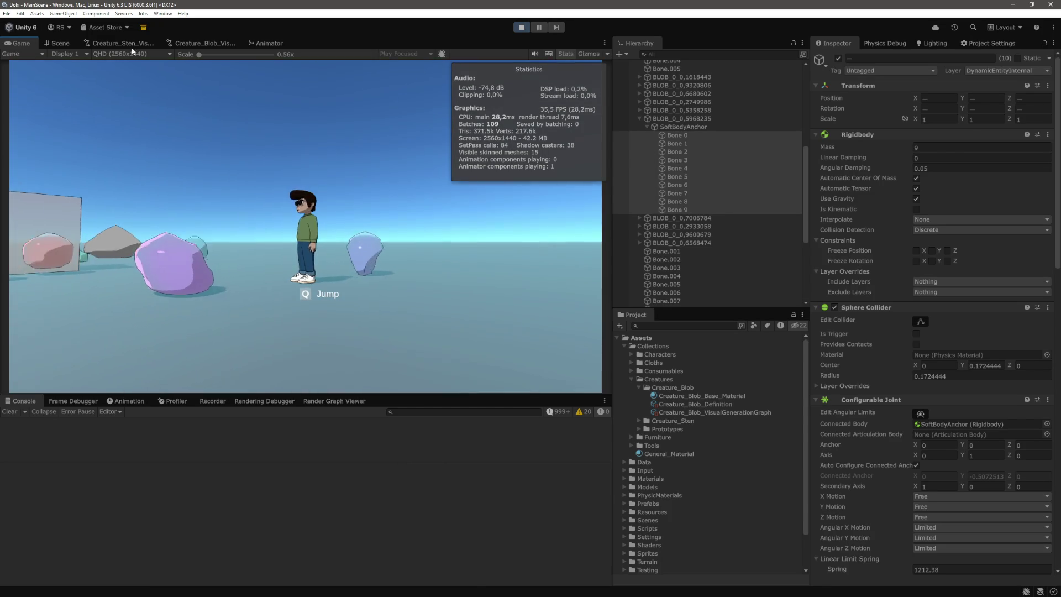
left_click(57, 43)
key("w")
key("s")
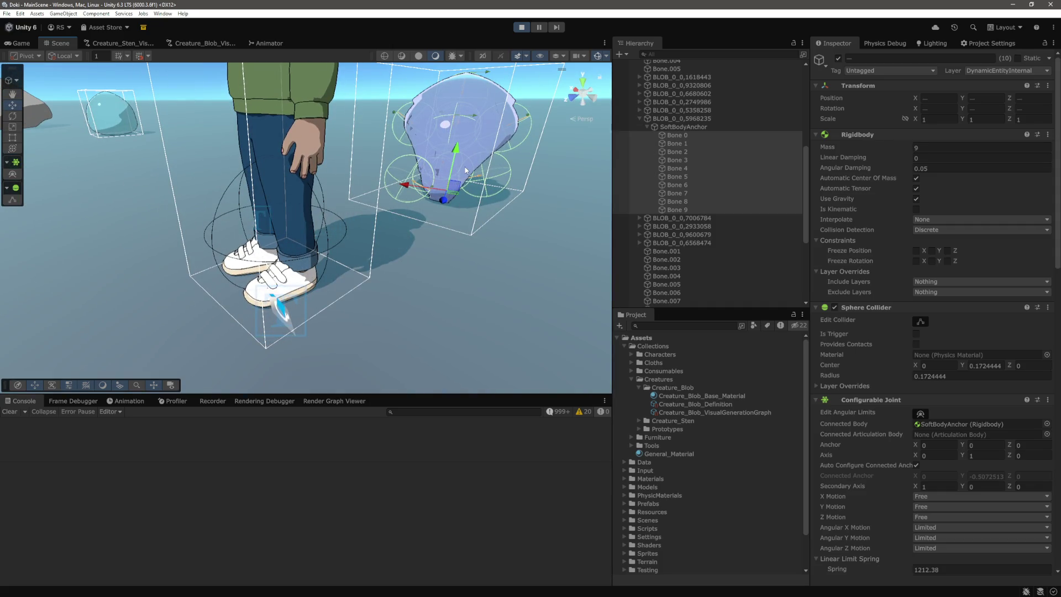
key("d")
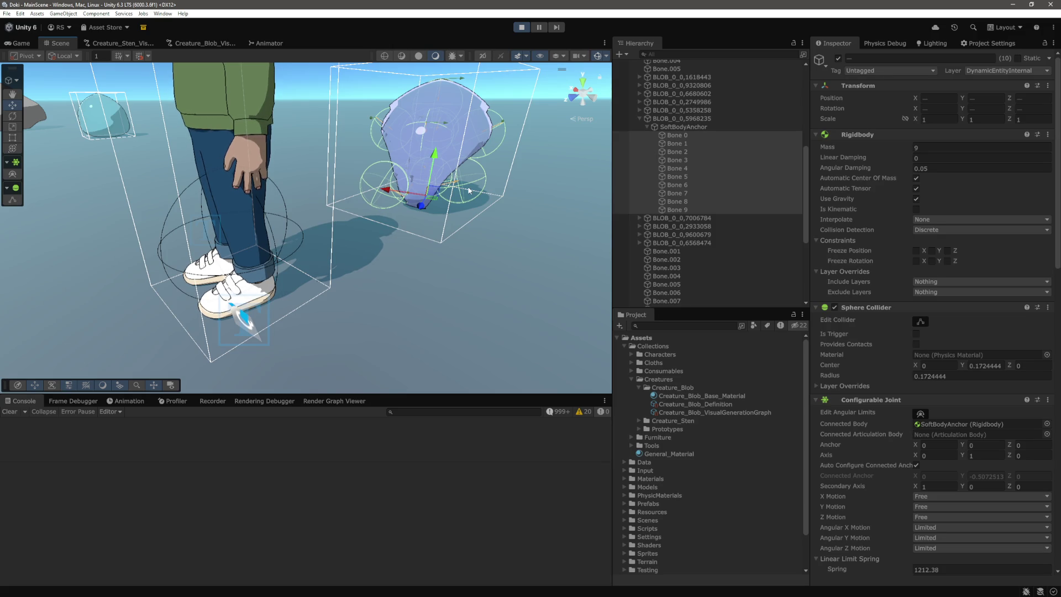
left_click_drag(473, 178, 401, 252)
scroll(402, 253, "down", 5)
scroll(402, 252, "down", 3)
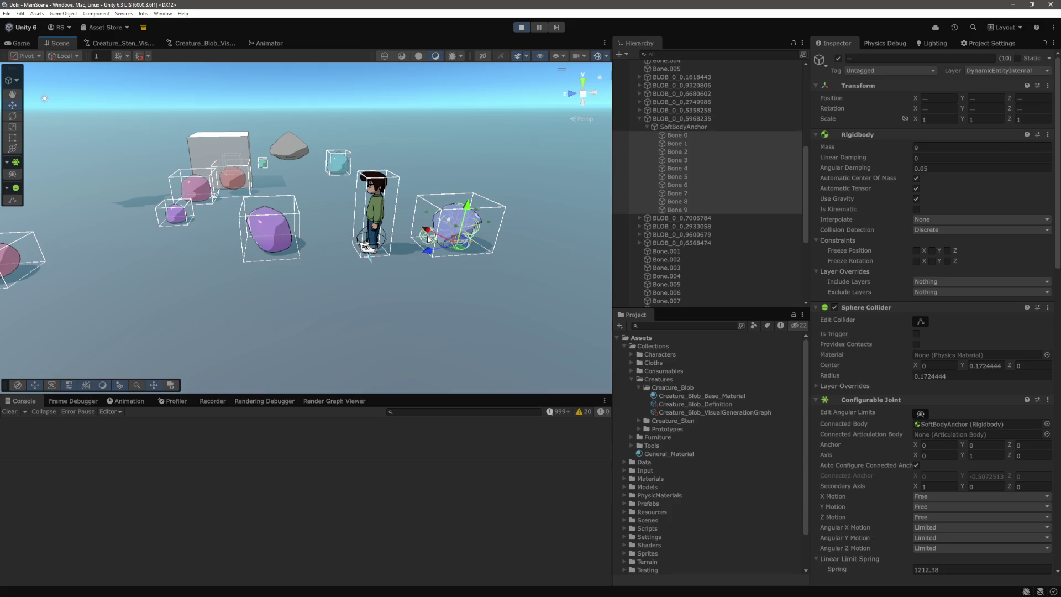
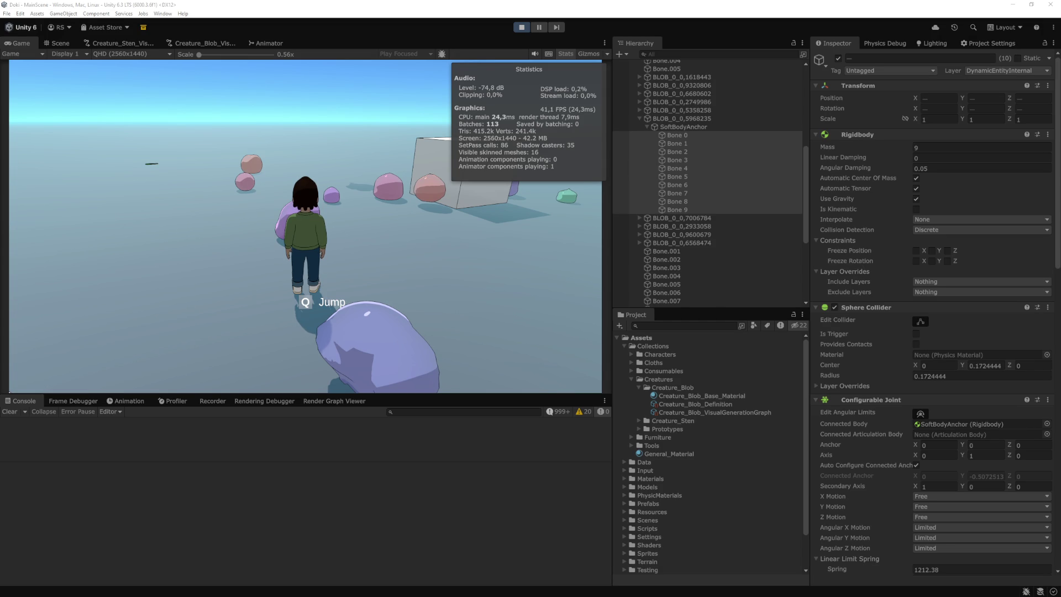
Step: Select Bone 1 in the running game and inspect its Configurable Joint settings
key("w")
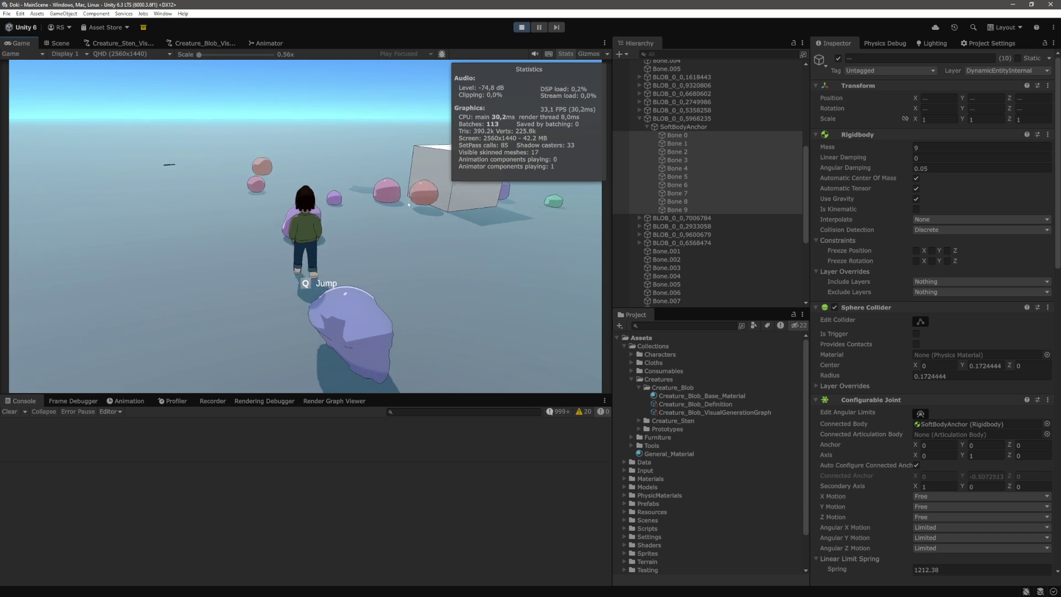
scroll(765, 275, "down", 10)
left_click(677, 302)
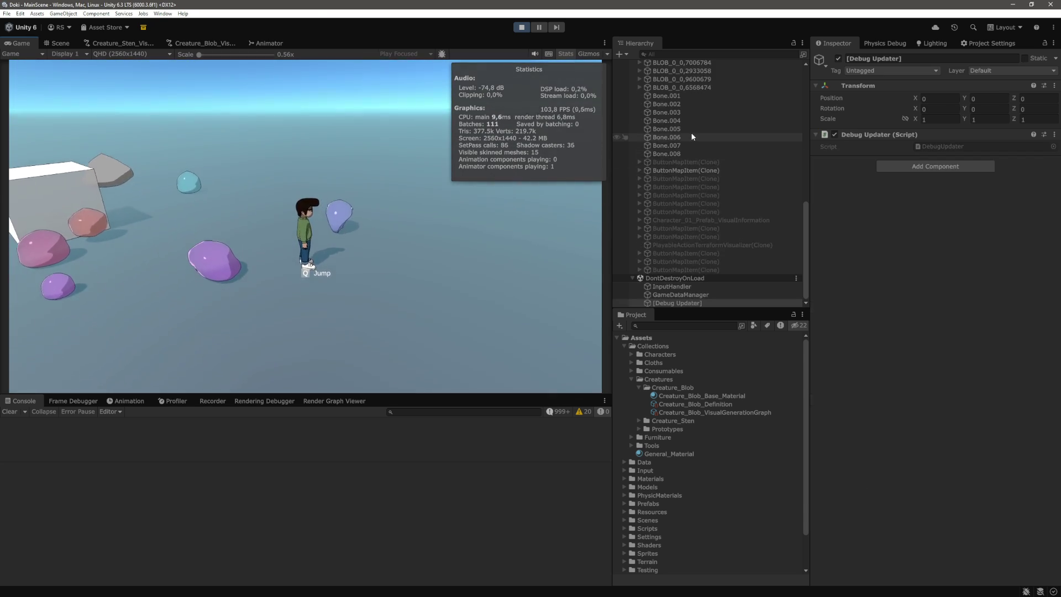
scroll(691, 132, "up", 6)
left_click(704, 145)
scroll(867, 291, "down", 10)
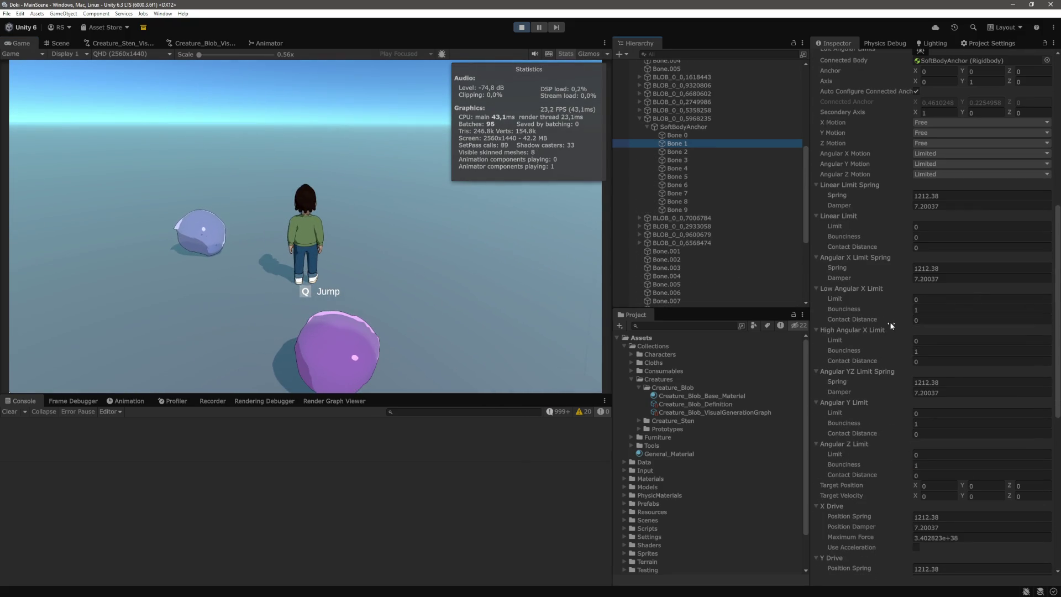
Step: Walk the character with W into the blue blob, pushing and climbing it, then stop Play mode
left_click(310, 232)
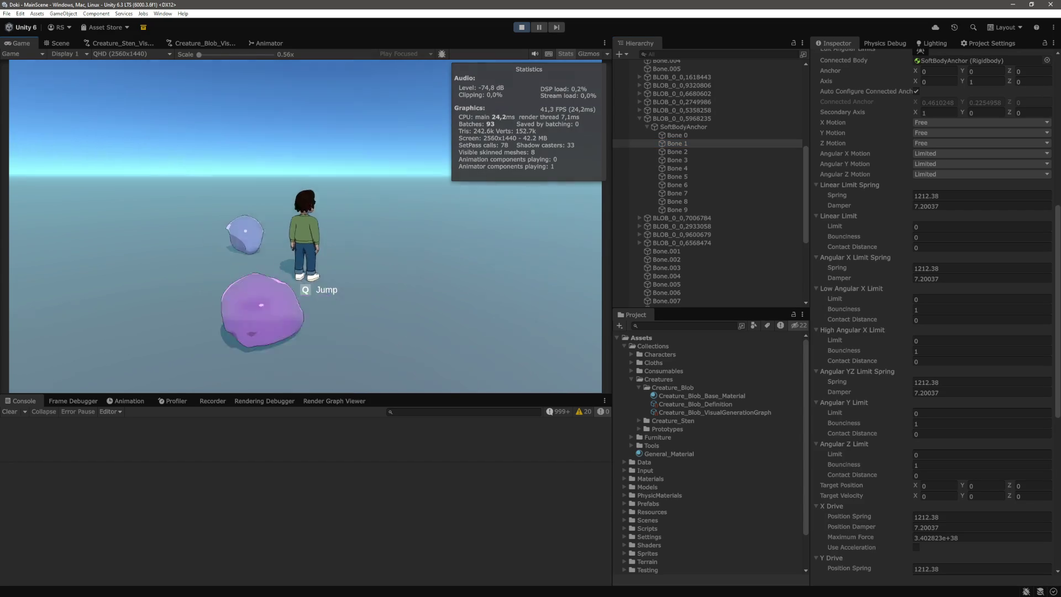
key("w")
key("w")
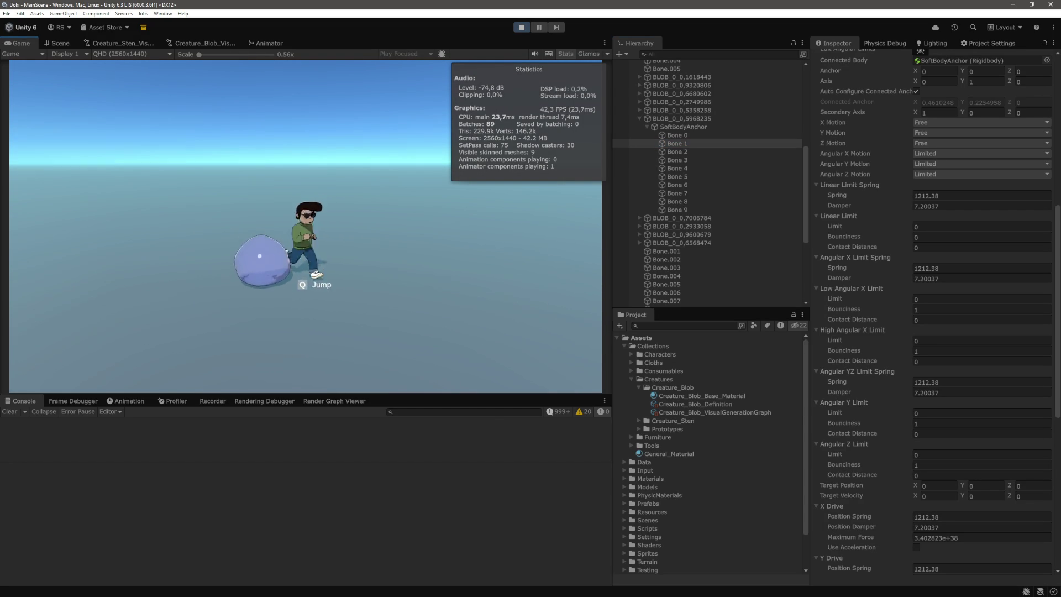
key("w")
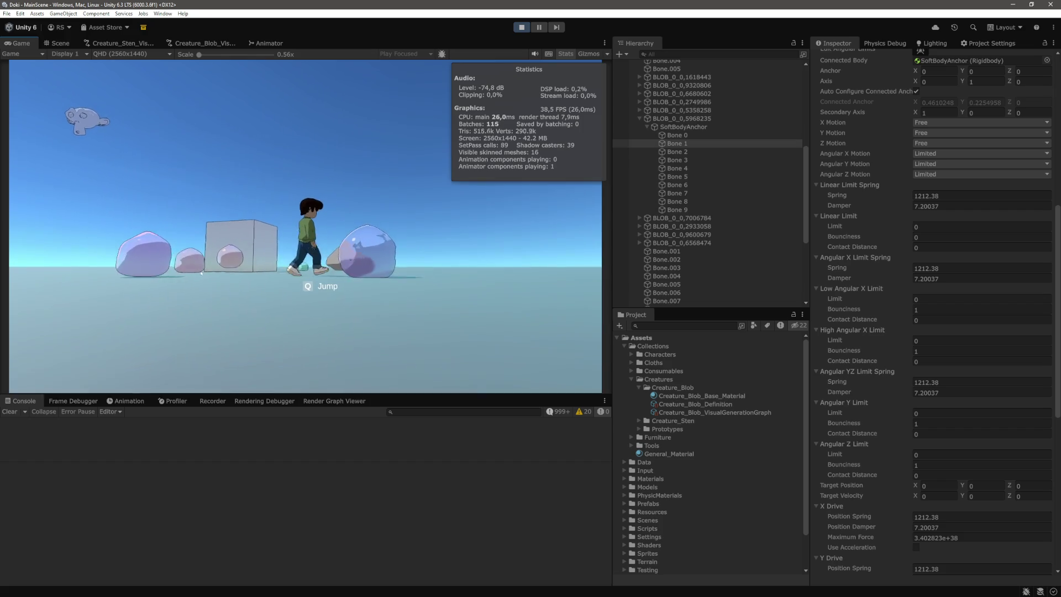
key("w")
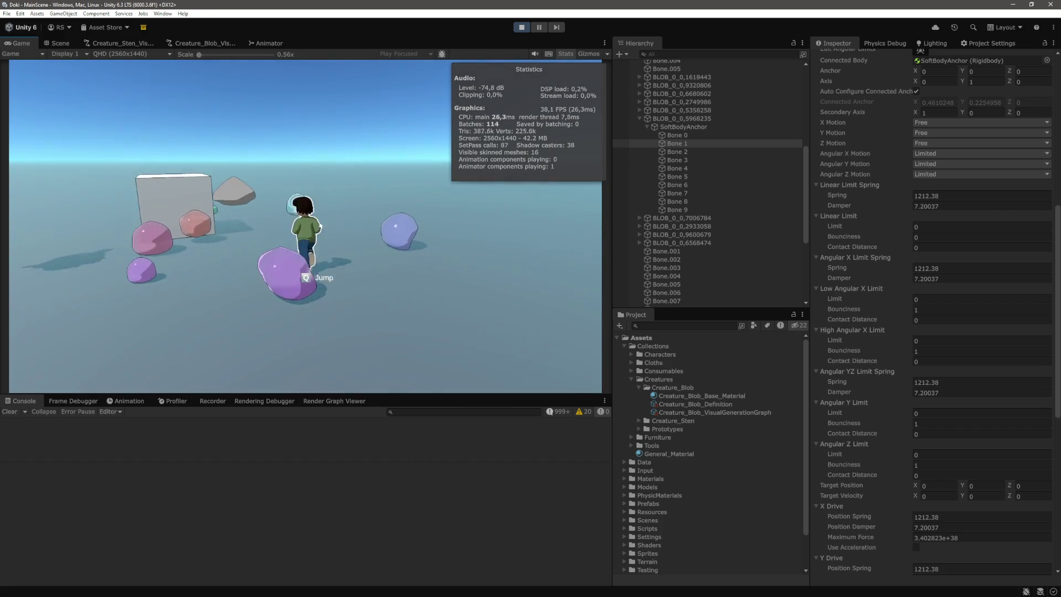
key("w")
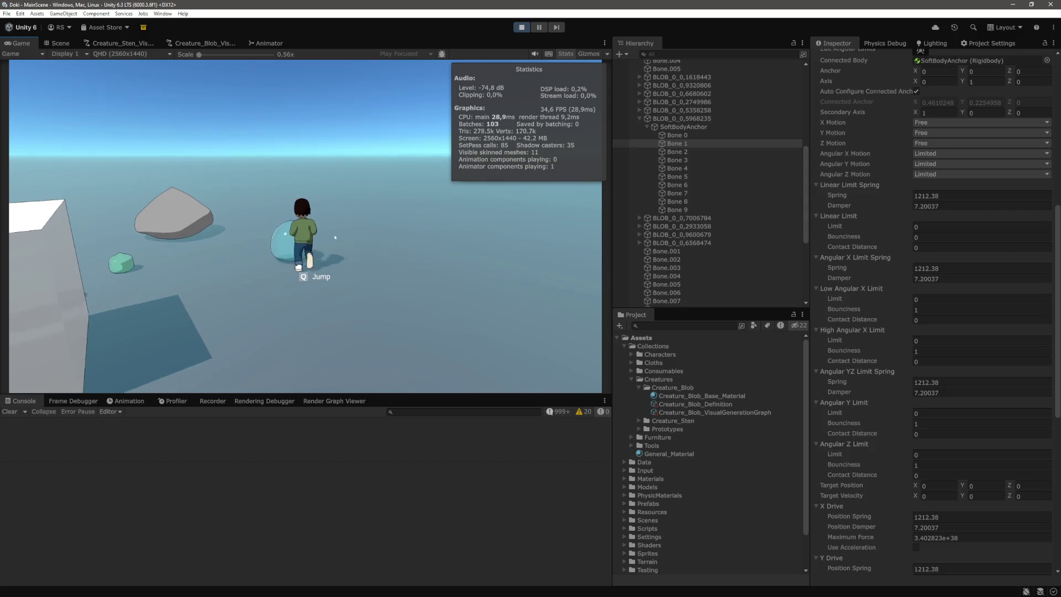
key("w")
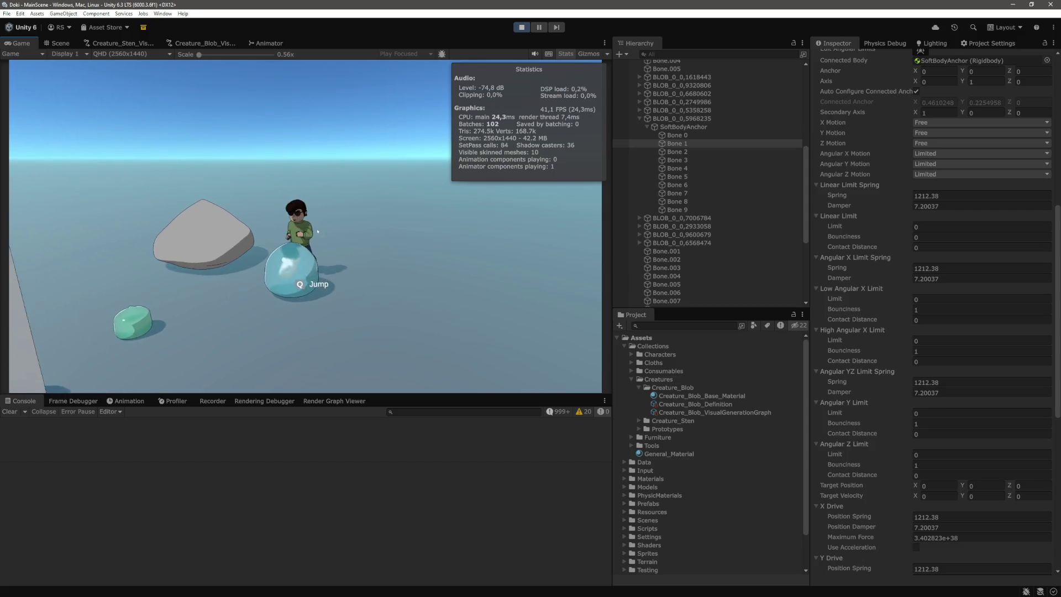
key("w")
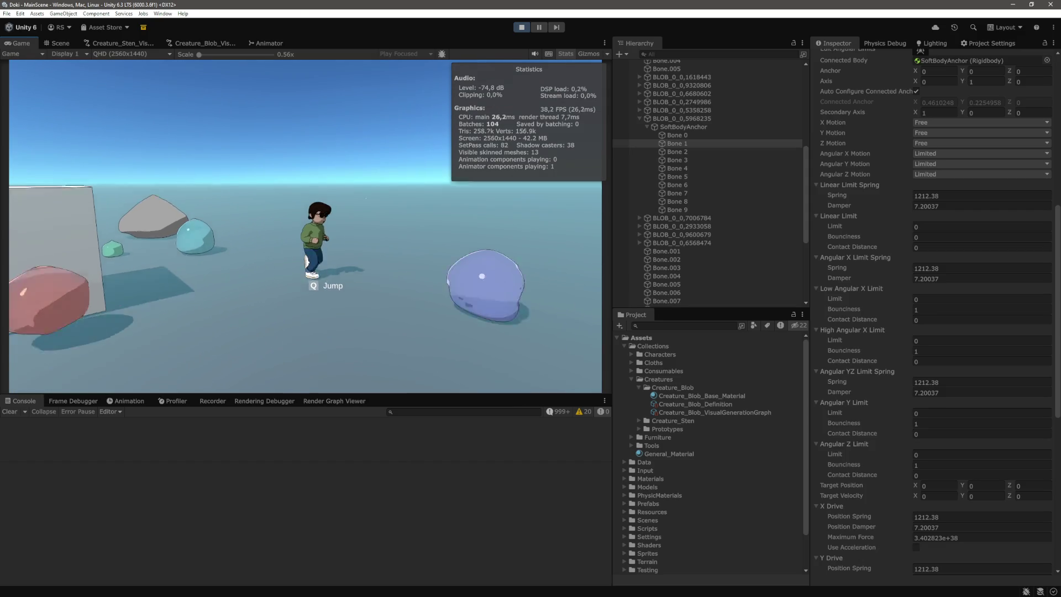
key("w")
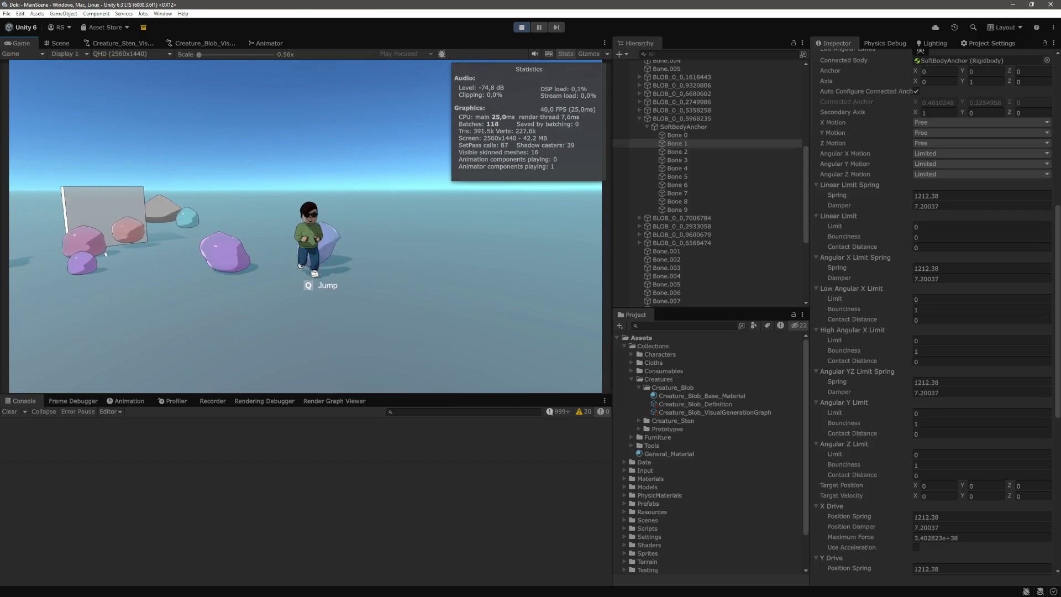
key("w")
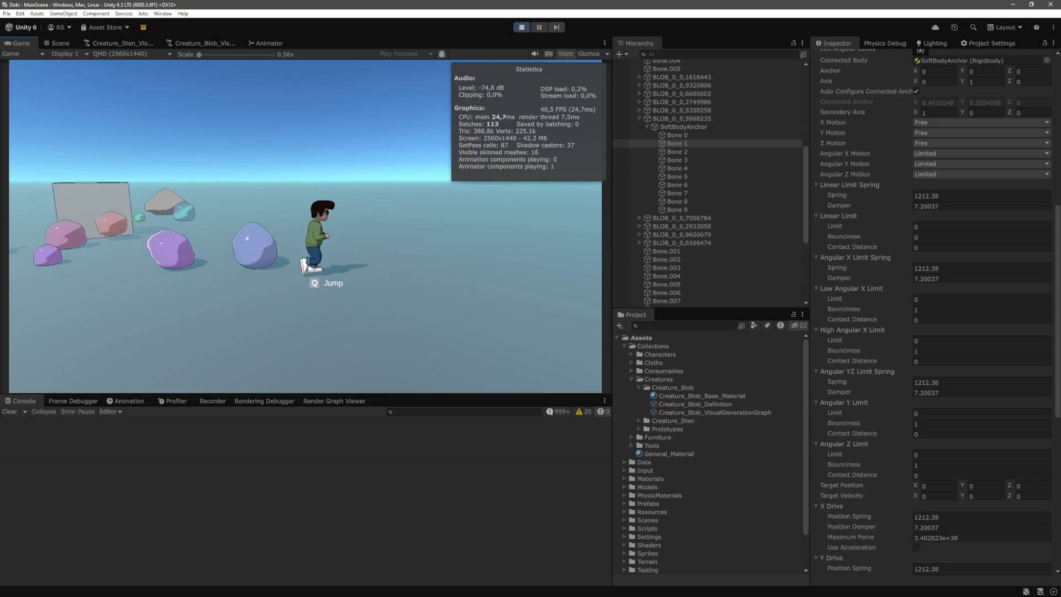
key("w")
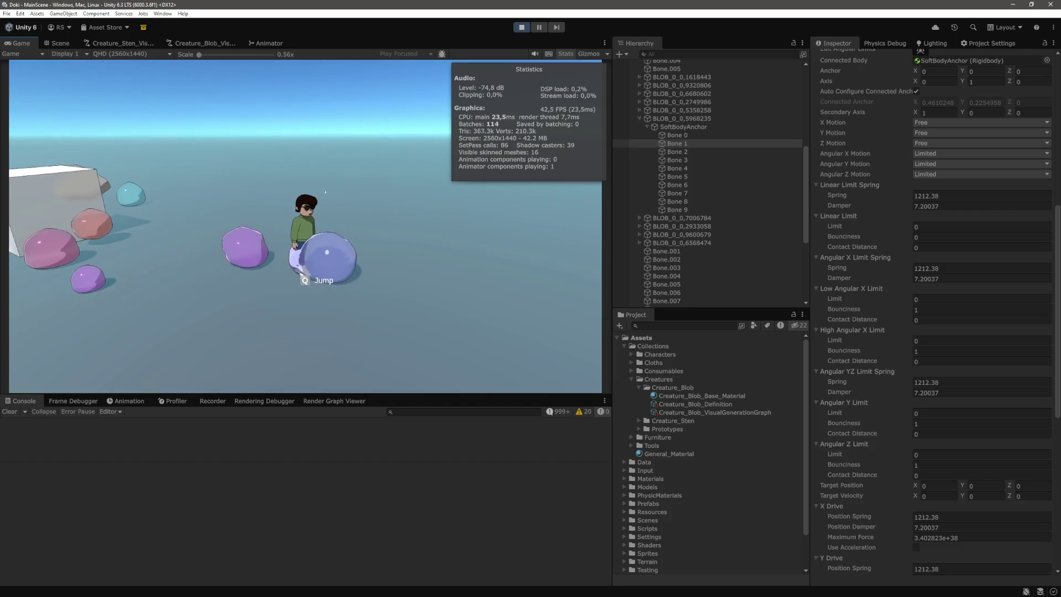
key("ctrl+p")
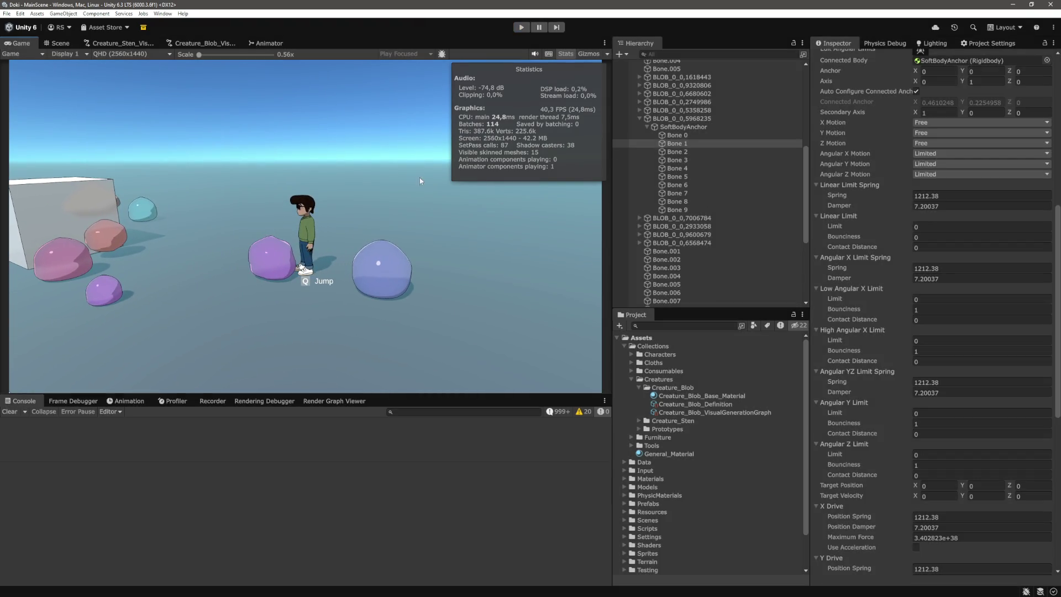
Step: Switch to the Scene view, orbit toward the blobs, and bring up Creature_Blob_VisualGenerationGraph
left_click(67, 43)
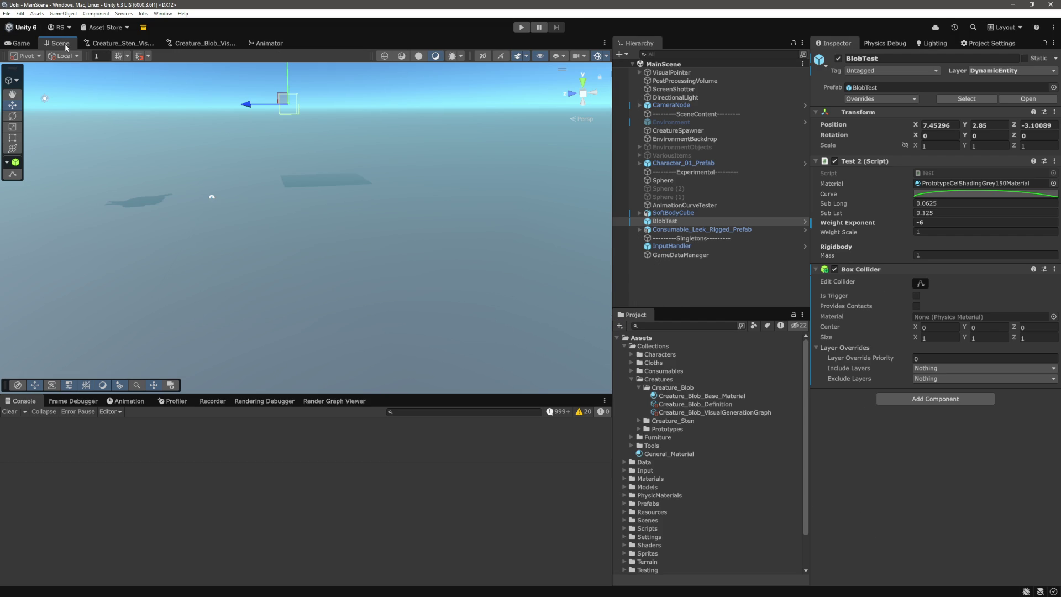
mouse_move(249, 182)
left_mouse_down()
mouse_move(439, 131)
mouse_move(426, 134)
left_mouse_up()
left_click(425, 134)
left_click(202, 43)
Step: Pan and zoom across the graph to survey its soft-body and mesh generator nodes
scroll(492, 318, "up", 5)
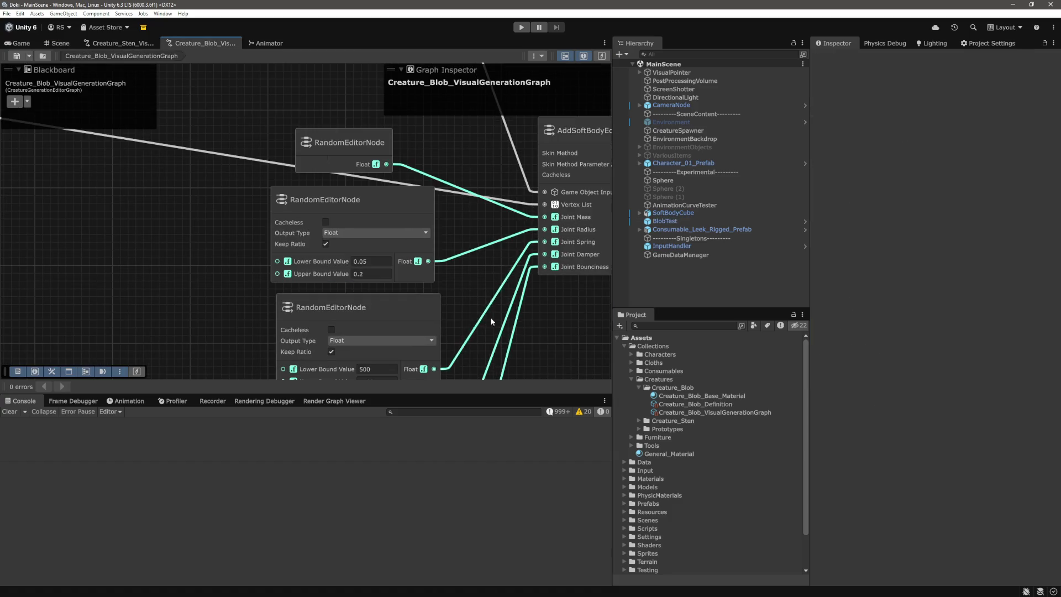
left_click_drag(478, 280, 476, 275)
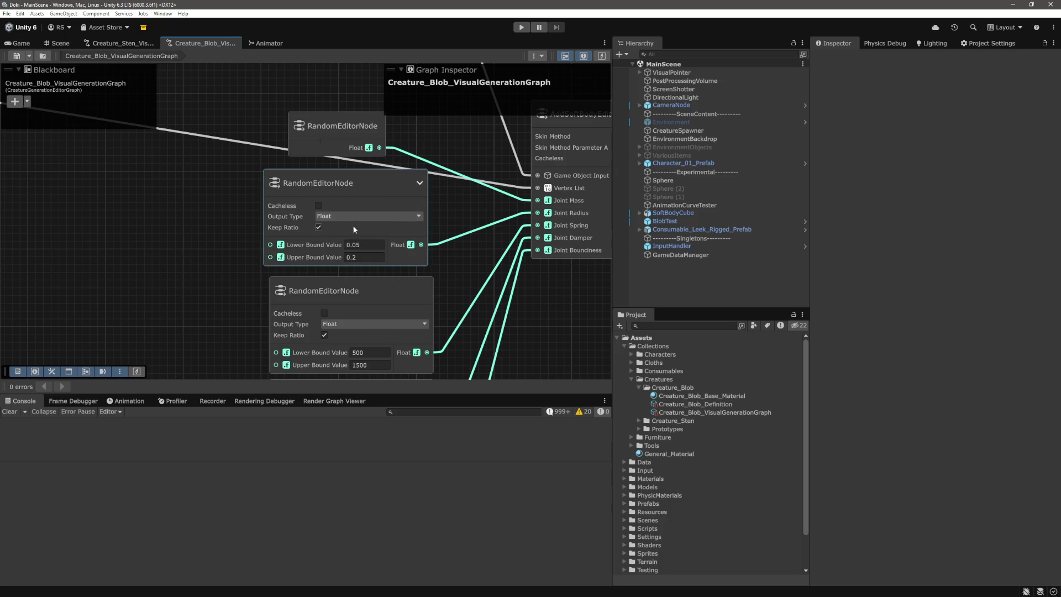
scroll(211, 223, "down", 3)
mouse_move(211, 223)
left_mouse_down()
mouse_move(260, 247)
mouse_move(173, 234)
mouse_move(487, 279)
left_mouse_up()
scroll(259, 248, "down", 3)
scroll(403, 261, "up", 10)
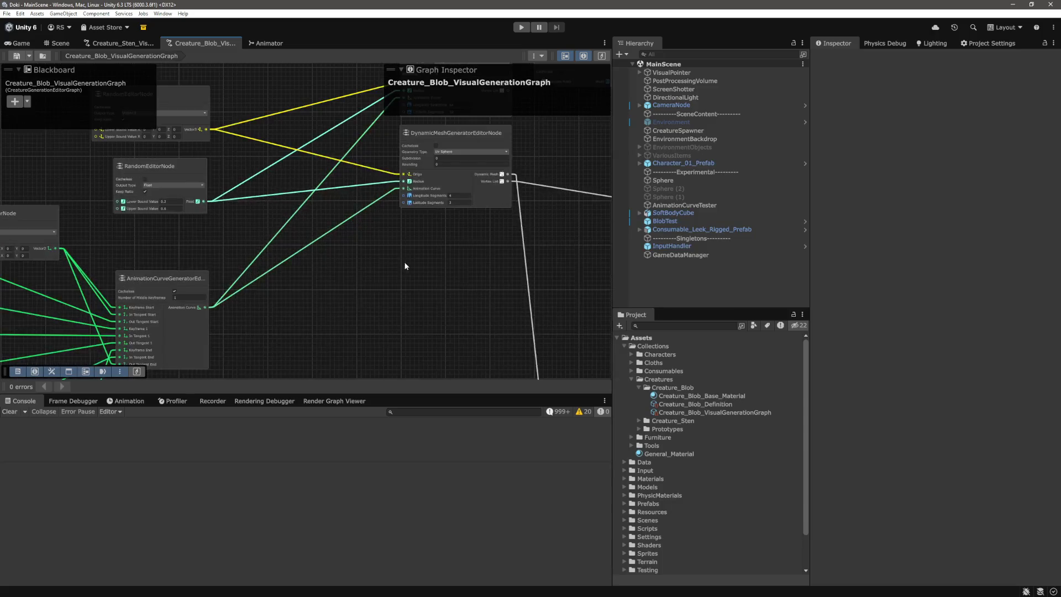
scroll(391, 282, "down", 2)
Step: Pan and zoom to inspect the RandomEditorNodes, small Random nodes and mesh conversion node
mouse_move(243, 111)
left_mouse_down()
mouse_move(256, 170)
mouse_move(304, 166)
mouse_move(307, 179)
mouse_move(310, 151)
left_mouse_up()
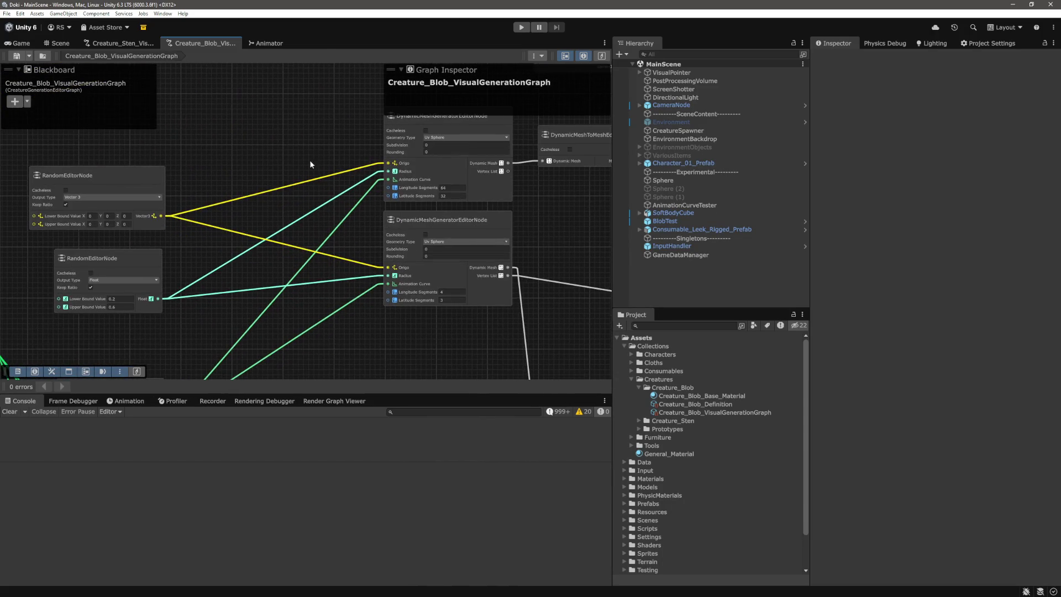
scroll(313, 164, "down", 5)
scroll(227, 224, "up", 5)
scroll(294, 187, "up", 3)
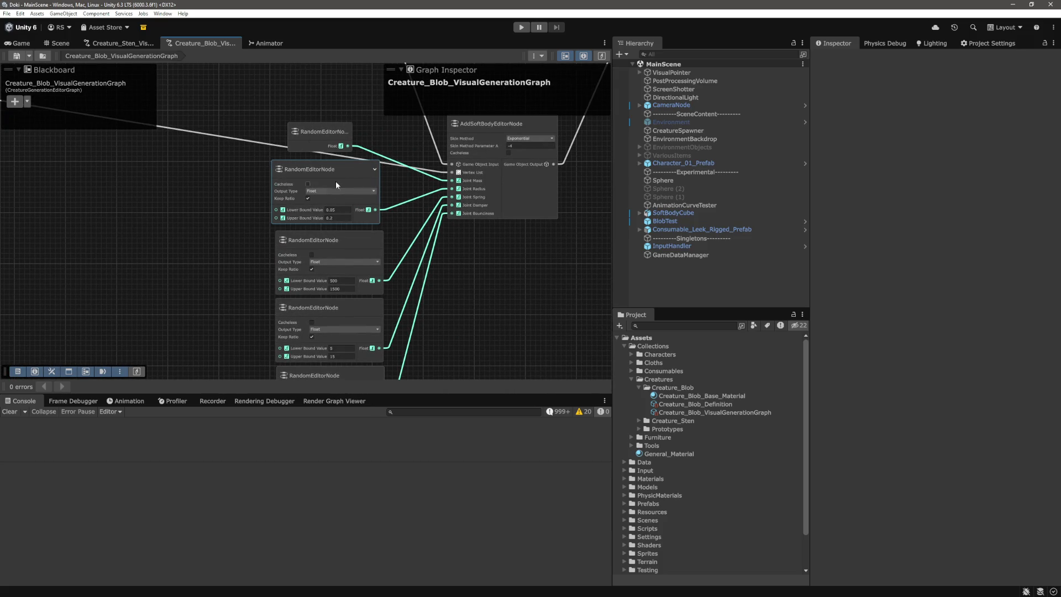
left_click_drag(511, 301, 509, 303)
scroll(244, 264, "down", 3)
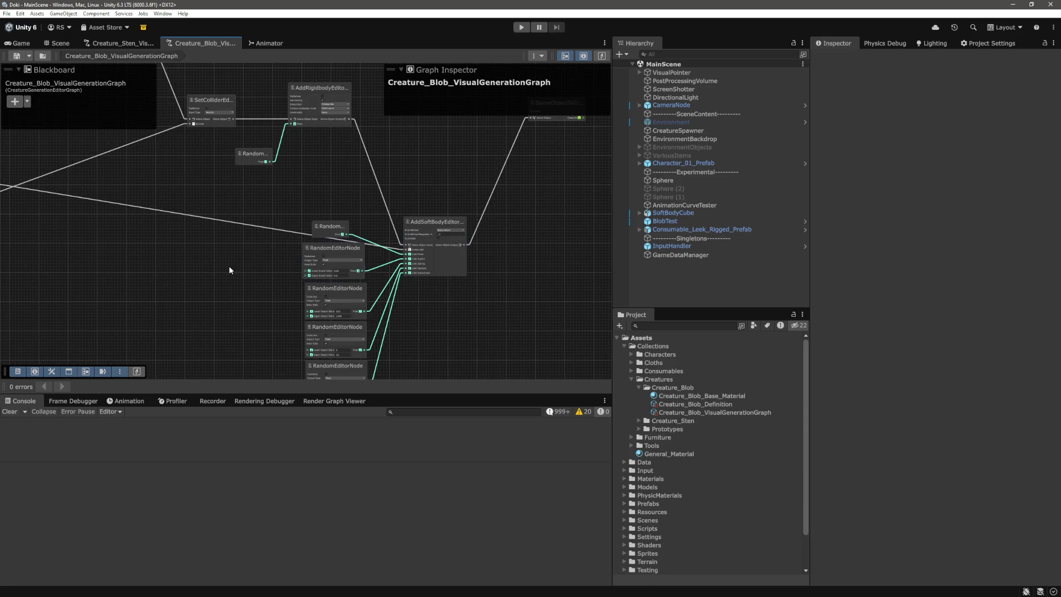
scroll(310, 280, "down", 5)
mouse_move(407, 288)
left_mouse_down()
mouse_move(374, 267)
mouse_move(497, 265)
mouse_move(564, 289)
mouse_move(378, 286)
left_mouse_up()
scroll(425, 265, "up", 5)
scroll(237, 122, "up", 4)
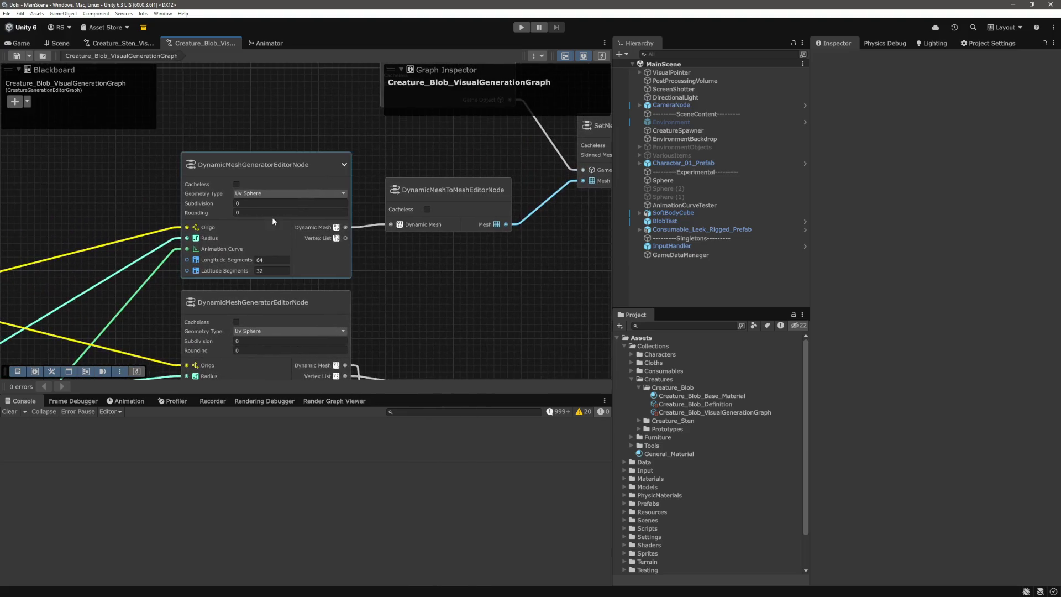
left_click_drag(348, 105, 197, 262)
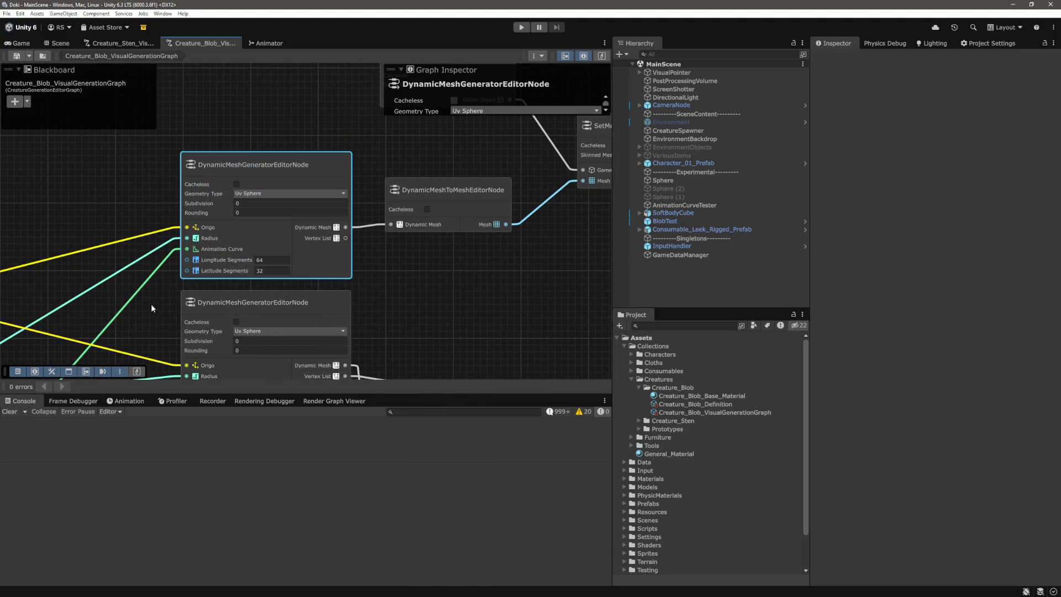
left_click(465, 275)
scroll(475, 281, "down", 4)
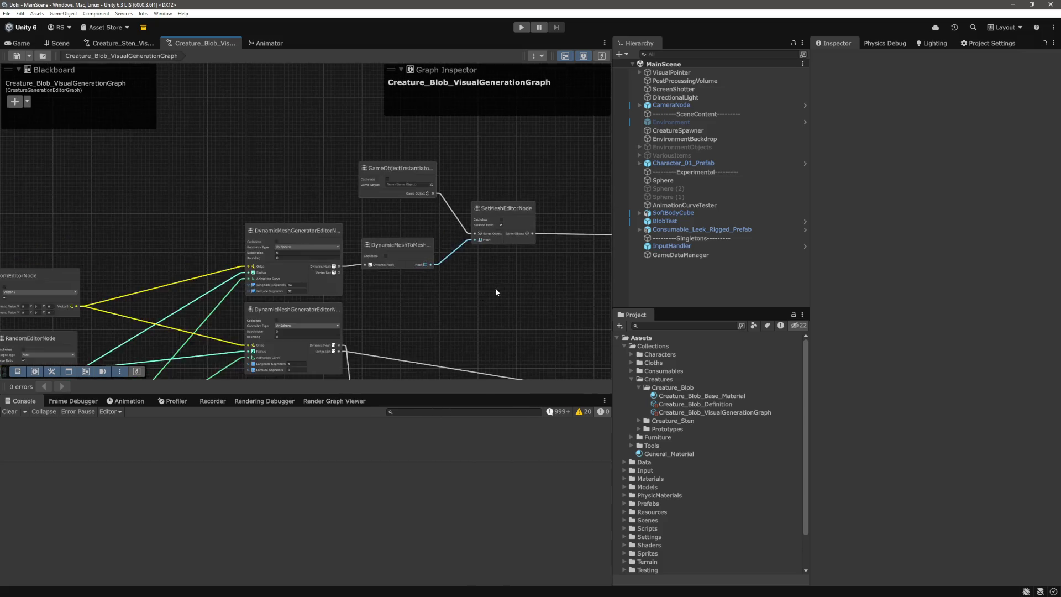
left_click_drag(490, 289, 375, 297)
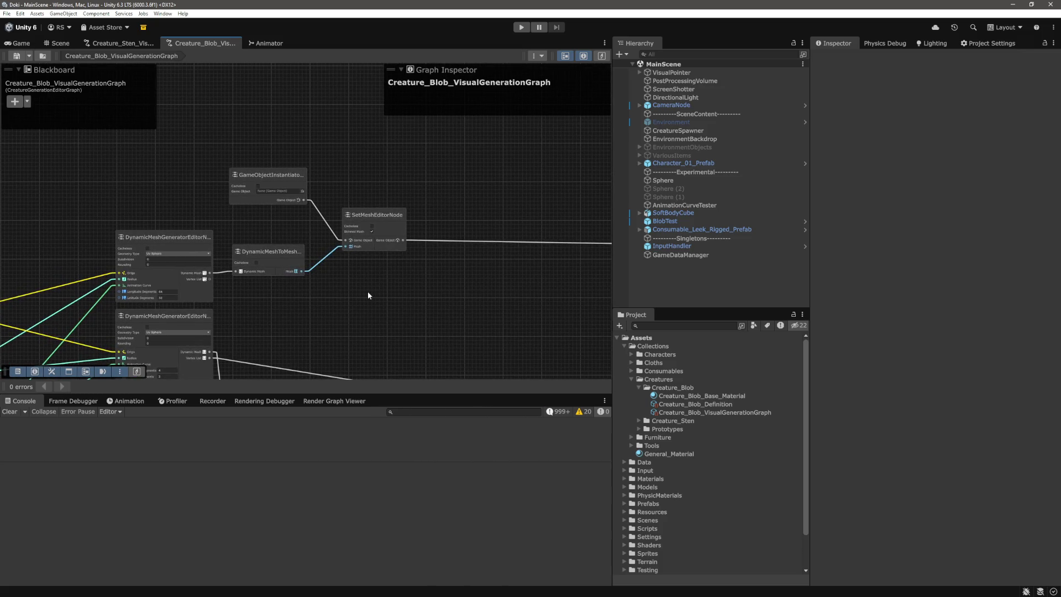
scroll(367, 293, "down", 2)
mouse_move(361, 290)
left_mouse_down()
mouse_move(529, 267)
mouse_move(362, 168)
left_mouse_up()
scroll(371, 237, "up", 3)
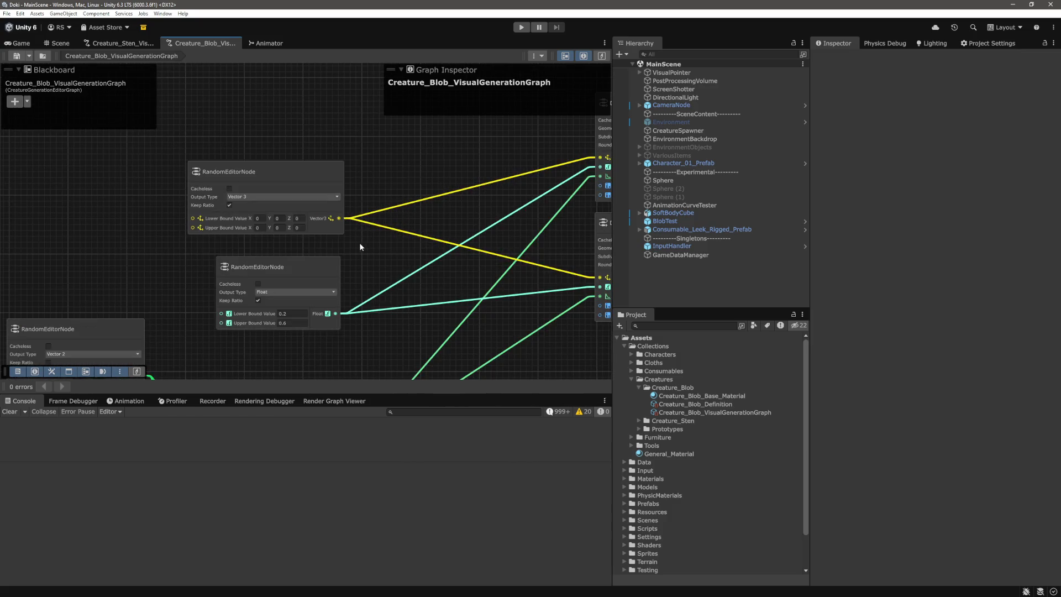
scroll(357, 243, "down", 3)
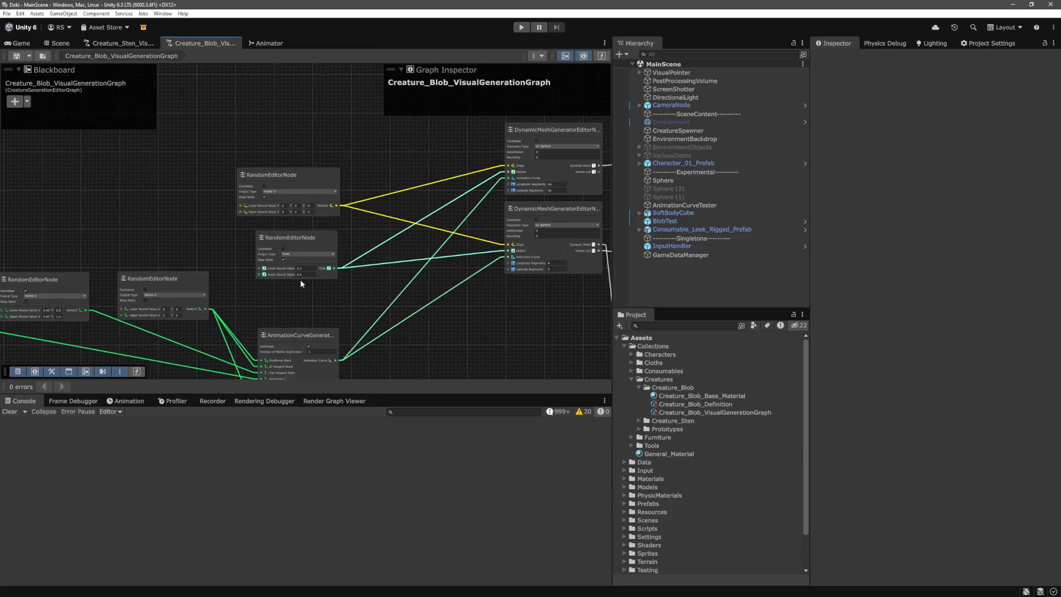
scroll(316, 283, "up", 5)
scroll(316, 284, "down", 3)
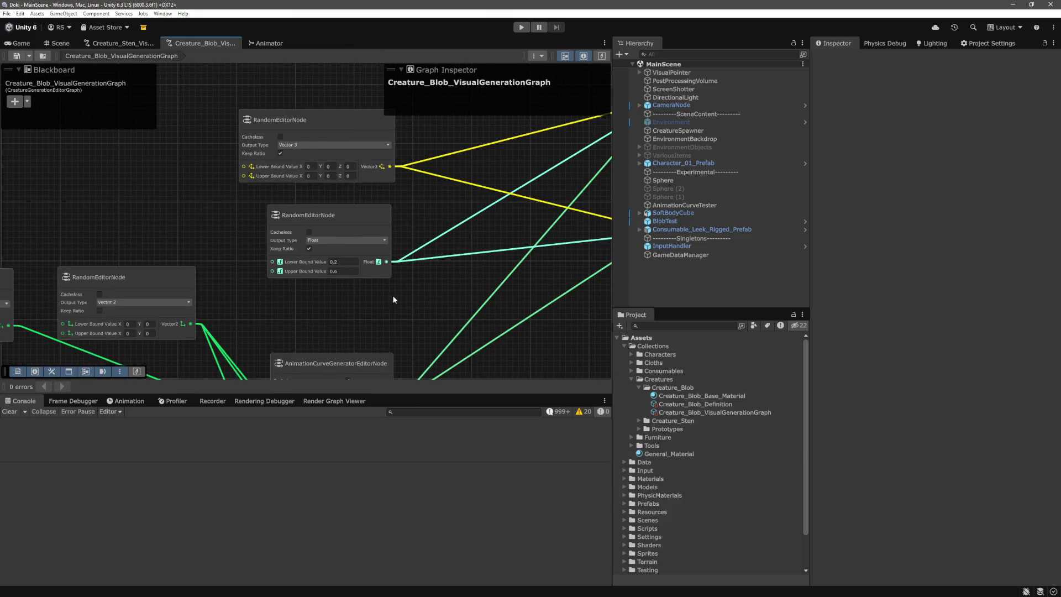
scroll(469, 302, "up", 2)
left_click_drag(466, 238, 565, 232)
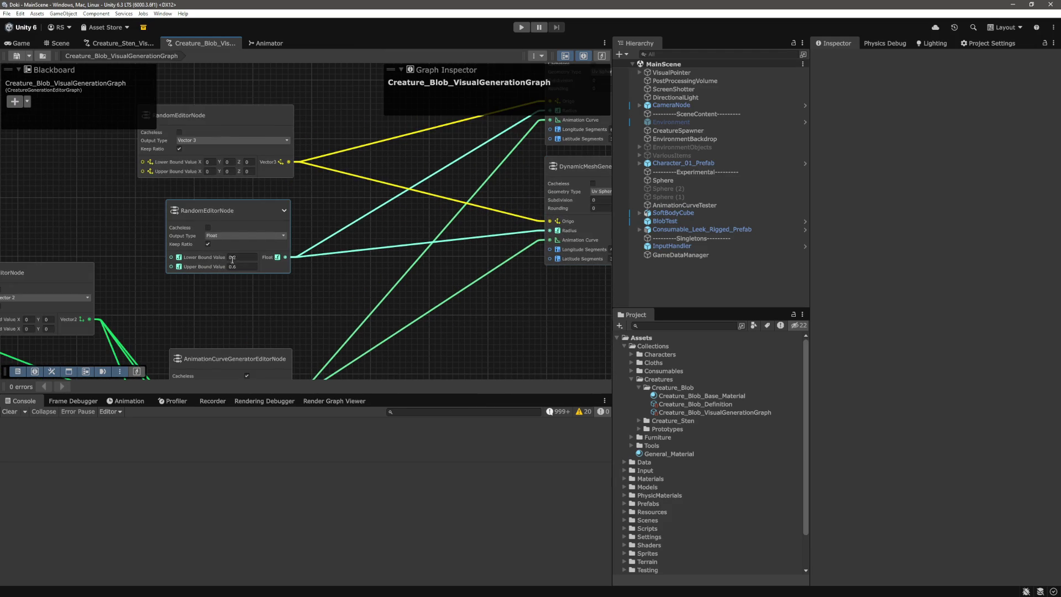
scroll(284, 271, "down", 5)
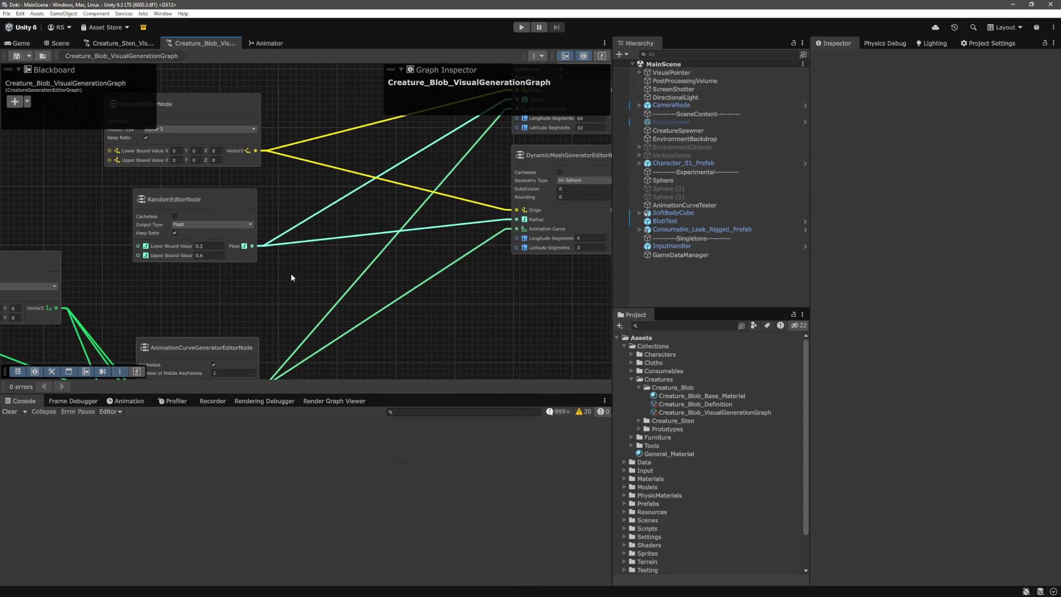
scroll(351, 298, "down", 3)
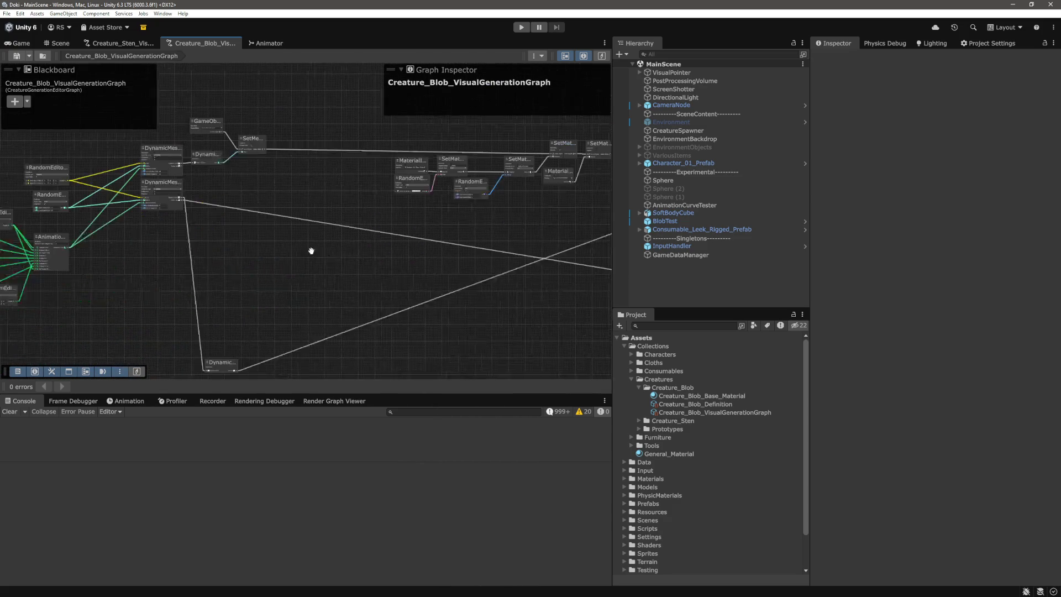
key("f")
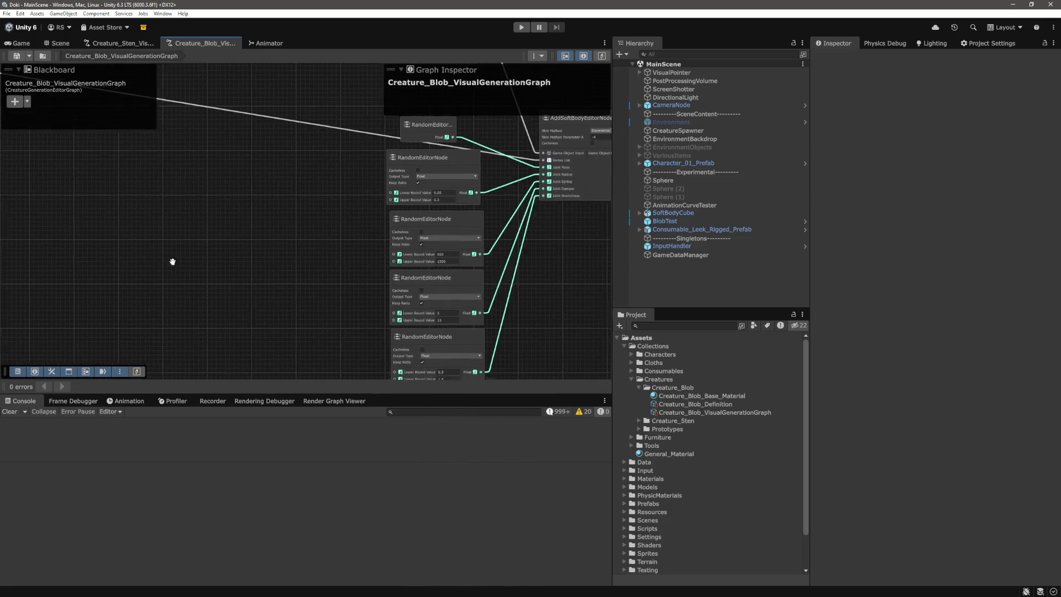
scroll(241, 185, "up", 5)
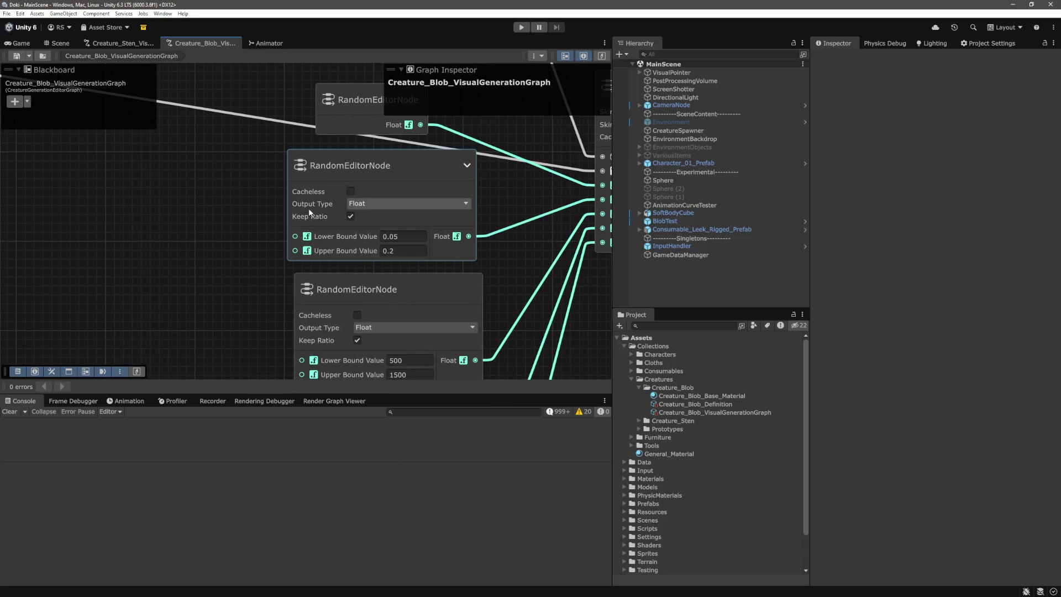
scroll(365, 237, "down", 5)
scroll(375, 254, "down", 5)
scroll(251, 237, "up", 3)
scroll(291, 237, "down", 3)
scroll(522, 303, "up", 3)
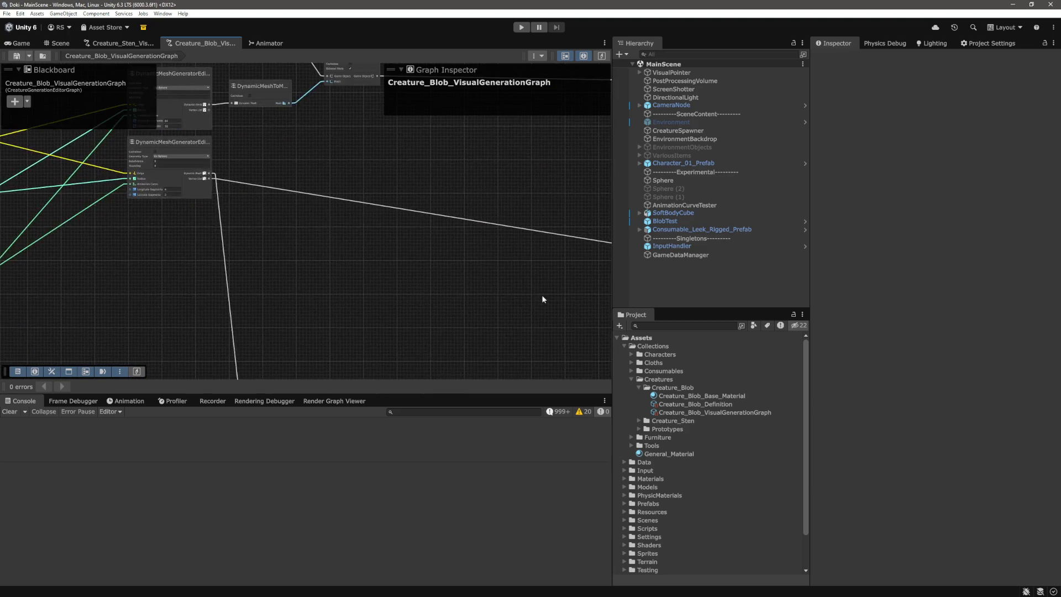
left_click_drag(479, 267, 151, 227)
right_click(168, 188)
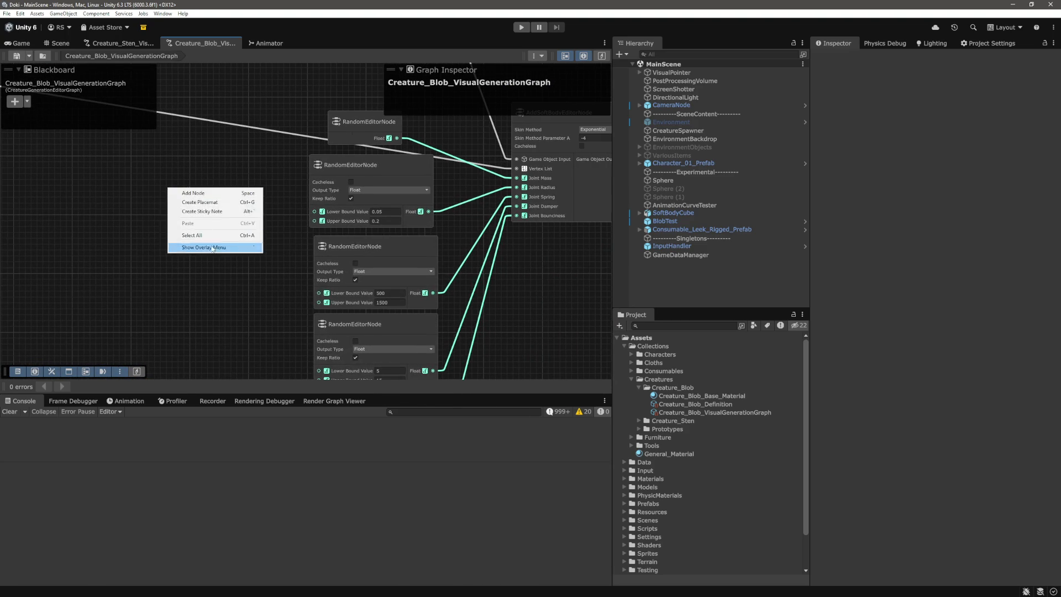
left_click(220, 196)
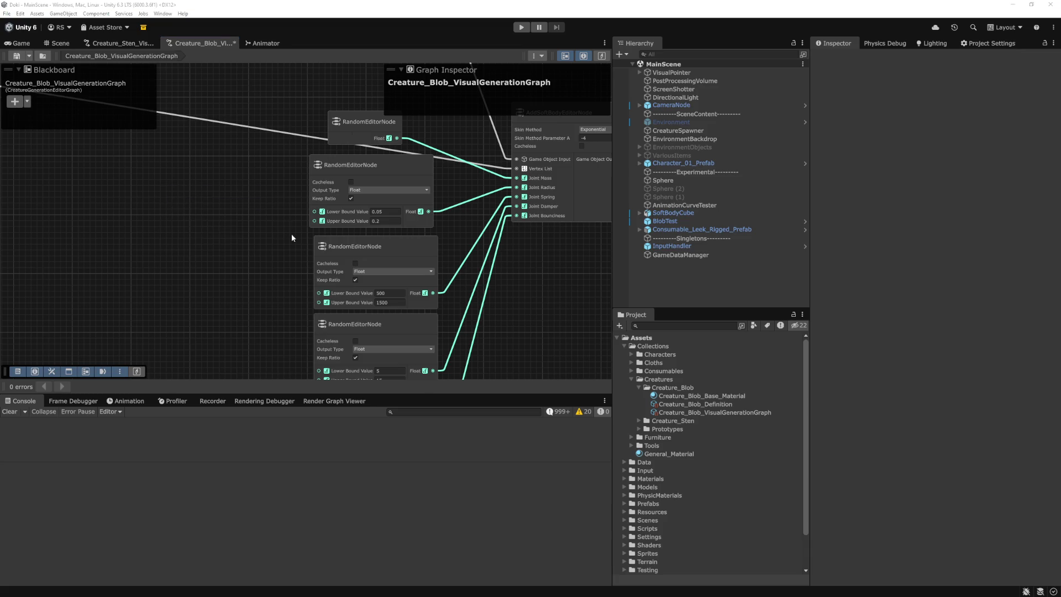
scroll(311, 268, "down", 3)
scroll(308, 270, "up", 3)
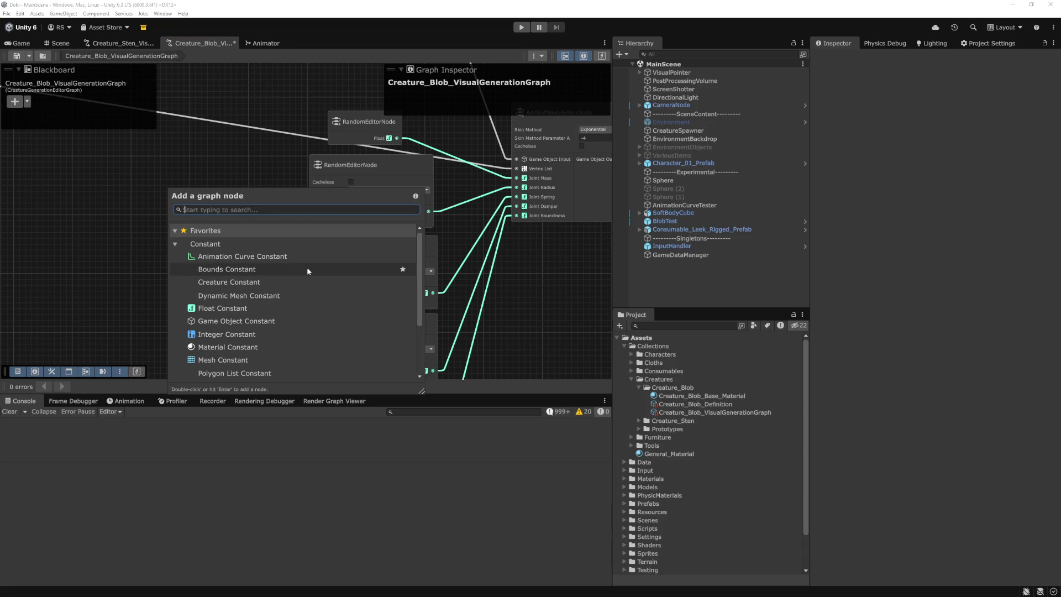
left_click(211, 151)
scroll(185, 227, "down", 5)
left_click_drag(137, 232, 312, 235)
scroll(248, 210, "down", 3)
left_click_drag(248, 211, 404, 244)
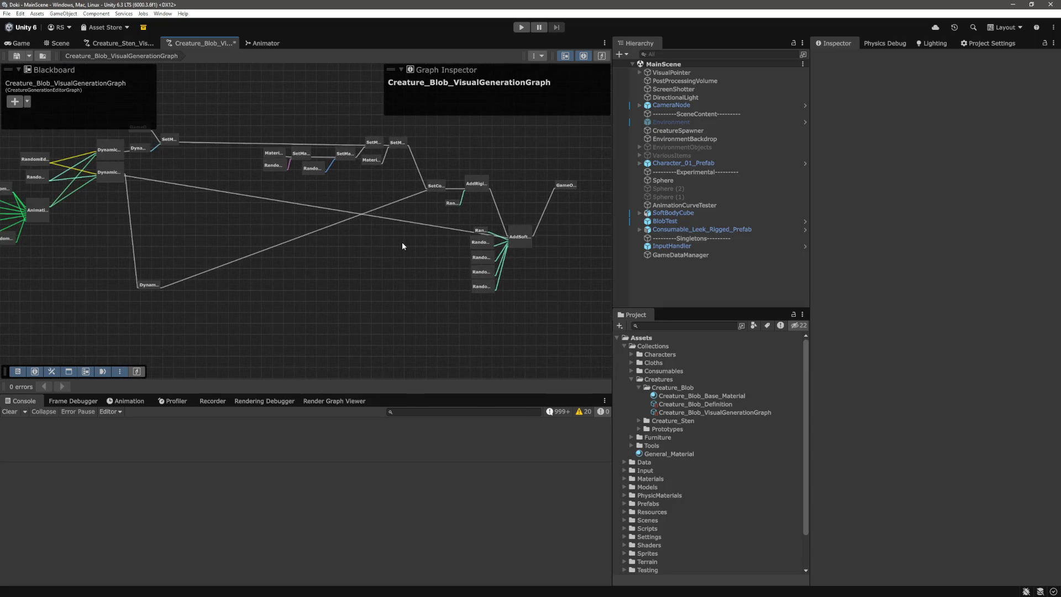
mouse_move(414, 305)
left_mouse_down()
mouse_move(497, 310)
mouse_move(465, 314)
left_mouse_up()
scroll(501, 256, "up", 5)
scroll(493, 260, "down", 3)
scroll(500, 297, "down", 3)
left_click_drag(373, 308, 480, 300)
scroll(401, 242, "up", 3)
right_click(402, 242)
left_click(375, 223)
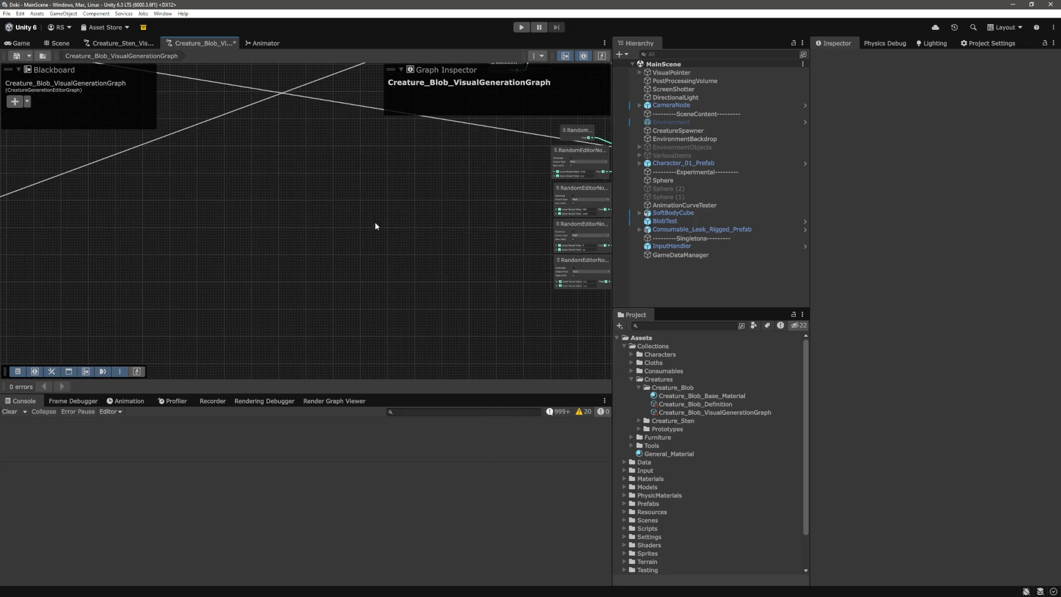
scroll(408, 235, "down", 2)
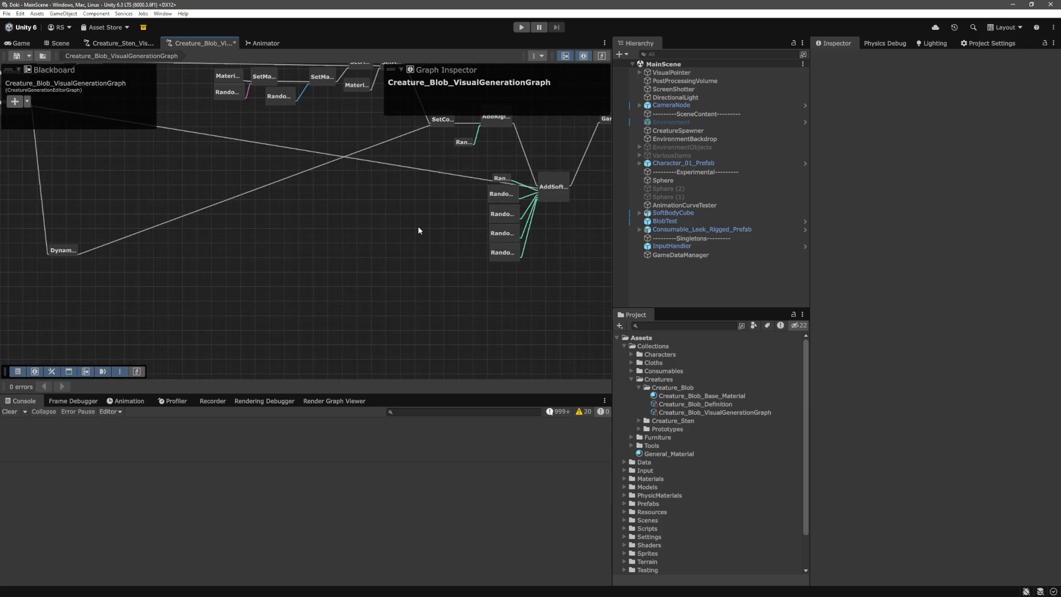
scroll(419, 231, "up", 6)
left_click_drag(491, 261, 511, 288)
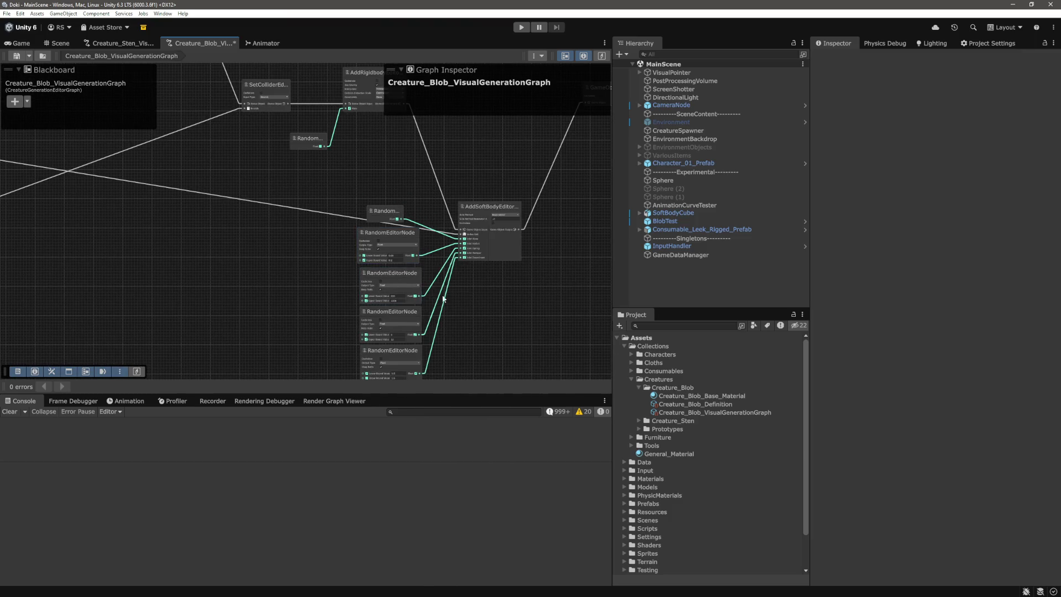
Step: Switch past VS Code to the browser and open issue 'Extend the CreatureGenerationGraph System 2'
key("alt+Tab")
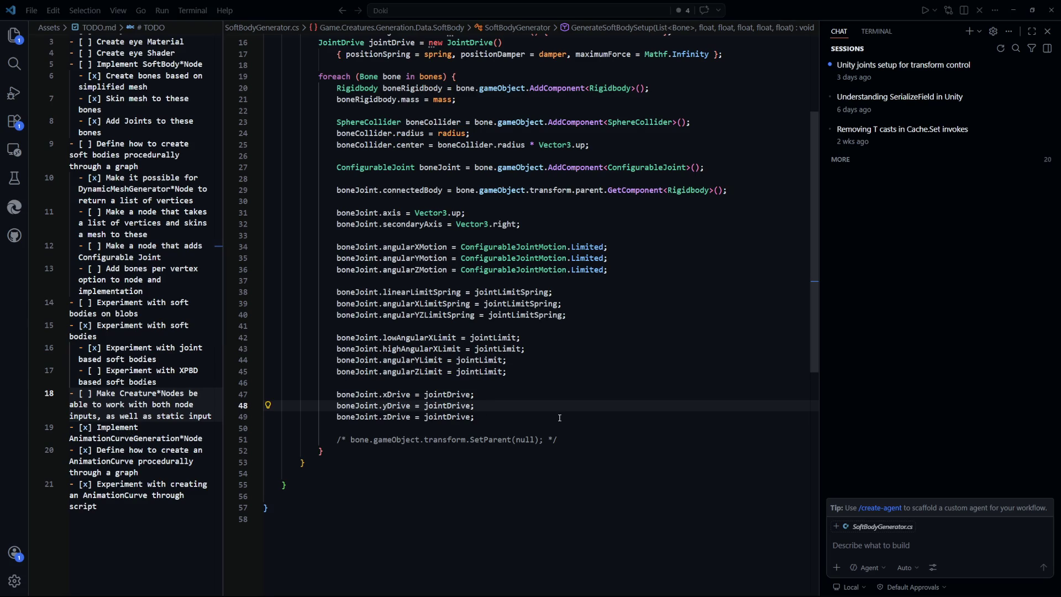
key("alt+Tab")
left_click(296, 9)
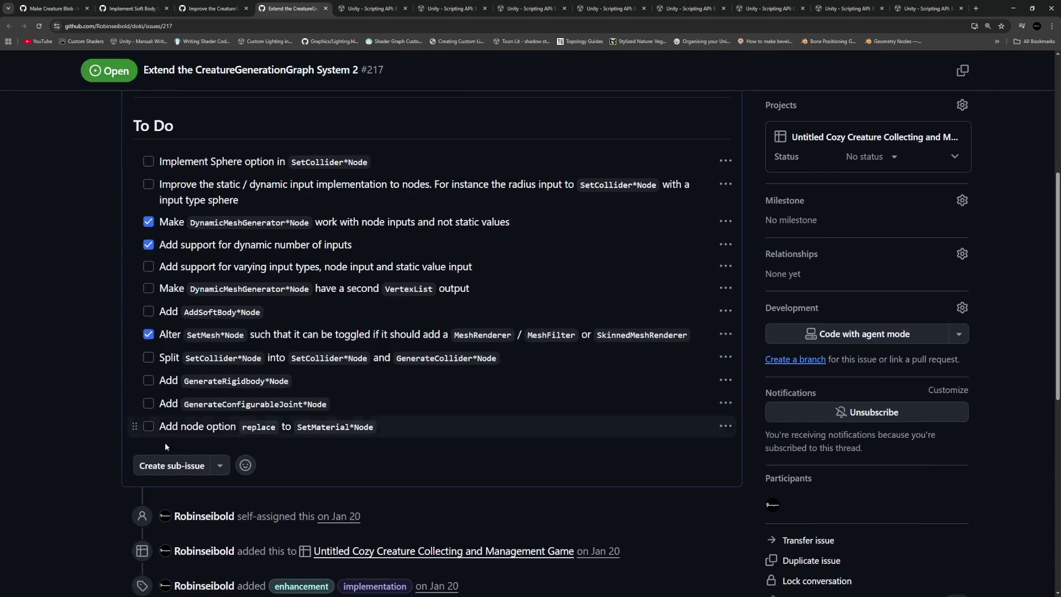
Step: Tick the SetMaterial*Node replace-option task as done in the issue's To Do list
left_click_drag(220, 423, 403, 426)
left_click(403, 426)
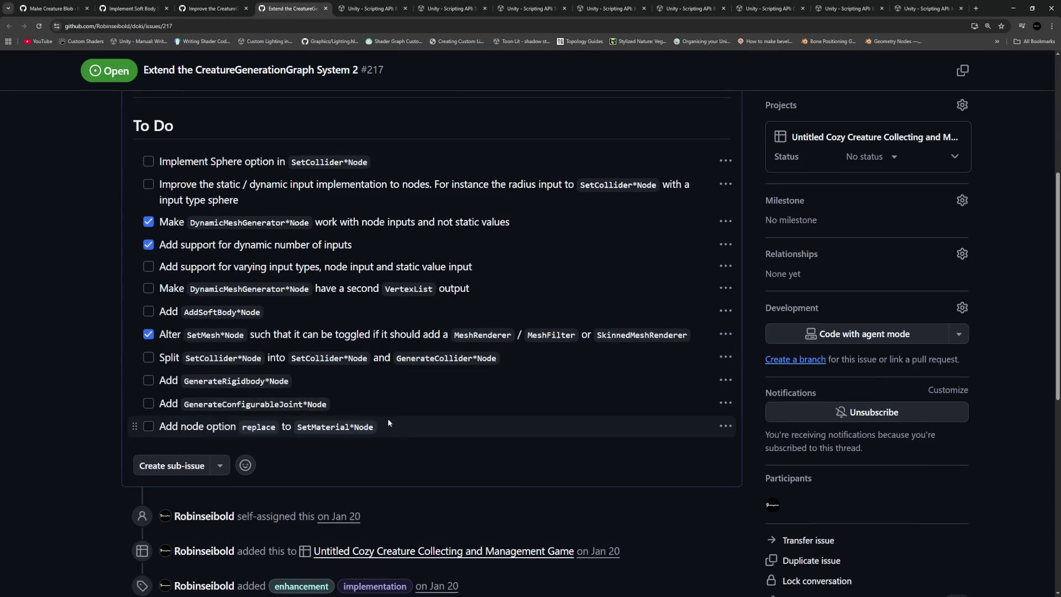
left_click(149, 426)
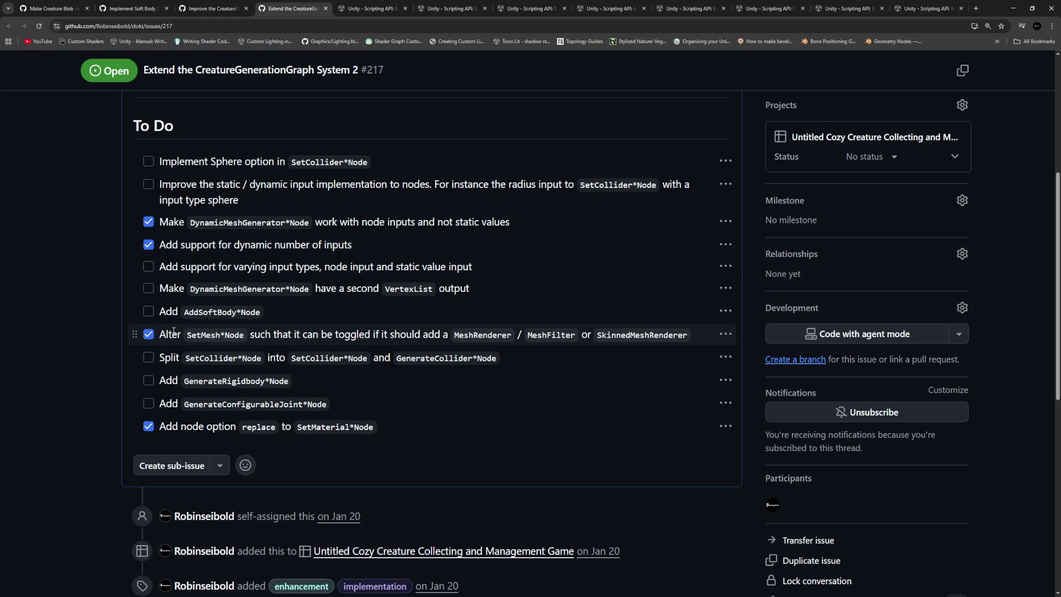
Step: Edit the issue description to append '- [ ] Add simple `Math*Node`?' and save it
scroll(725, 229, "up", 3)
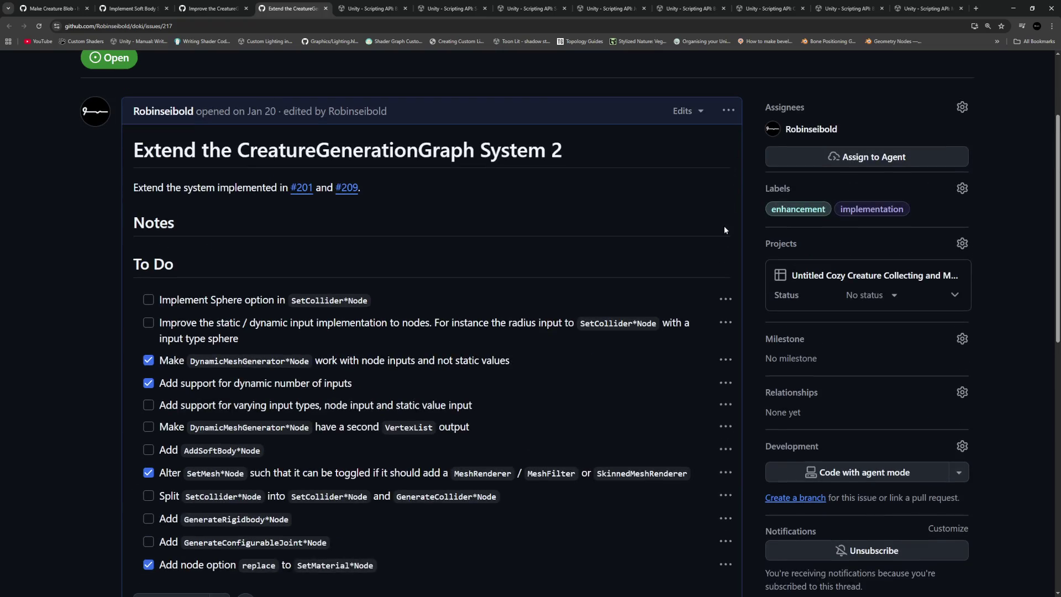
left_click(727, 111)
left_click(735, 221)
left_click(420, 456)
key("Return")
type("Add simple `Two")
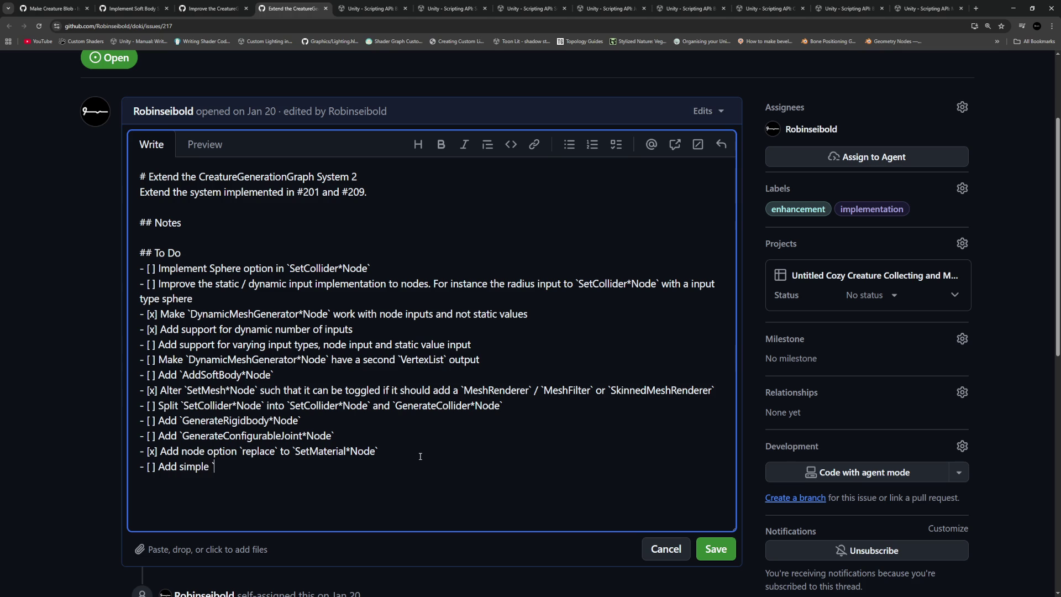
key("BackSpace")
key("BackSpace")
key("BackSpace")
type("Two")
type("ValueMath")
key("BackSpace")
key("BackSpace")
key("BackSpace")
key("BackSpace")
key("BackSpace")
key("BackSpace")
type("Math*Node`?")
key("BackSpace")
left_click(716, 549)
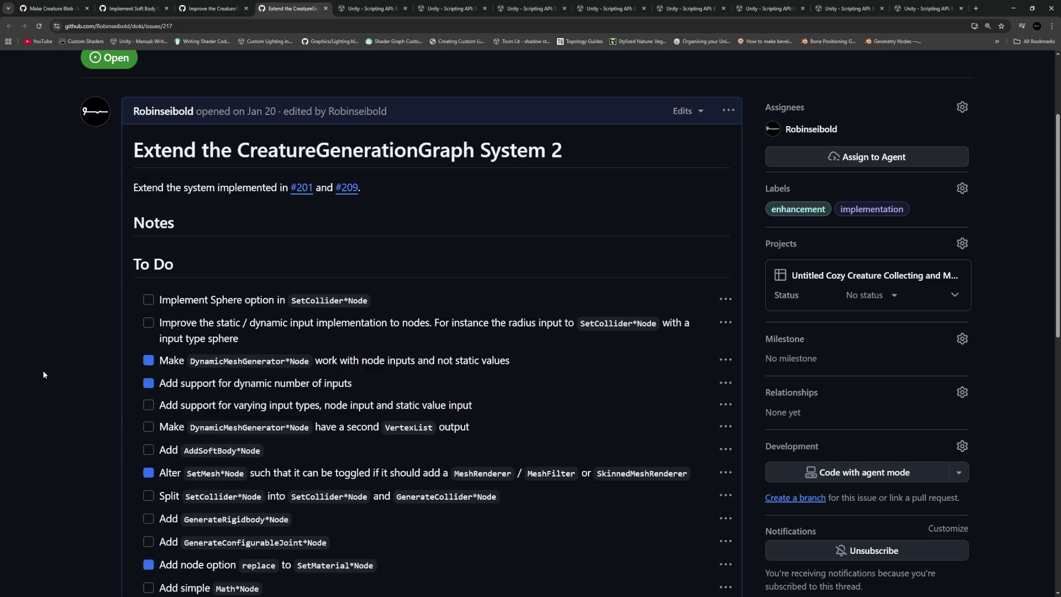
key("alt+Tab")
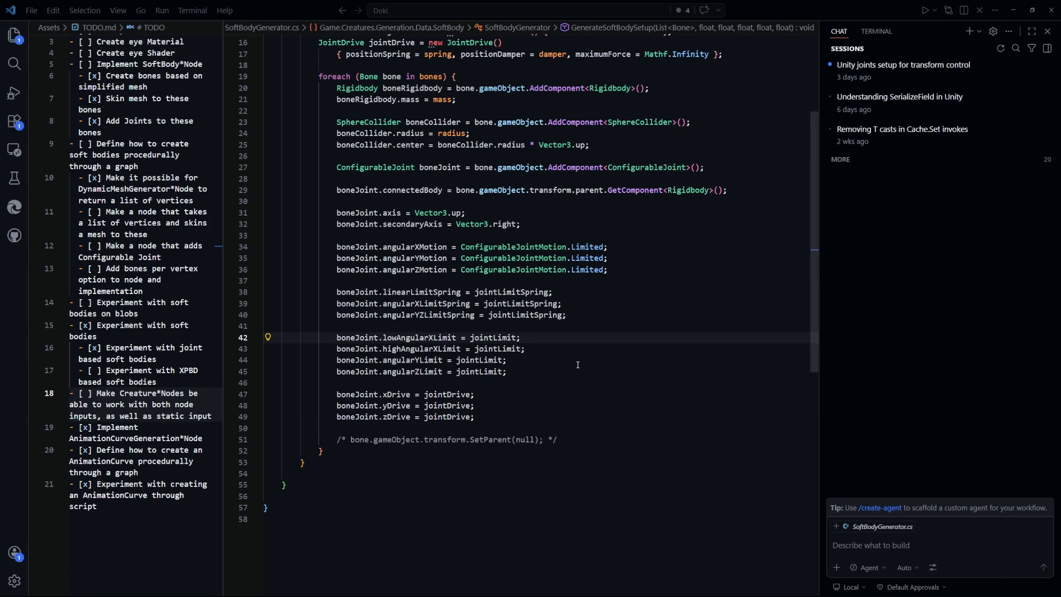
Step: In TODO.md, add a new empty '- [ ]' task line after line 13
key("alt+Tab")
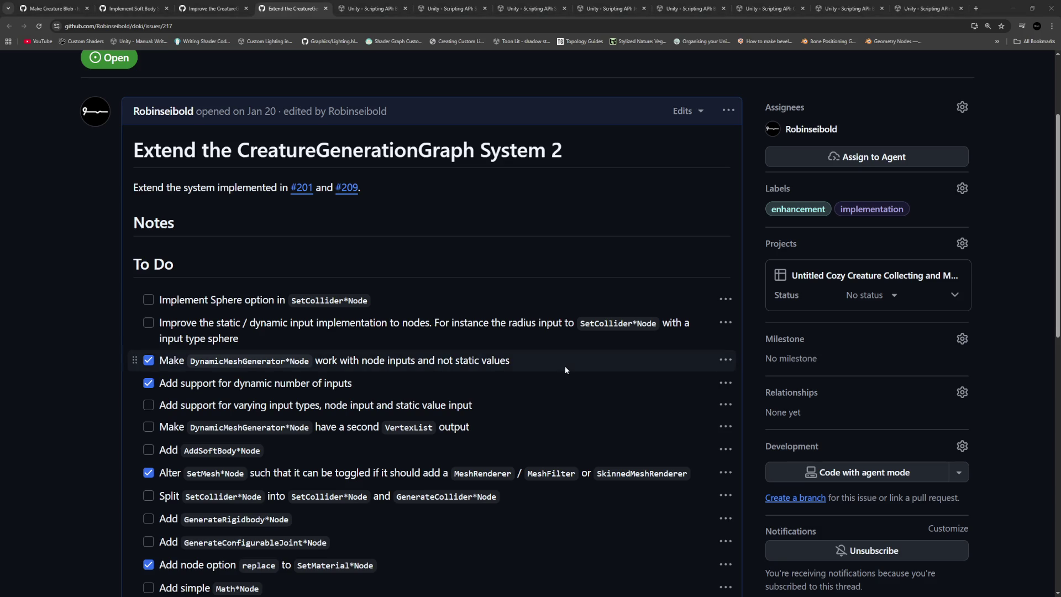
key("alt+Tab")
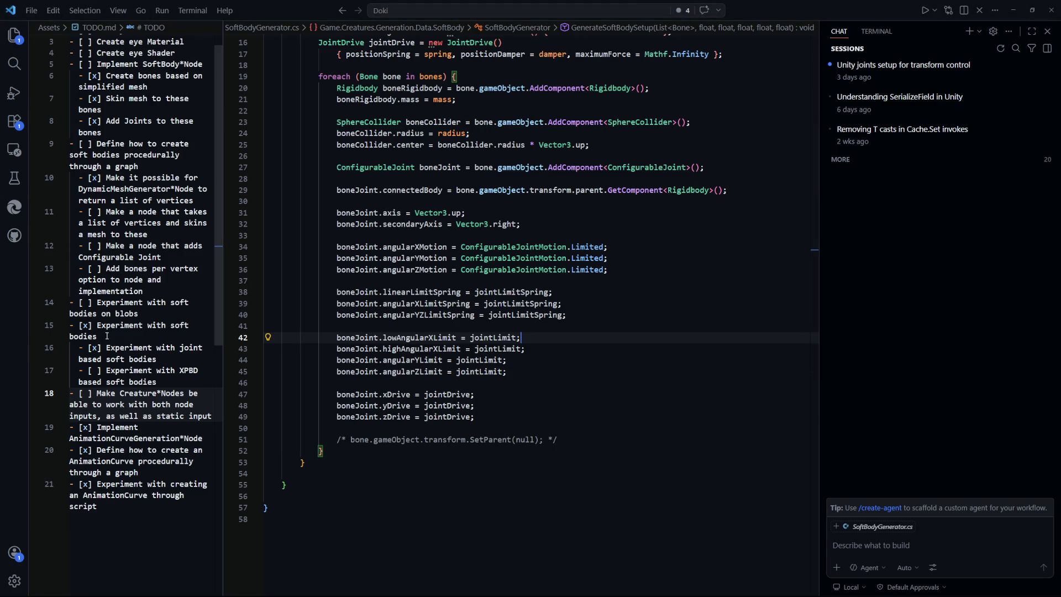
scroll(106, 335, "down", 2)
scroll(100, 253, "up", 3)
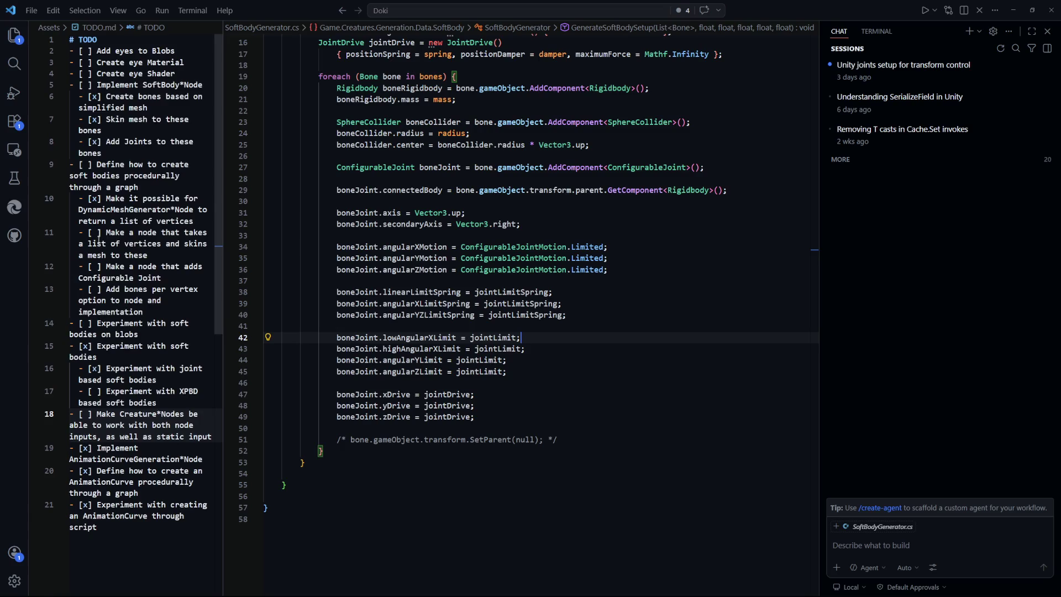
left_click_drag(160, 191, 83, 164)
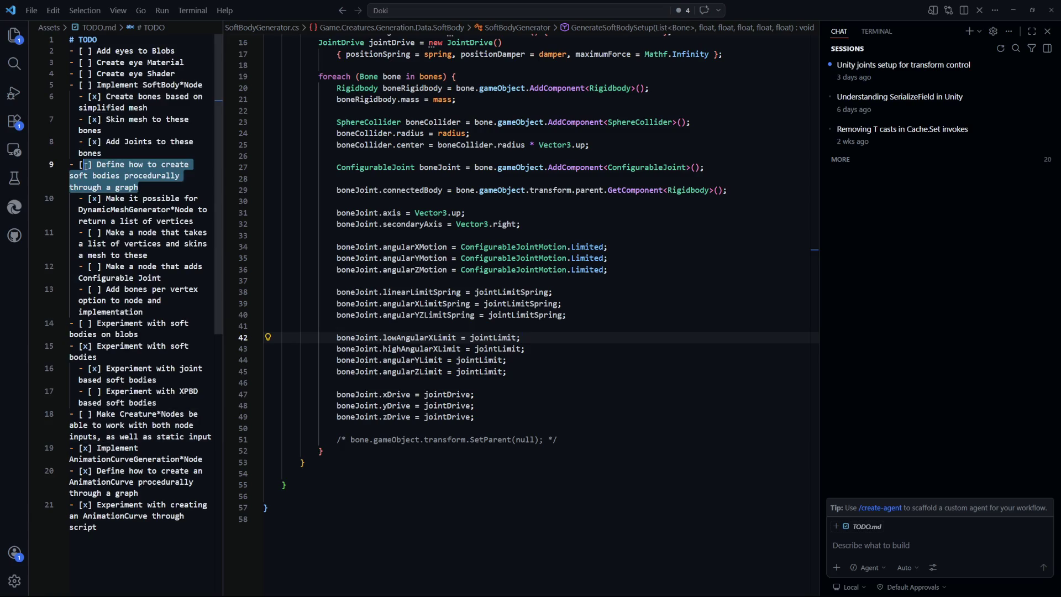
double_click(153, 311)
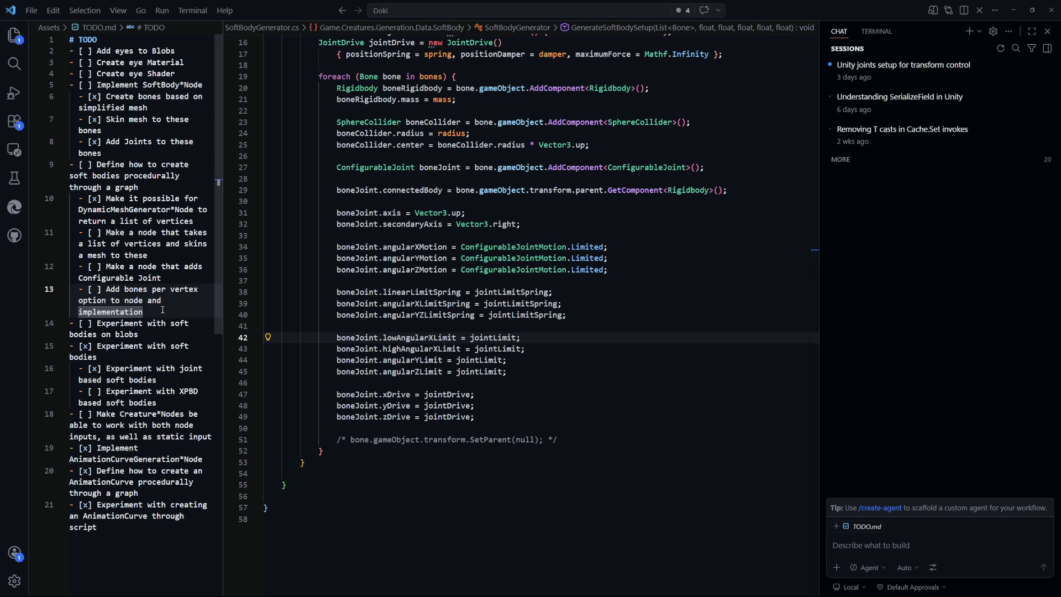
key("End")
key("Return")
type("- ")
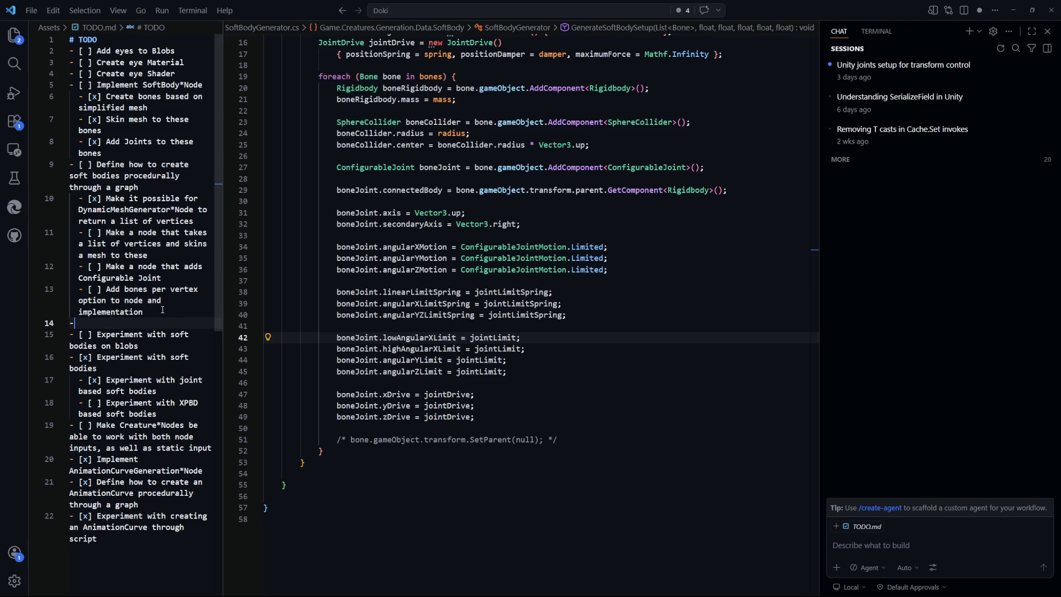
type("[ ]")
Step: Delete the three soft-body subtasks on lines 11–13 and the blank placeholder line
left_click(103, 237)
type("x")
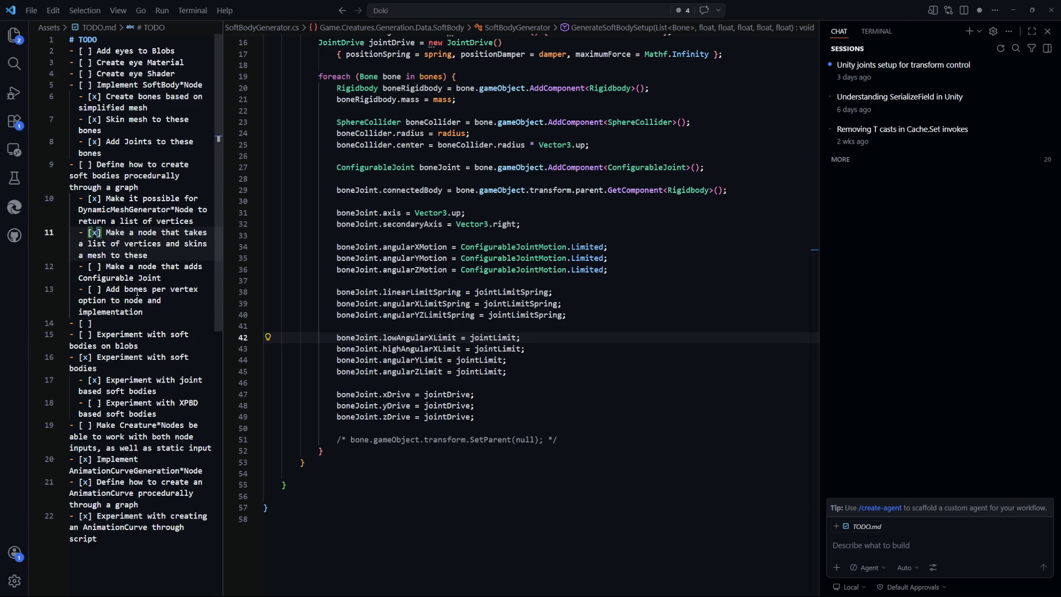
key("Down")
key("Down")
key("Down")
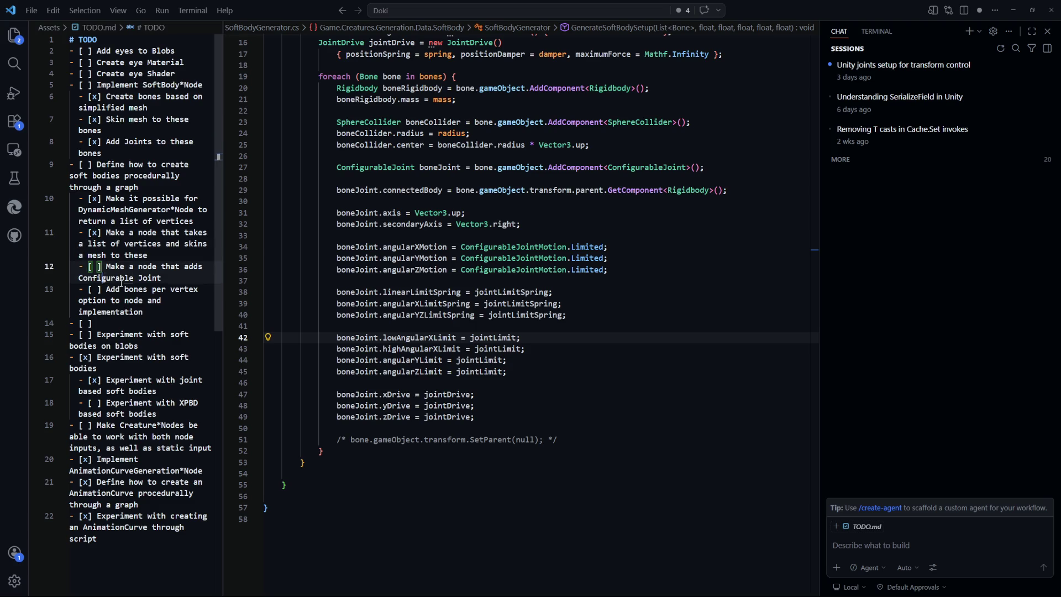
key("Down")
key("Down")
key("Down")
mouse_move(158, 312)
left_mouse_down()
mouse_move(77, 293)
mouse_move(66, 236)
left_mouse_up()
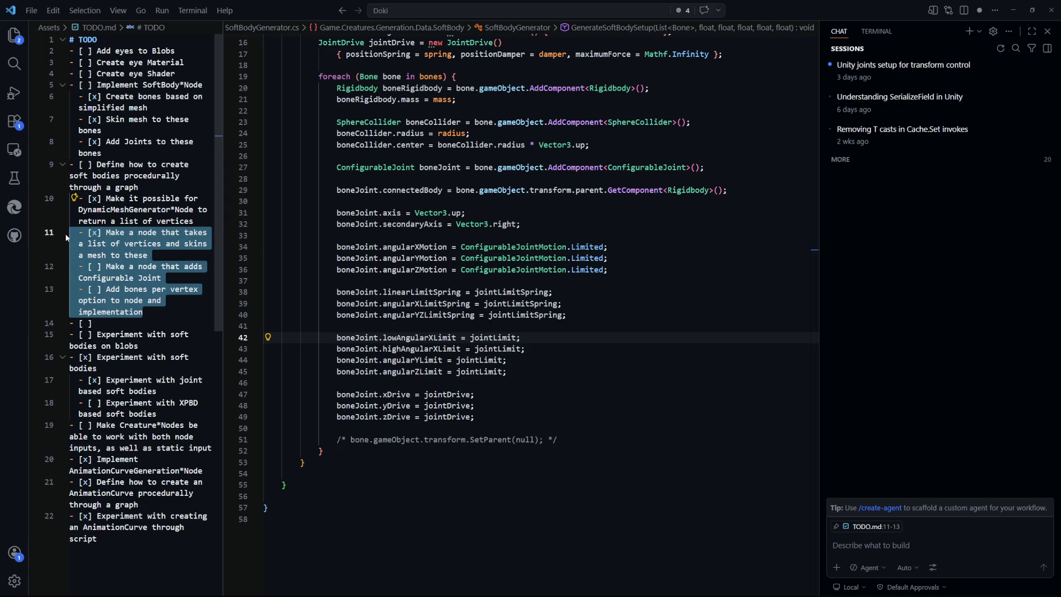
key("BackSpace")
key("BackSpace")
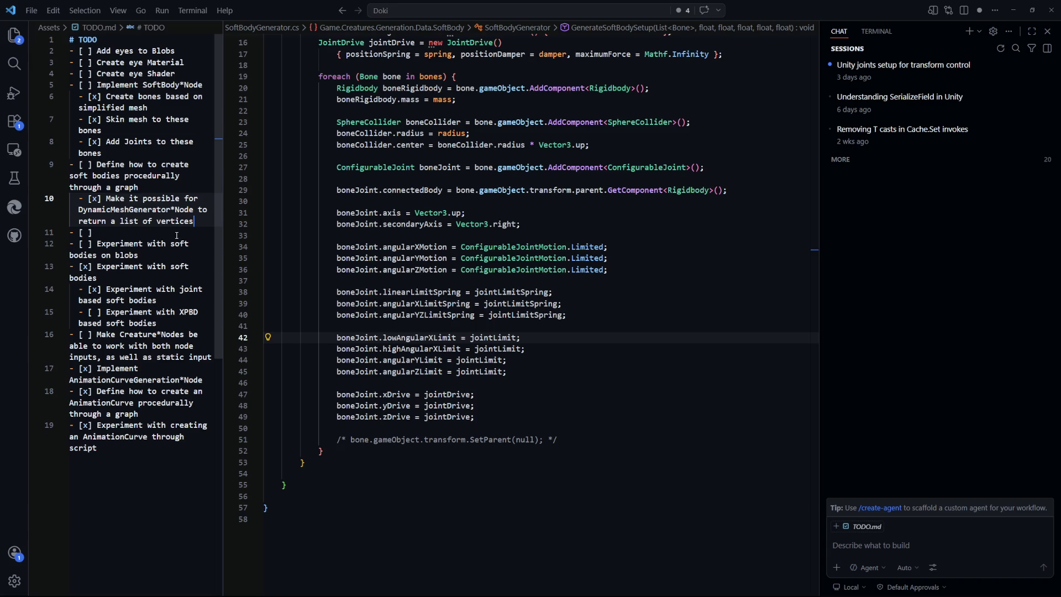
left_click(58, 199)
key("BackSpace")
key("BackSpace")
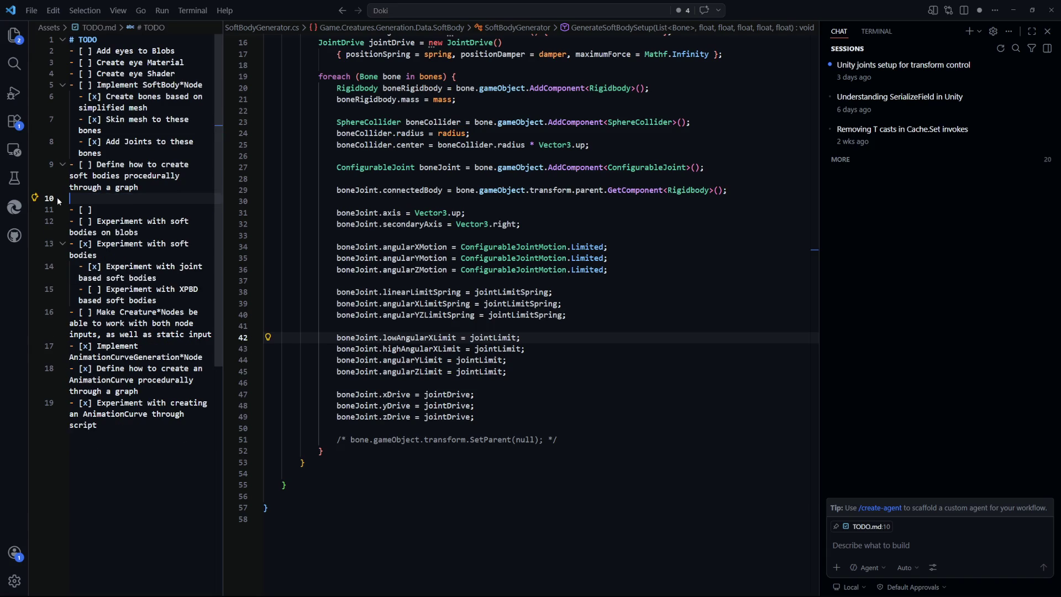
Step: Write the indented sub-task 'Base the join radius on the DynamicMesh radius' and save TODO.md
left_click(120, 203)
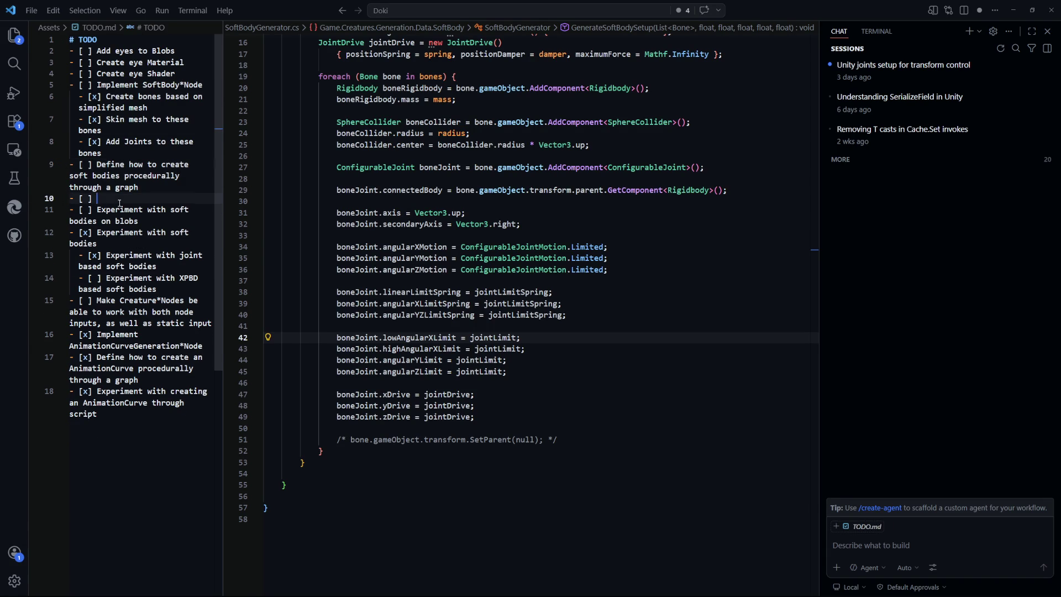
type("Base the join rt")
type("atio")
key("BackSpace")
key("BackSpace")
key("BackSpace")
type("adius on")
key("Tab")
type("the ")
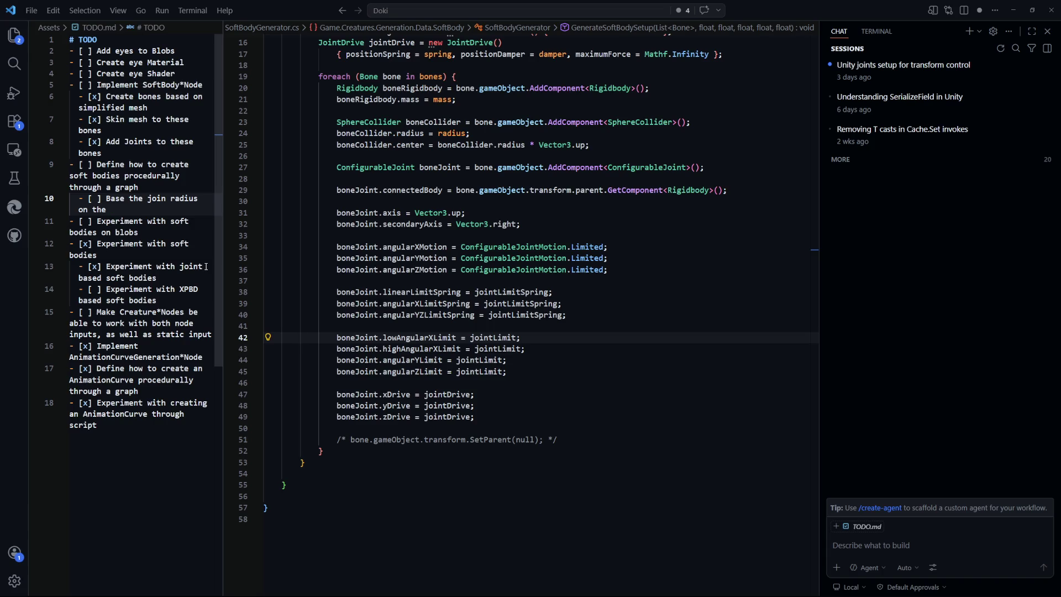
type("dynami")
key("BackSpace")
key("BackSpace")
key("BackSpace")
type("DynamicMesh radius")
key("ctrl+s")
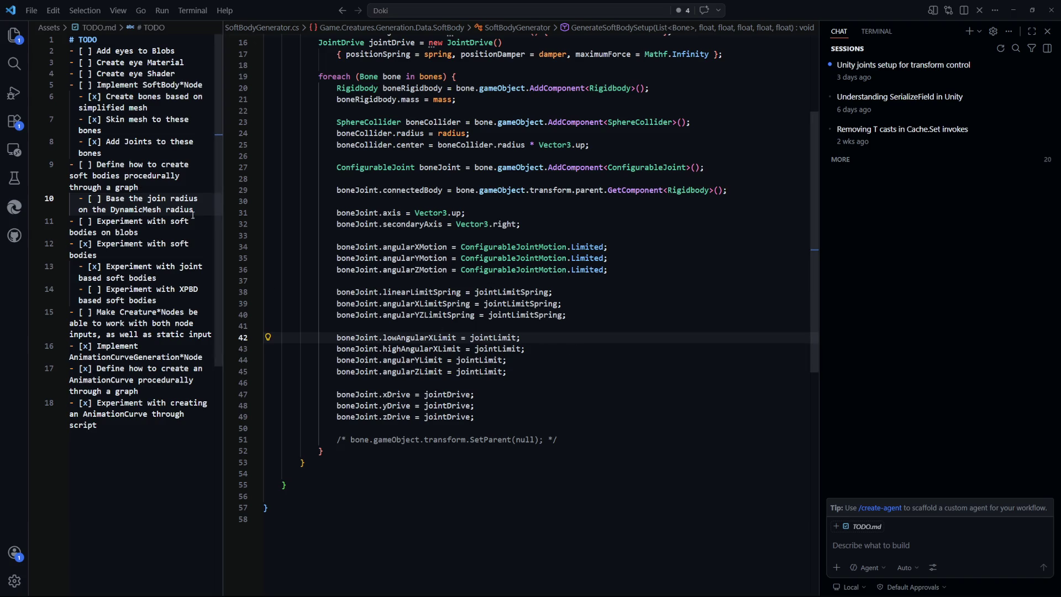
Step: Add the sub-task 'Make the collider of the blobs, be thin' and begin another item
key("Return")
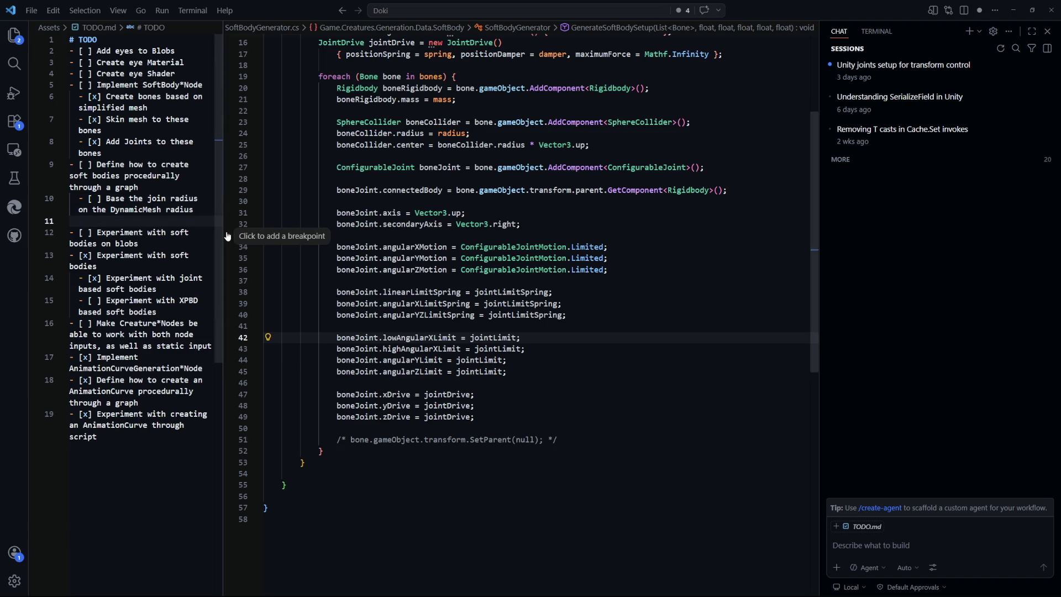
type("- [ ] ")
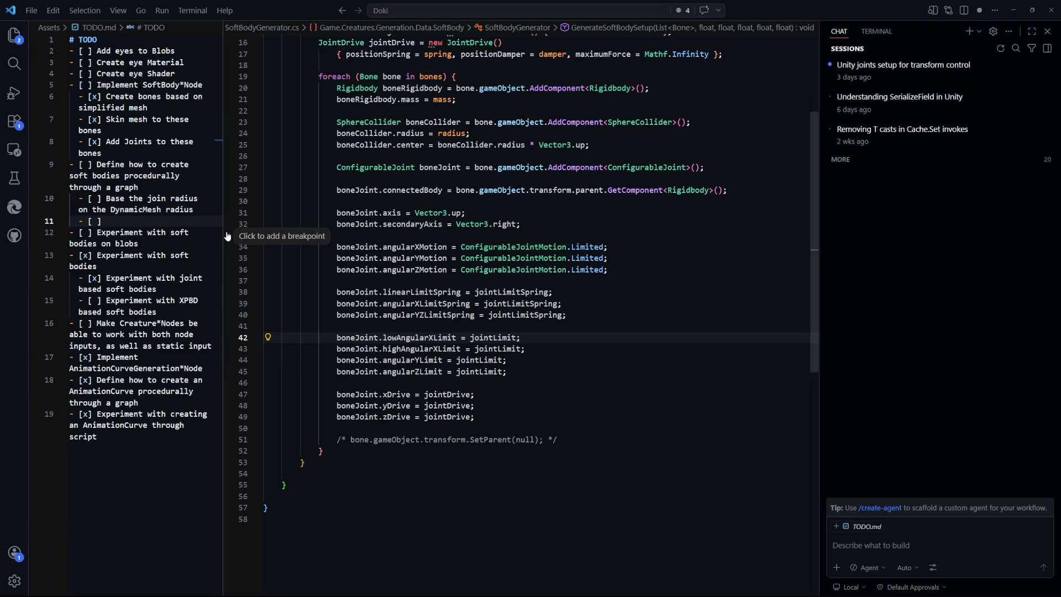
type("Make the coll")
type("ider of the blobs")
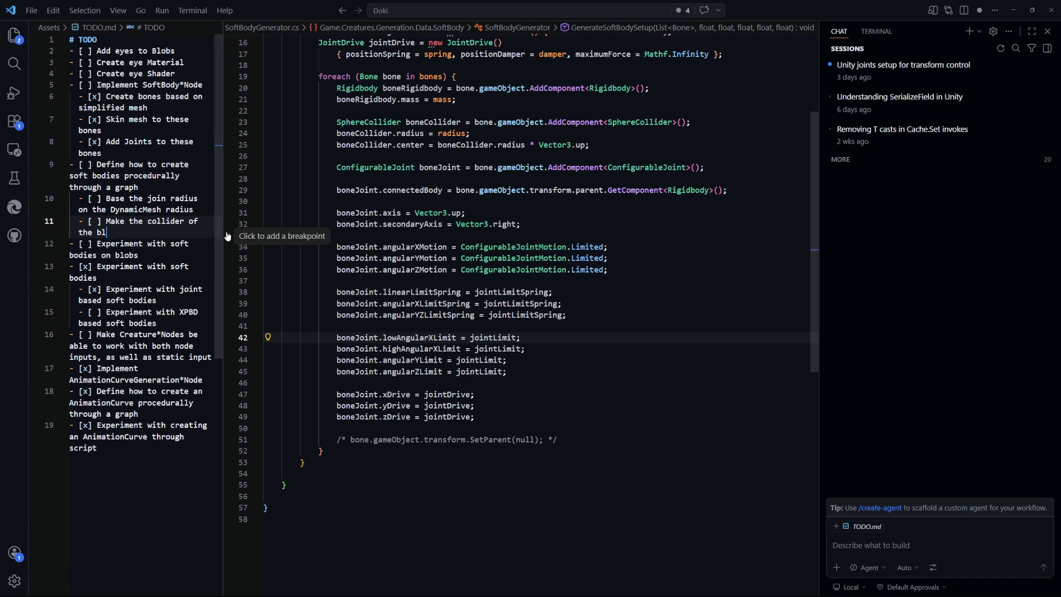
key("BackSpace")
type(", be thin")
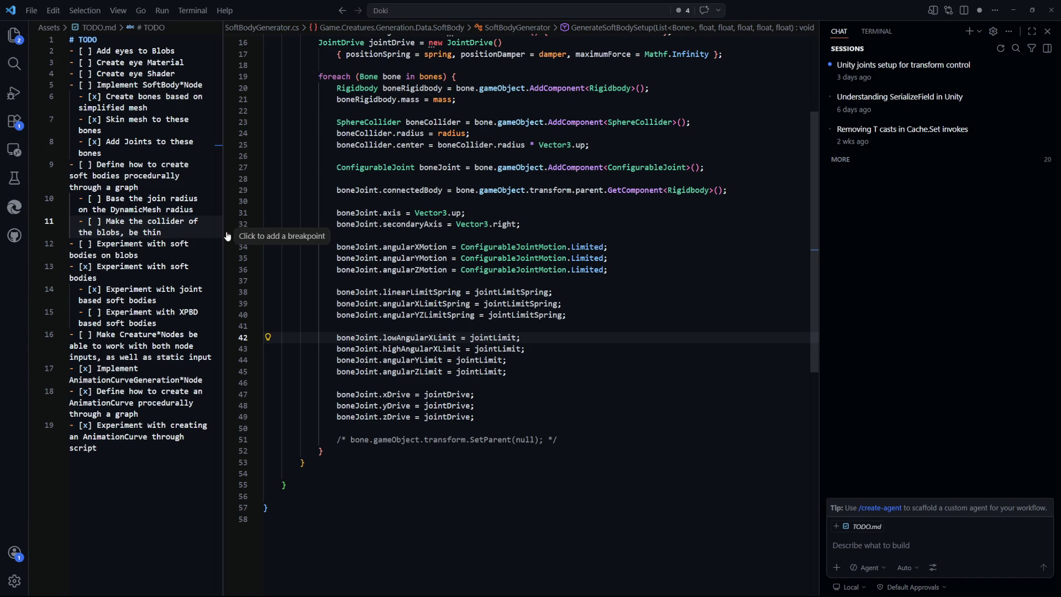
key("Return")
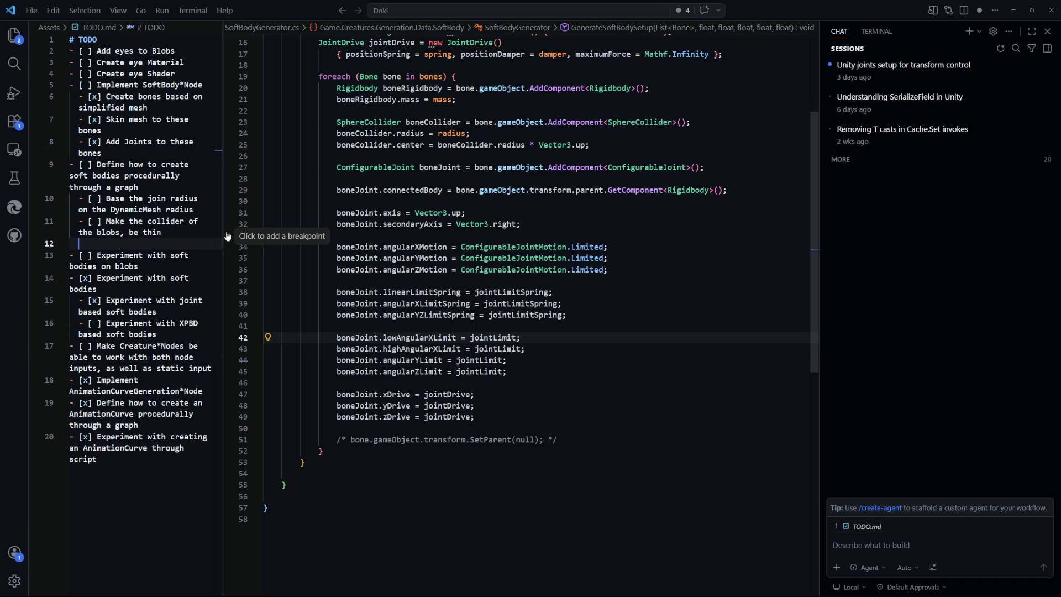
type("-[")
Step: Complete the item 'Make the blob RB unrotateable on x and z' with a '(temp solution' note
type("Make the blob RB ")
type("unrotate")
type("a")
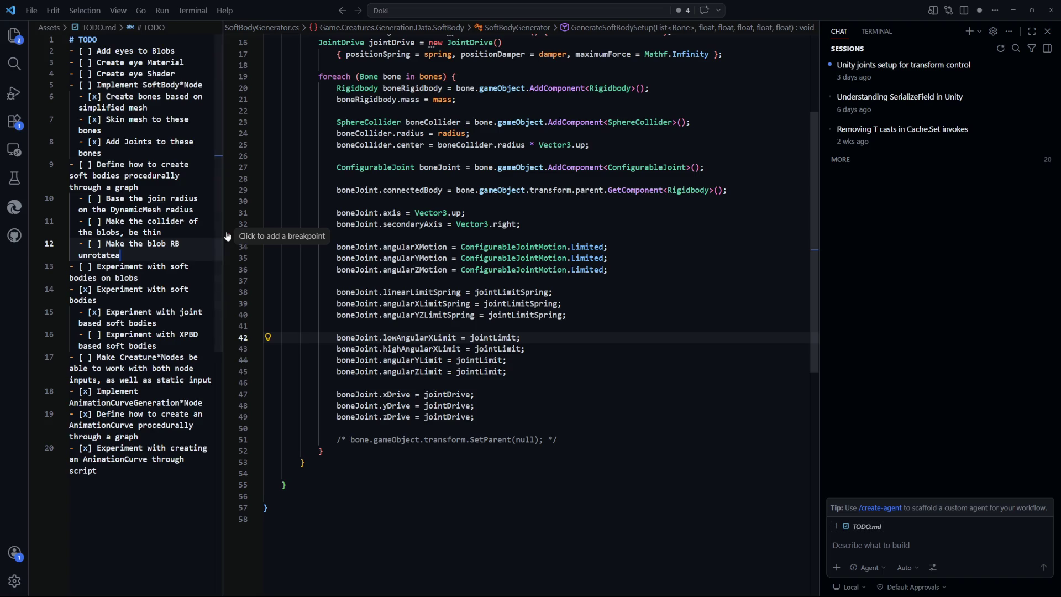
type("ble on x and z")
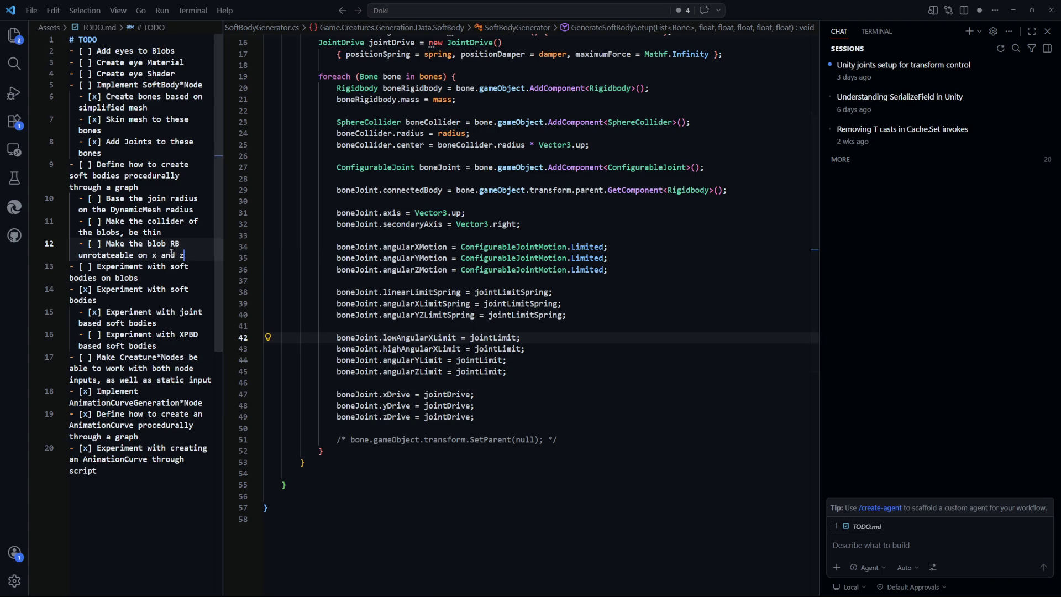
left_click_drag(106, 243, 185, 258)
left_click(194, 255)
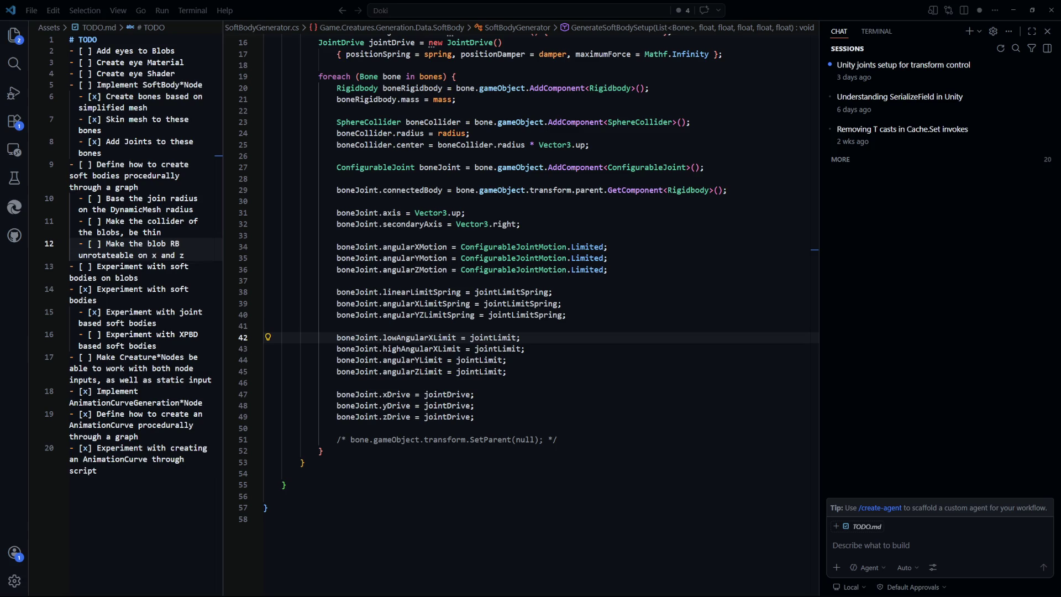
left_click(207, 254)
type("(temp solution")
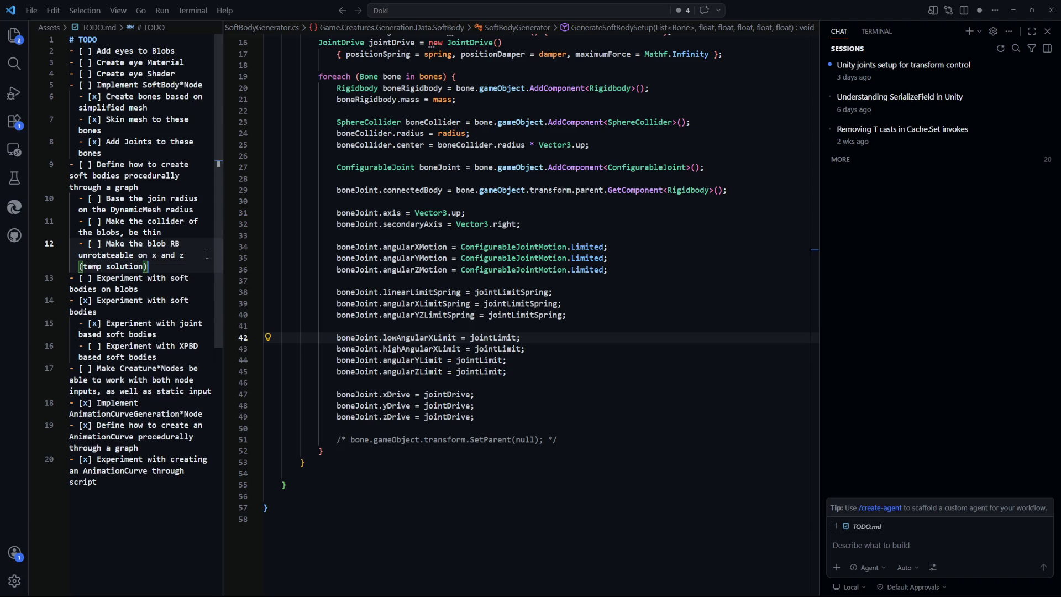
Step: Add the item 'Experiment with solutions to the "interlacing" internal colliders', then return to Unity
key("Return")
type("[ ] ")
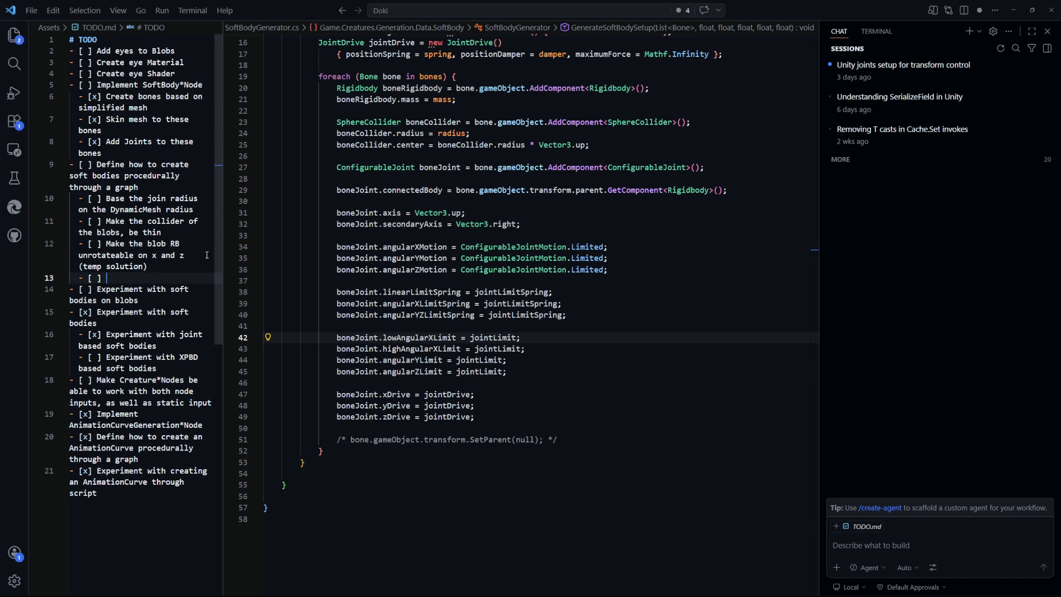
type("Experiment with ")
type("solutions to t")
type("he")
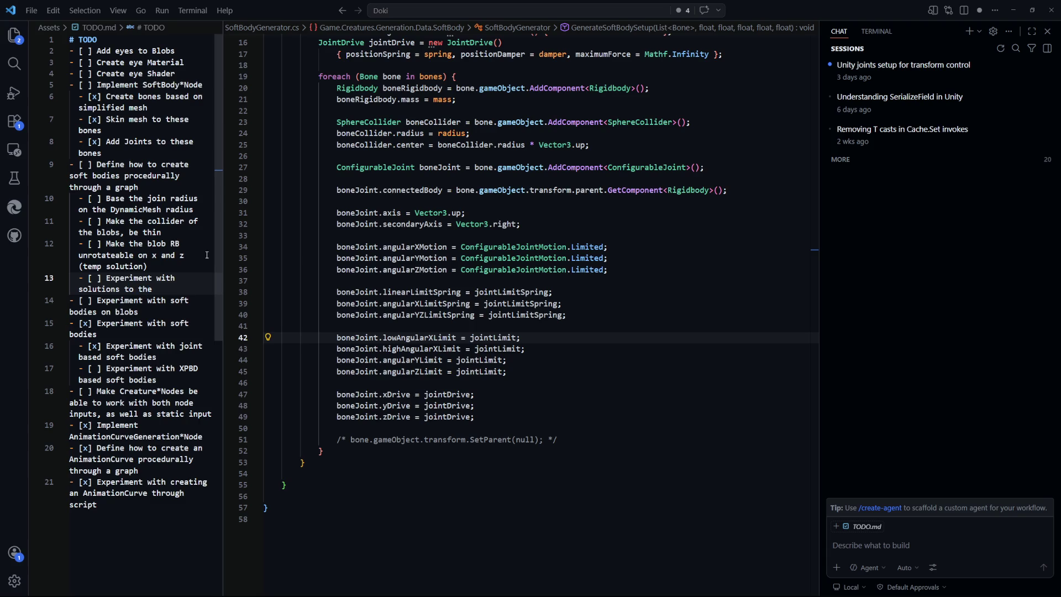
type(" \"inter")
type("lacing\" int")
type("ernal colliders")
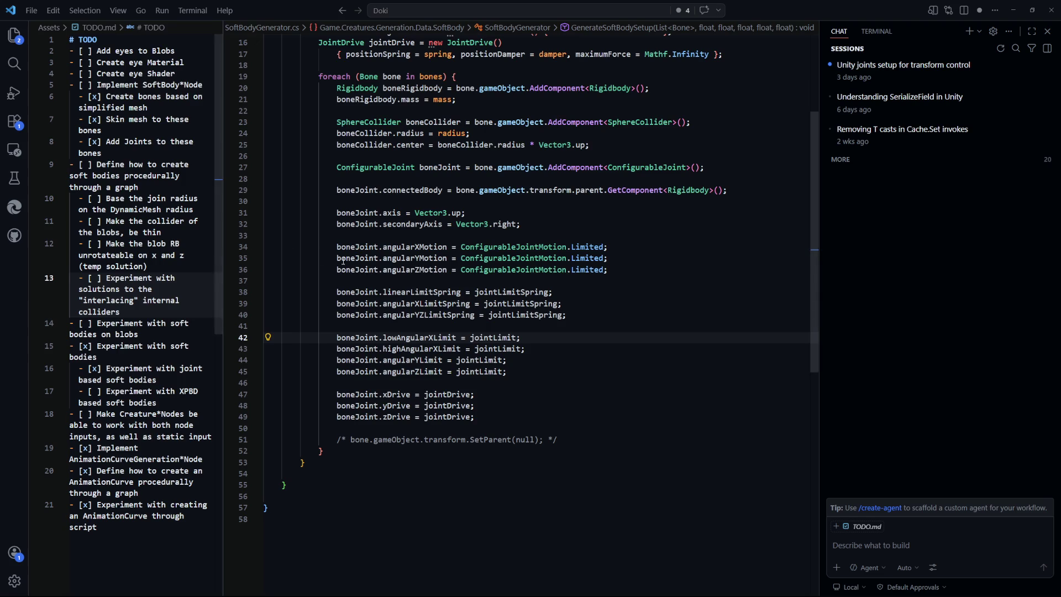
left_click(592, 383)
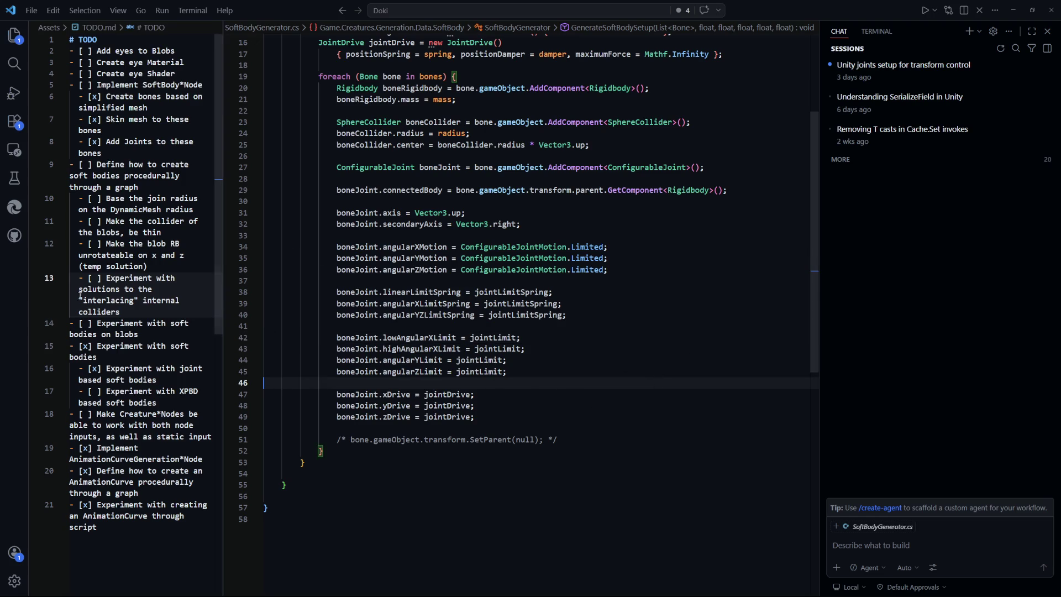
triple_click(200, 210)
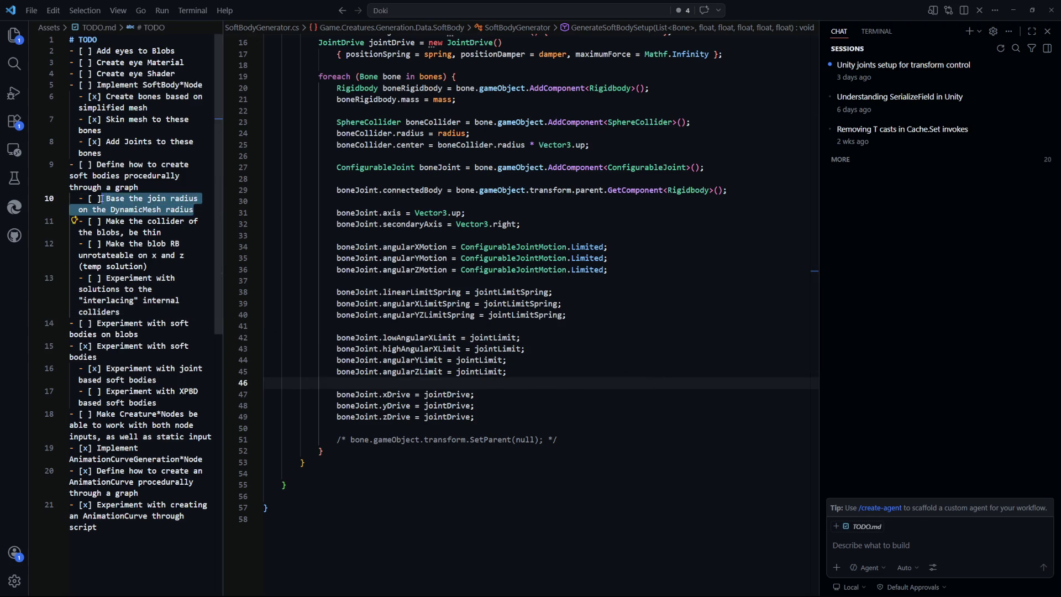
left_click(601, 324)
key("alt+Tab")
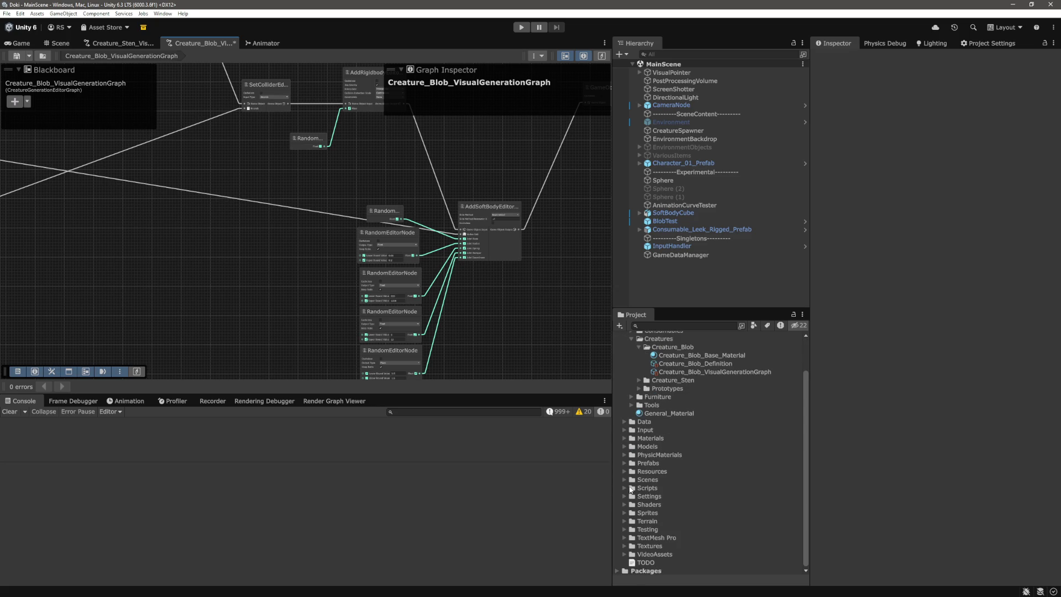
Step: Expand the Scripts, Creature, NodeSystem, Editor and Runtime folders in the Project window
left_click(625, 489)
scroll(665, 407, "down", 5)
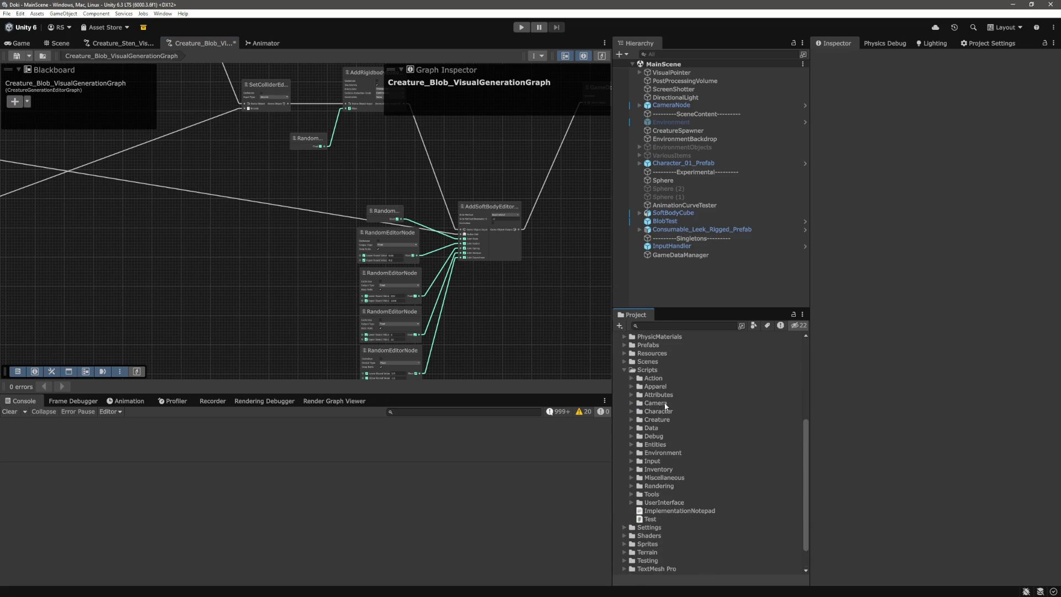
left_click(631, 420)
scroll(641, 420, "down", 3)
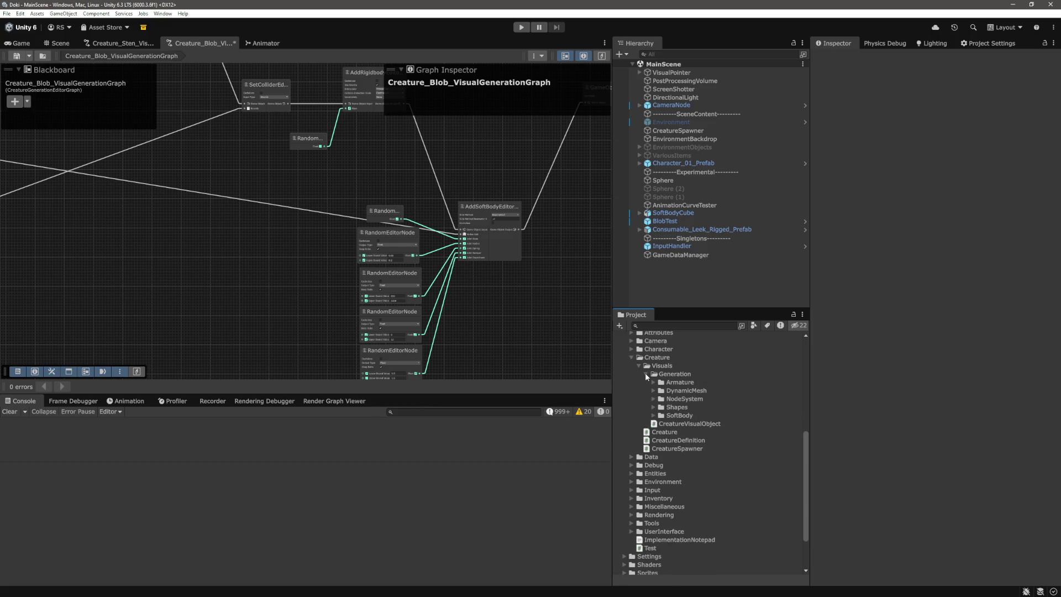
left_click(653, 399)
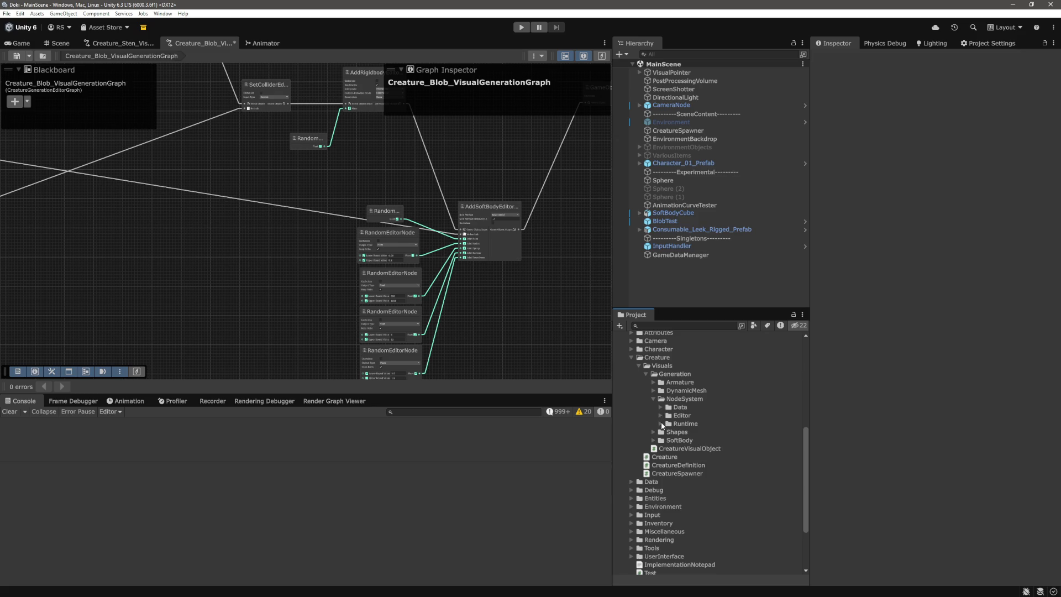
left_click(660, 423)
left_click(660, 415)
scroll(663, 420, "down", 3)
Step: Expand the editor and runtime Nodes and Functionality folders
left_click(668, 361)
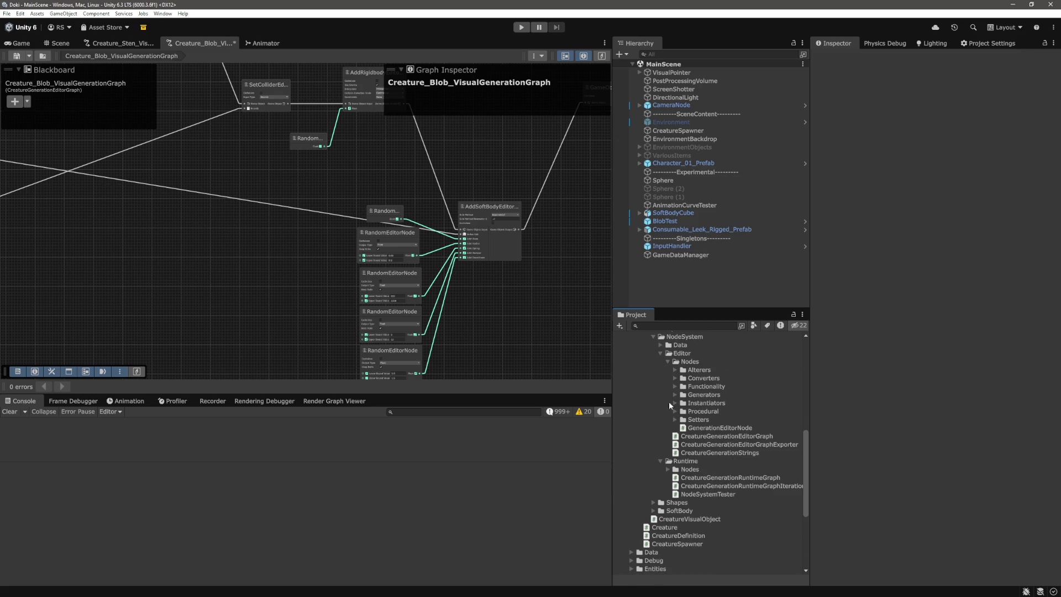
left_click(668, 469)
scroll(732, 455, "down", 2)
scroll(727, 377, "up", 2)
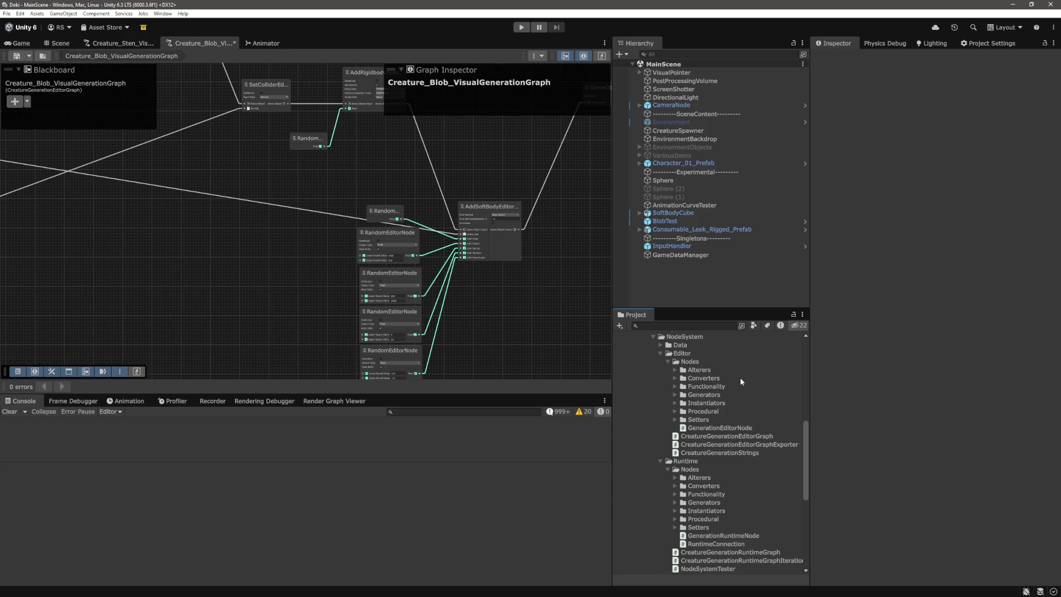
left_click(674, 386)
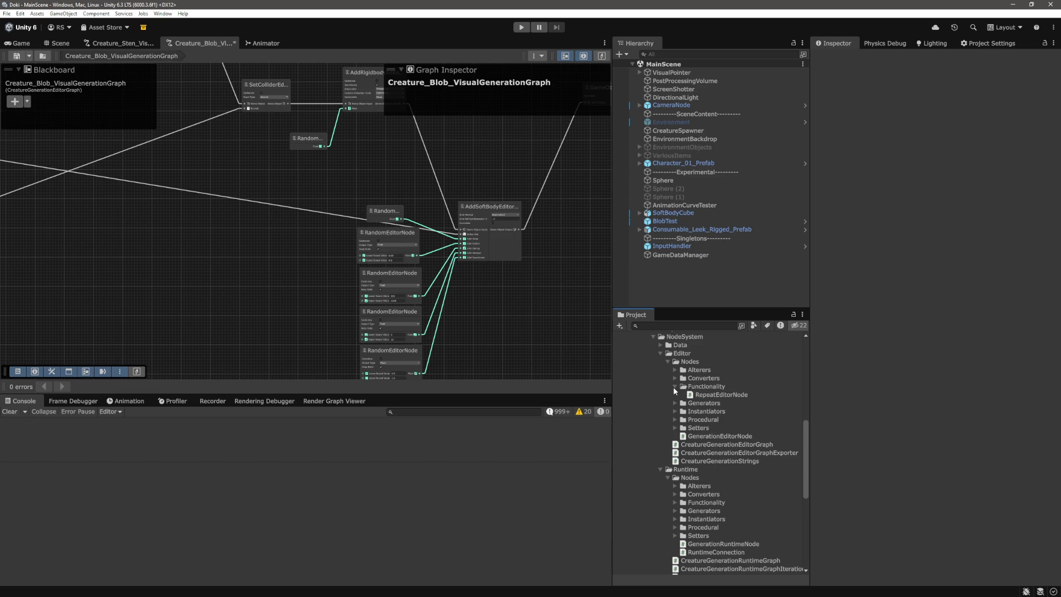
left_click(674, 386)
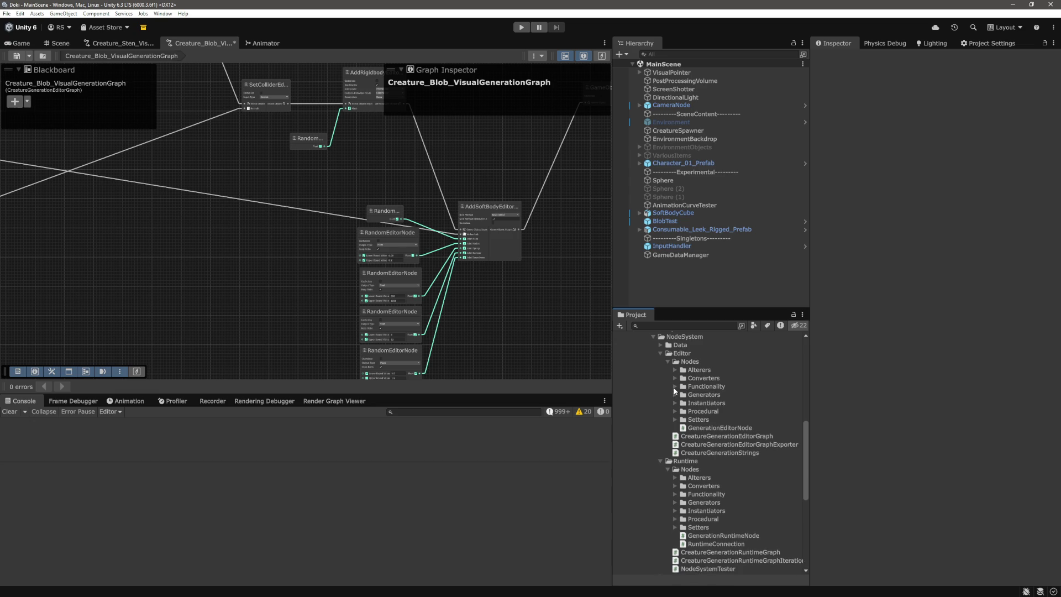
left_click(675, 387)
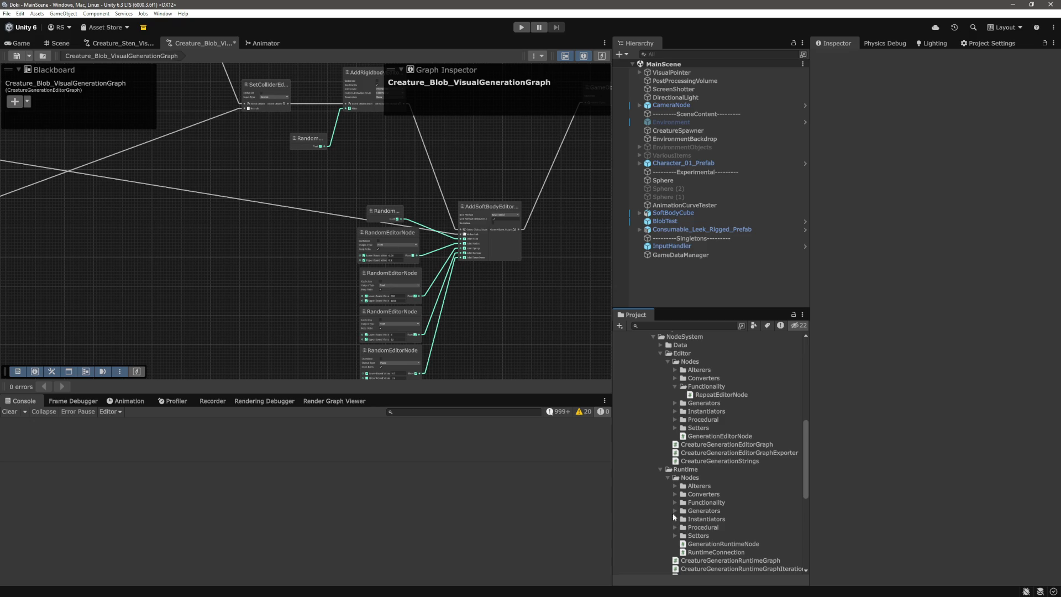
left_click(674, 502)
scroll(717, 469, "down", 2)
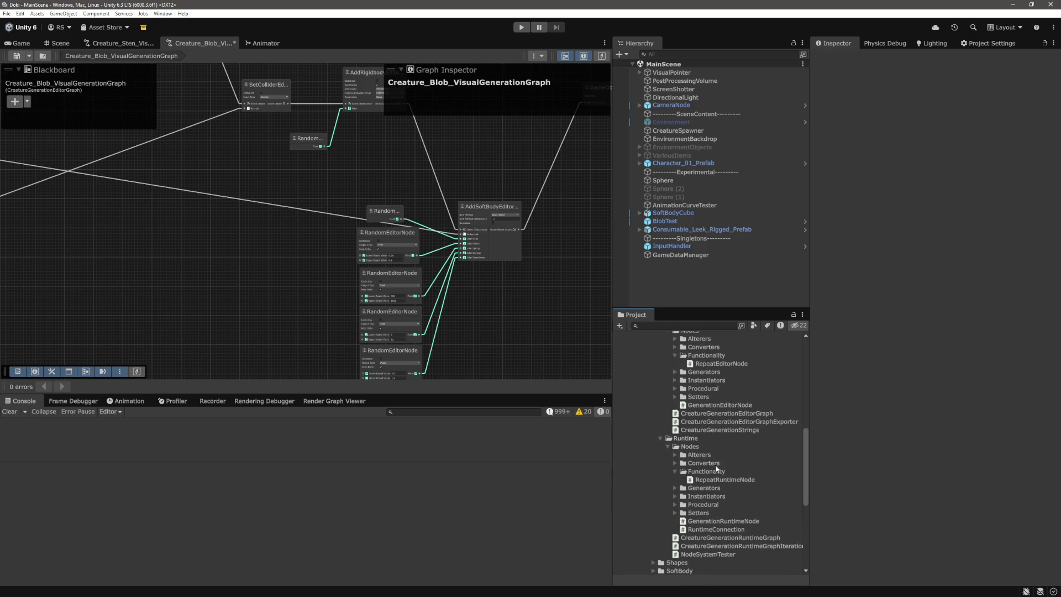
Step: Duplicate RepeatEditorNode with Ctrl+D, rename the copy MathEditorNode, and open it in VS Code
right_click(718, 356)
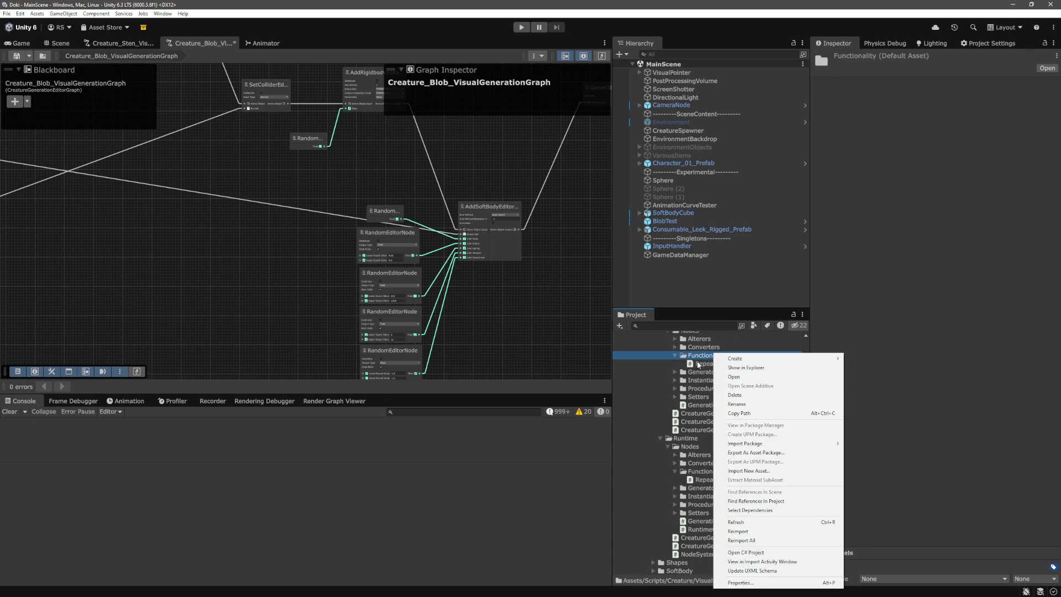
left_click(698, 364)
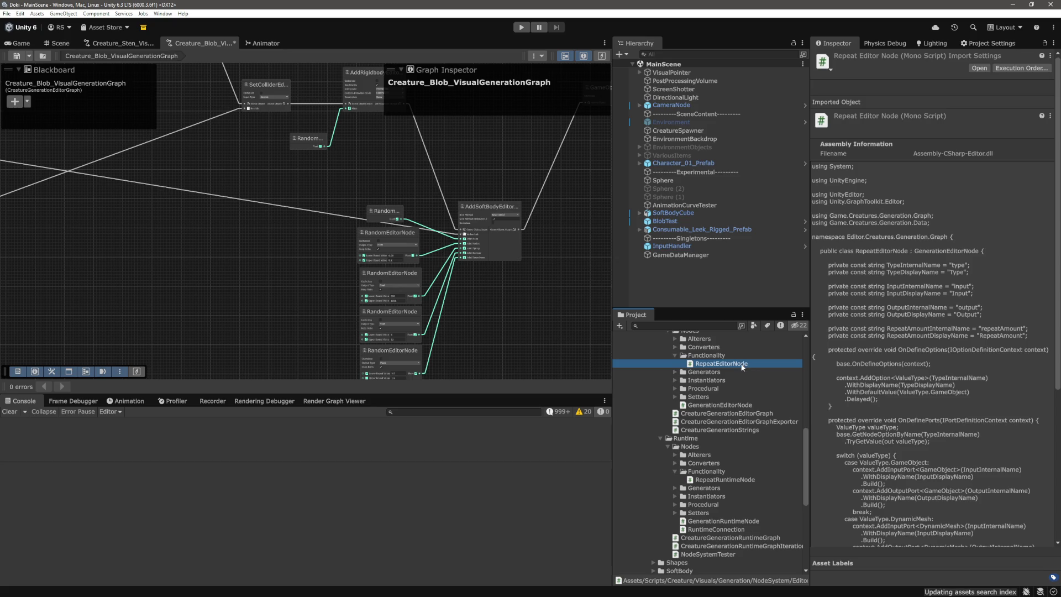
key("ctrl+d")
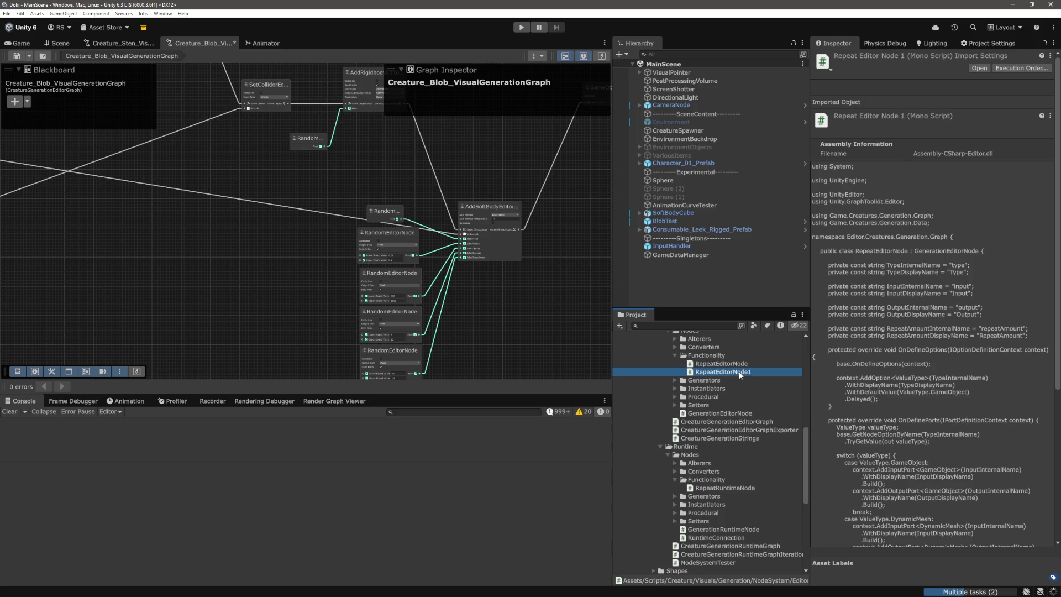
left_click(739, 373)
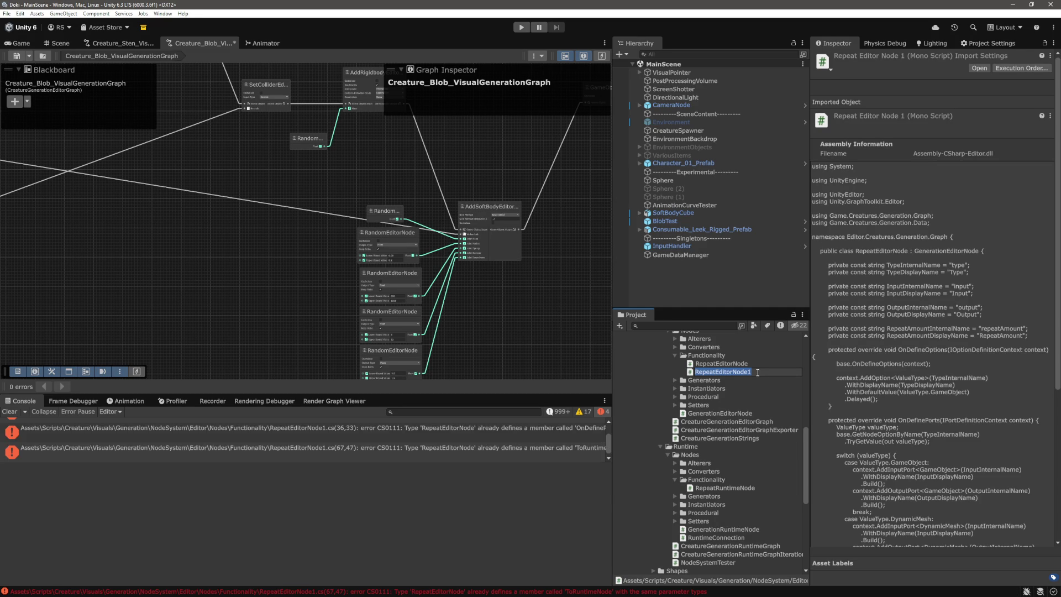
type("MathNo")
key("BackSpace")
key("BackSpace")
type("-")
type("Edi")
type("rNode")
key("Return")
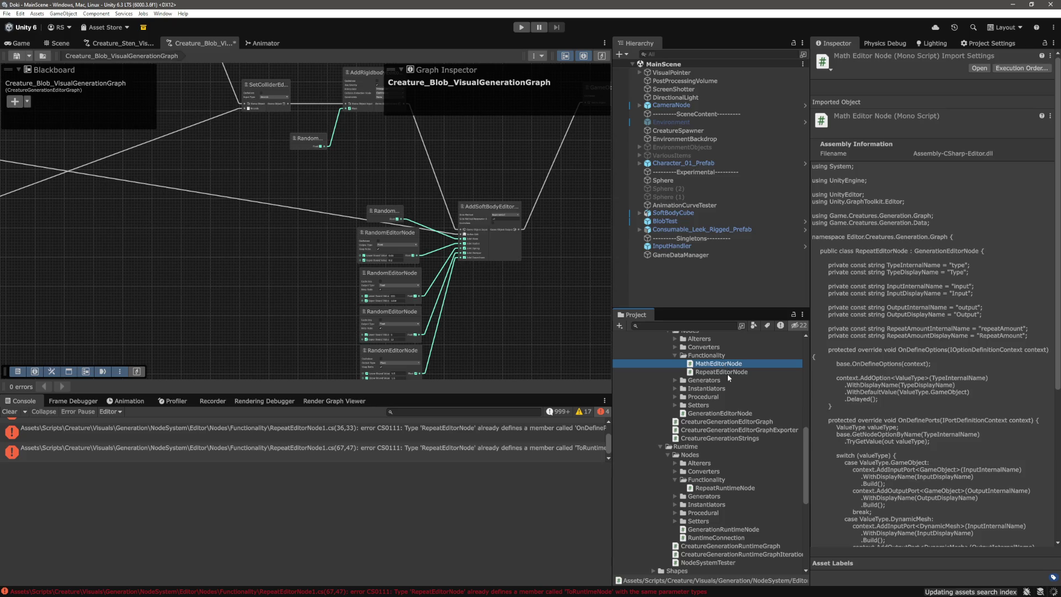
double_click(713, 364)
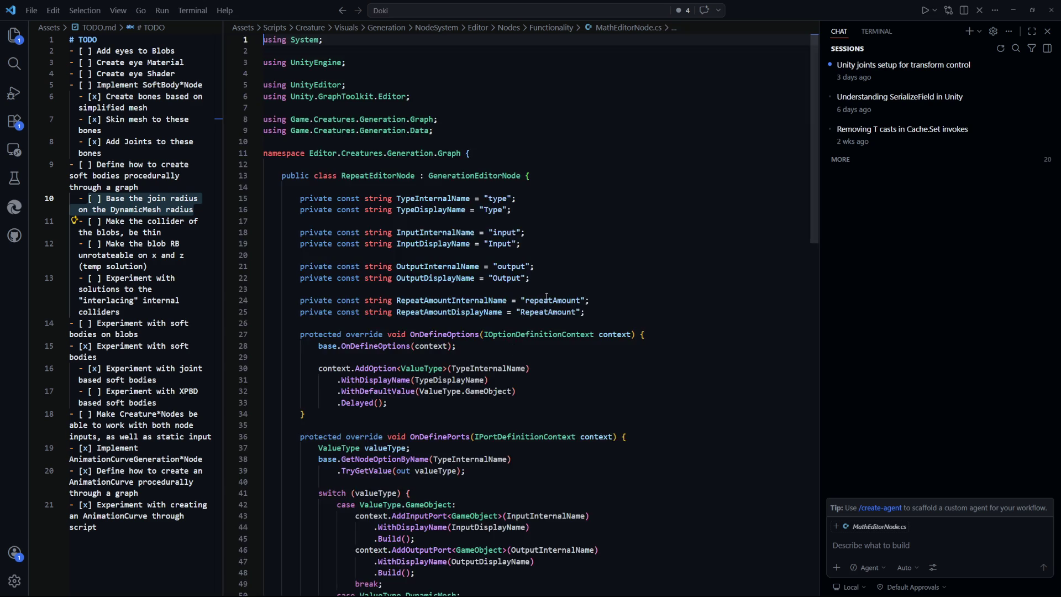
Step: Rename the class RepeatEditorNode to MathEditorNode
left_click(369, 180)
key("ctrl+BackSpace")
type("Math")
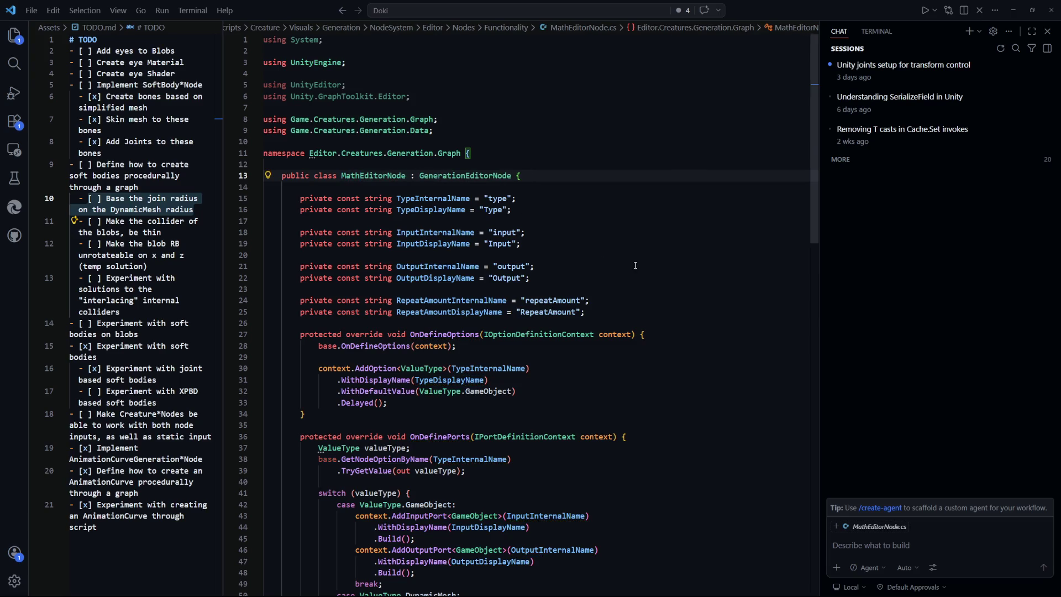
scroll(473, 371, "down", 10)
scroll(473, 372, "up", 1)
mouse_move(305, 497)
left_mouse_down()
mouse_move(265, 486)
mouse_move(252, 440)
left_mouse_up()
Step: Rename the enum ValueType to OperationType
left_click(470, 463)
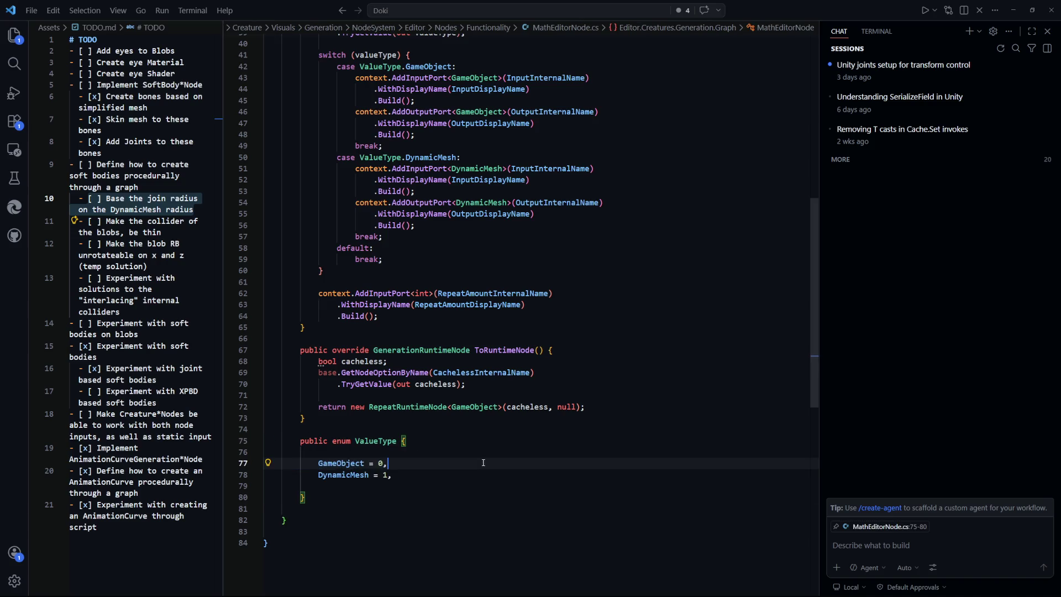
scroll(473, 463, "down", 2)
scroll(462, 389, "up", 1)
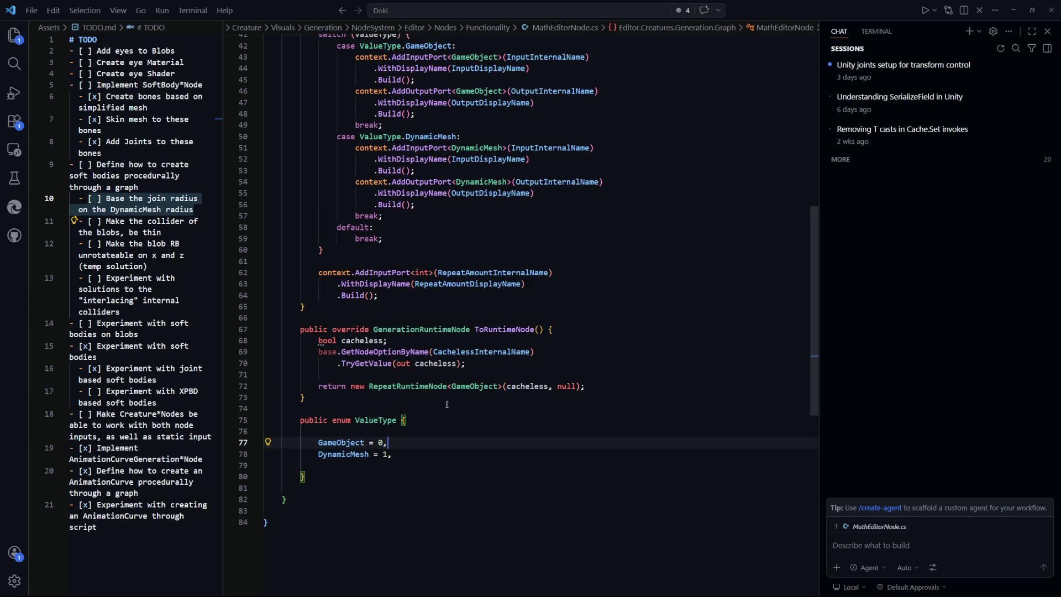
mouse_move(305, 476)
left_mouse_down()
mouse_move(341, 448)
mouse_move(332, 421)
left_mouse_up()
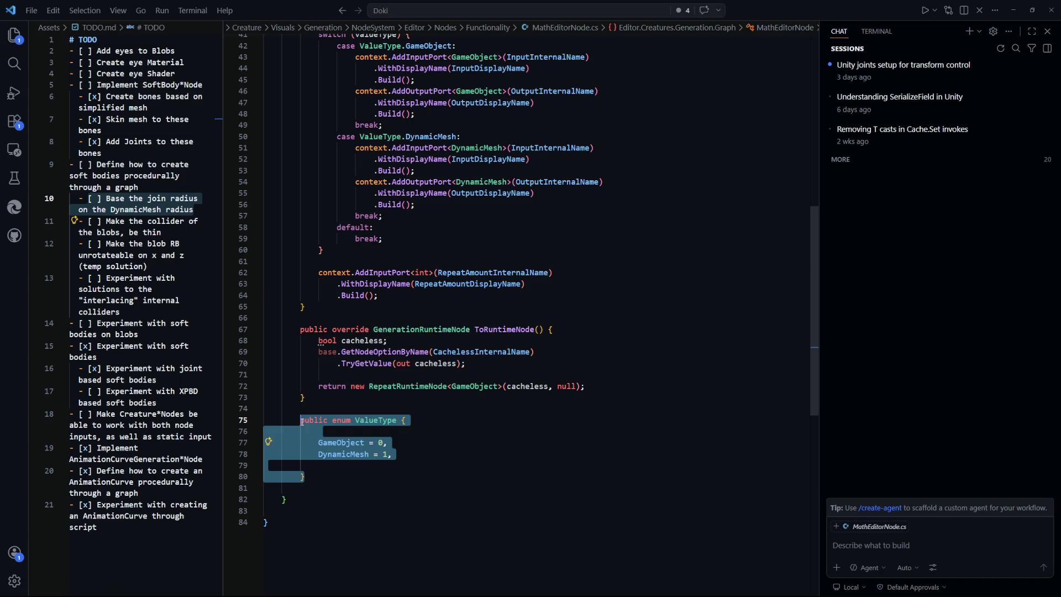
left_click(354, 465)
left_click(380, 421)
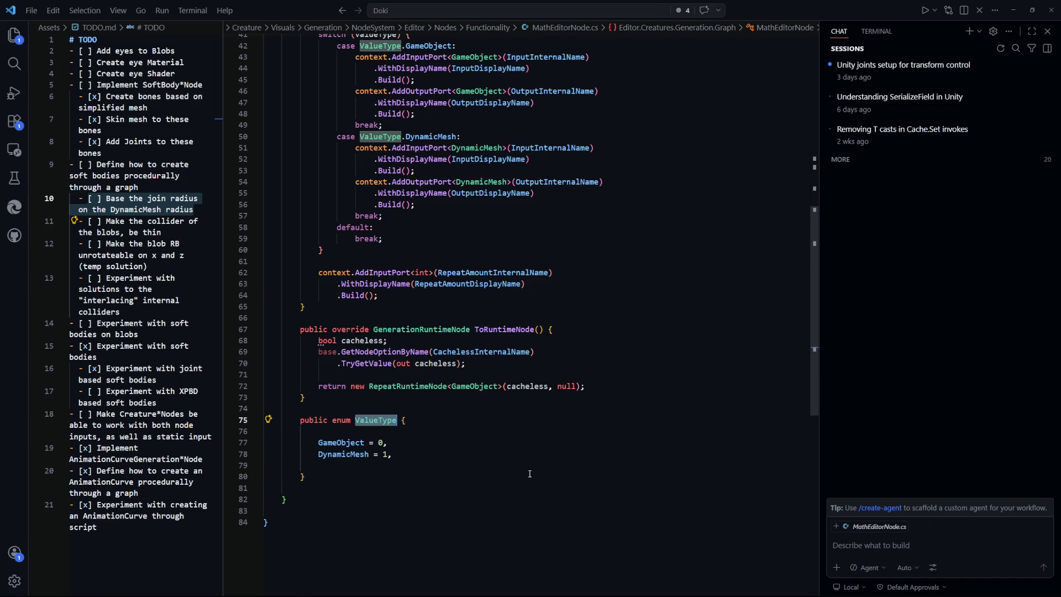
scroll(497, 442, "up", 5)
scroll(523, 456, "down", 6)
left_click(524, 456)
left_click_drag(376, 381, 357, 381)
type("Operat")
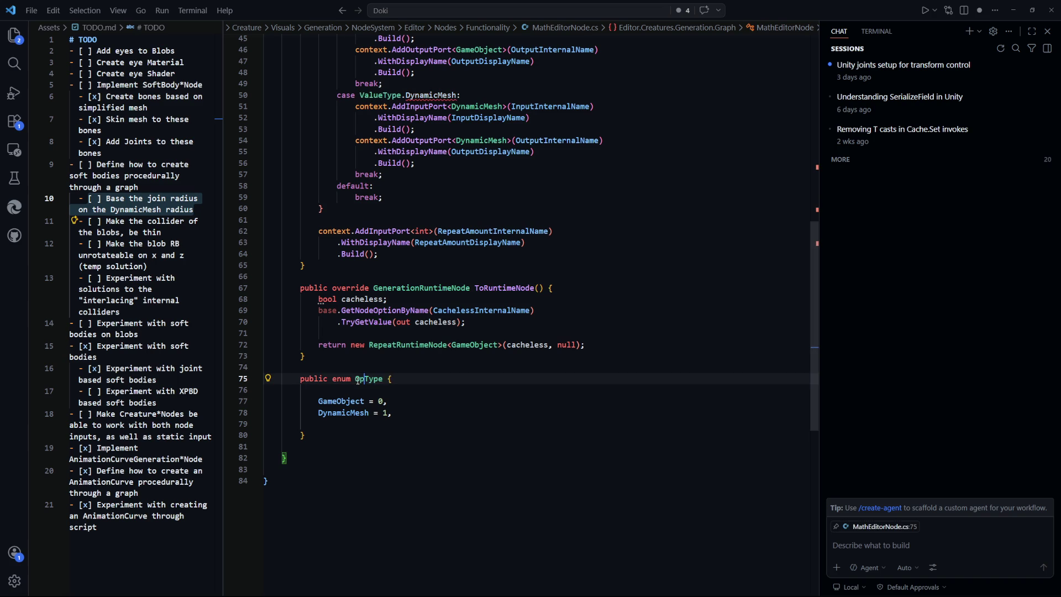
type("ion")
Step: Replace the enum's GameObject and DynamicMesh values with None = 0 and Multiplication = 1
double_click(341, 401)
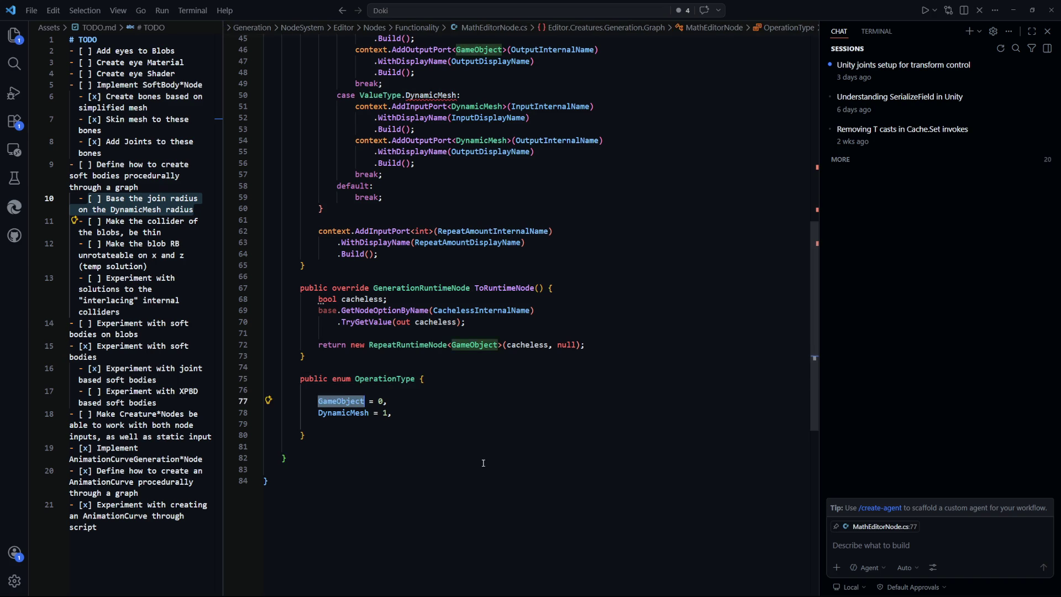
left_click_drag(392, 413, 330, 402)
key("BackSpace")
key("BackSpace")
key("BackSpace")
type("None")
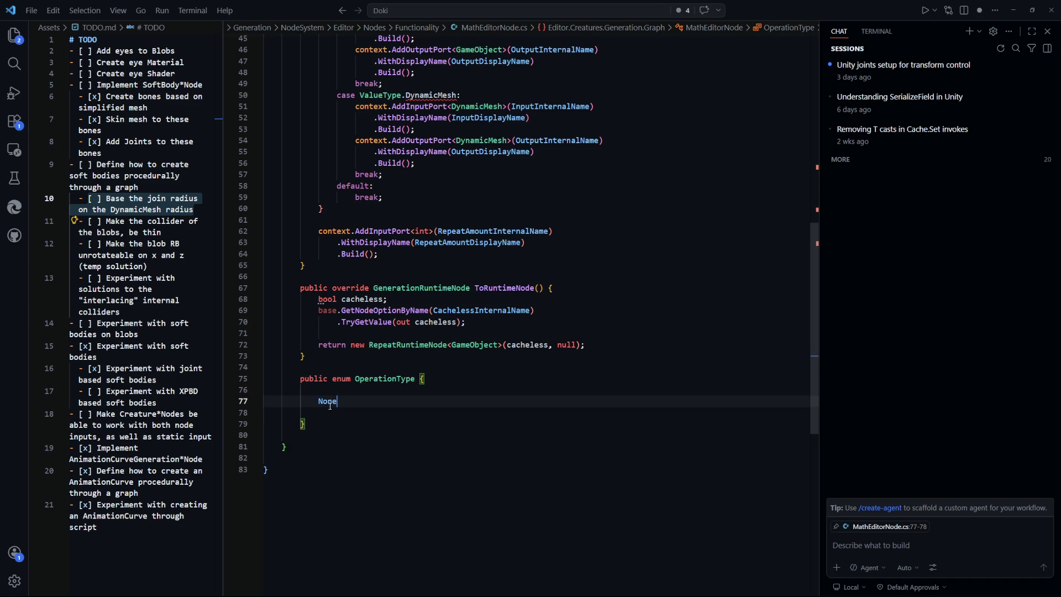
type(" = 0,")
key("Return")
key("Return")
type("Multiplication = 1,")
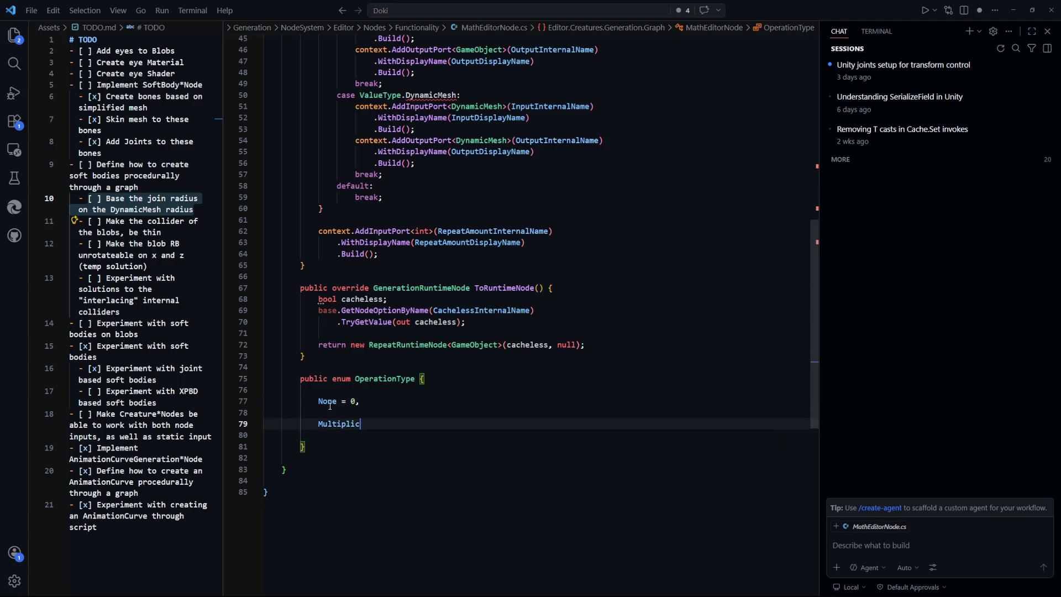
left_click(655, 484)
scroll(556, 427, "up", 3)
Step: Delete the old private const string name declarations
scroll(549, 390, "up", 2)
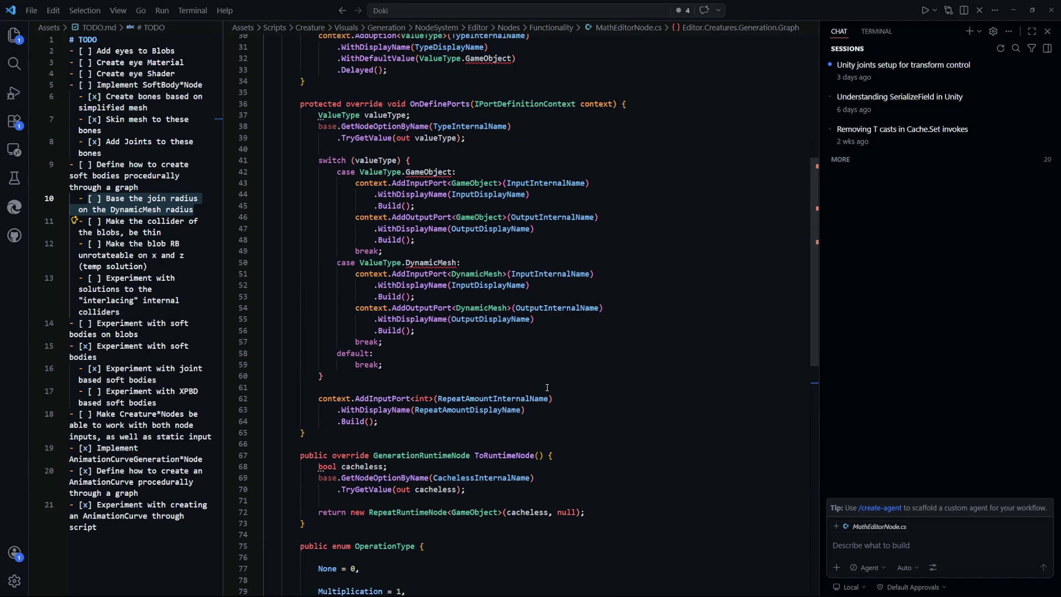
scroll(547, 388, "down", 2)
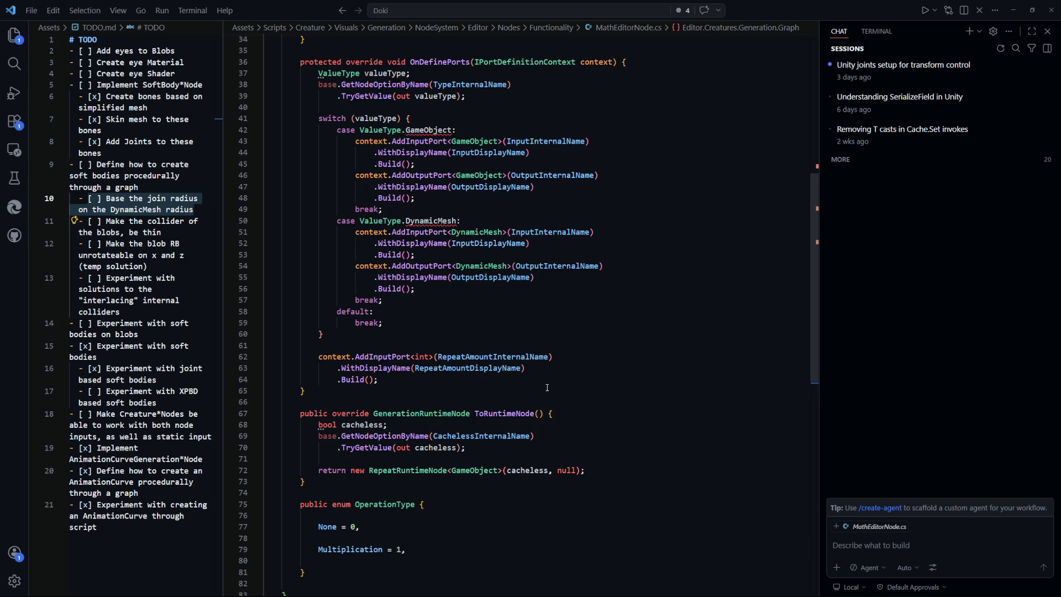
scroll(548, 387, "down", 2)
scroll(547, 388, "down", 2)
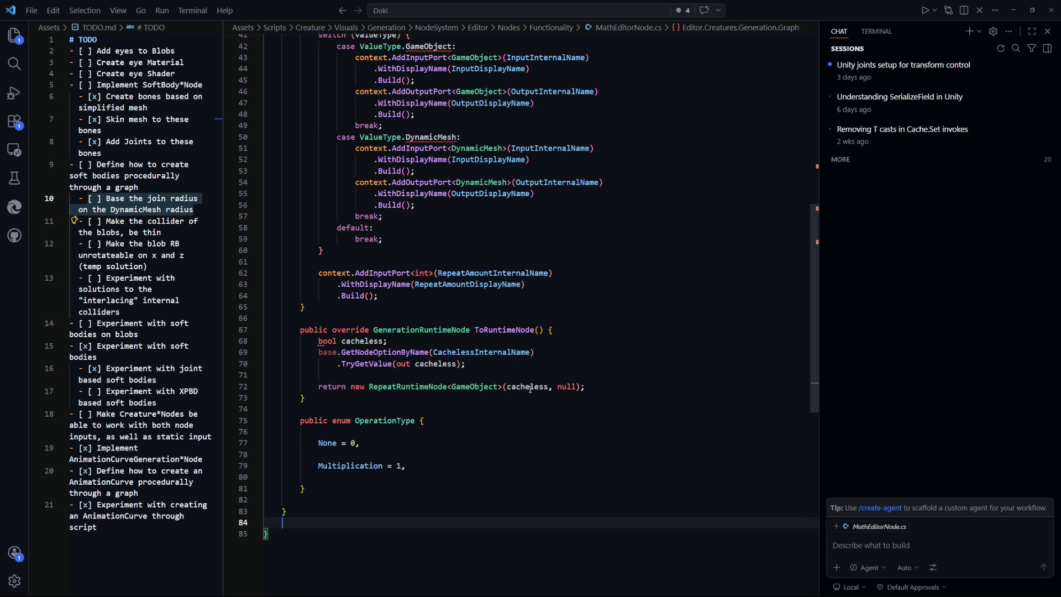
scroll(542, 387, "down", 1)
scroll(563, 381, "up", 4)
scroll(579, 376, "up", 10)
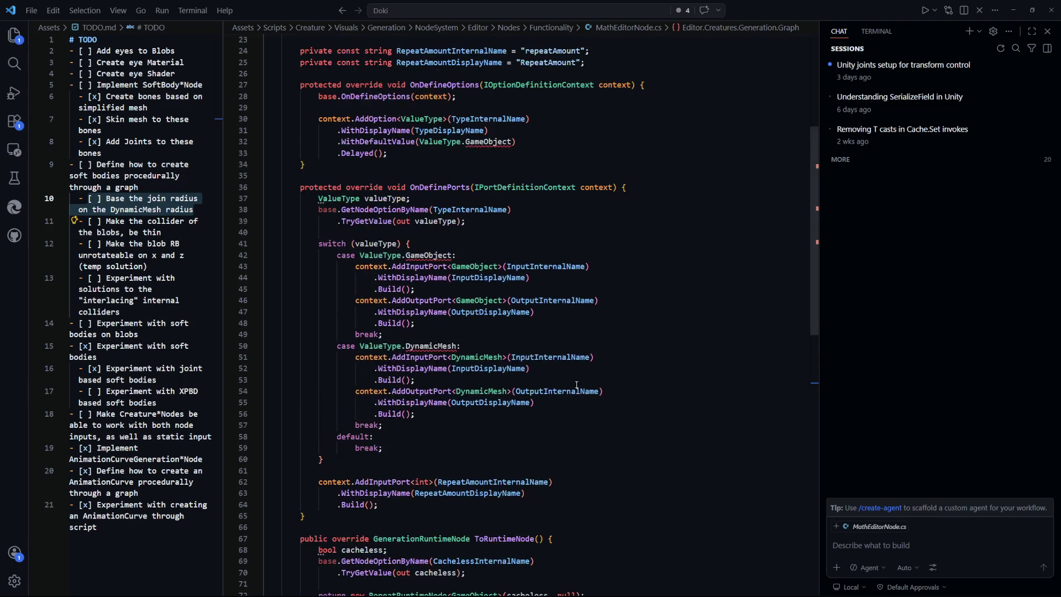
mouse_move(585, 312)
left_mouse_down()
mouse_move(301, 266)
mouse_move(301, 201)
left_mouse_up()
key("Delete")
Step: Accept Copilot's edits making the option OperationType, defaulting to None, read into operationType
scroll(565, 320, "down", 10)
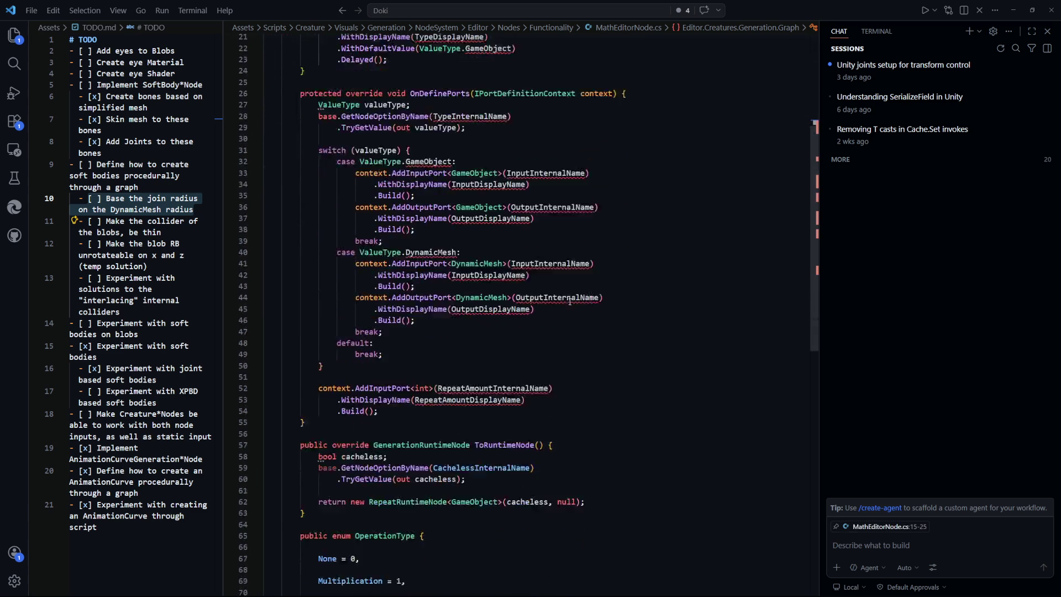
scroll(564, 319, "up", 1)
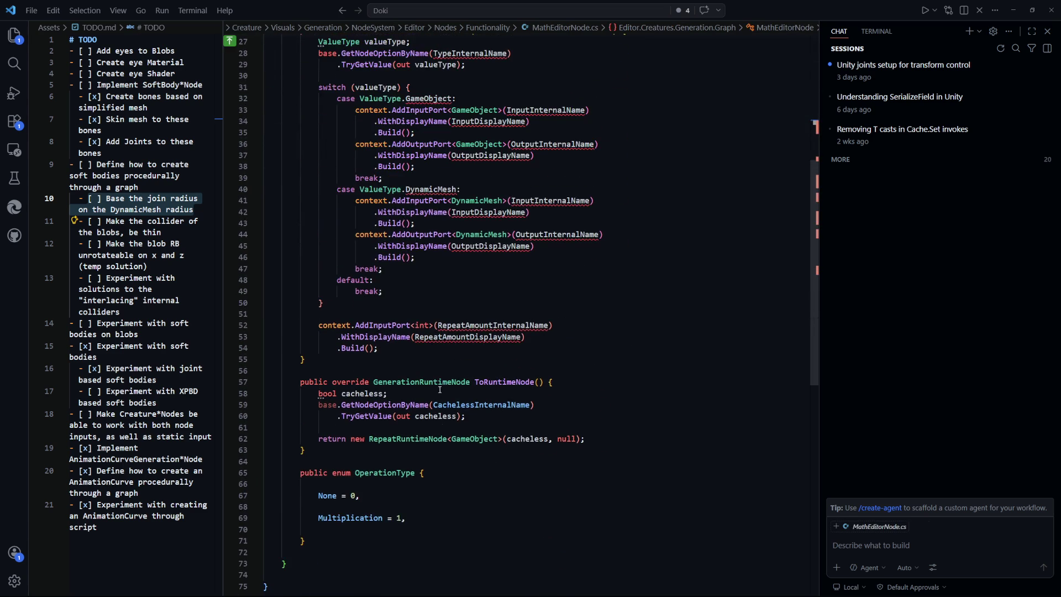
scroll(460, 452, "up", 1)
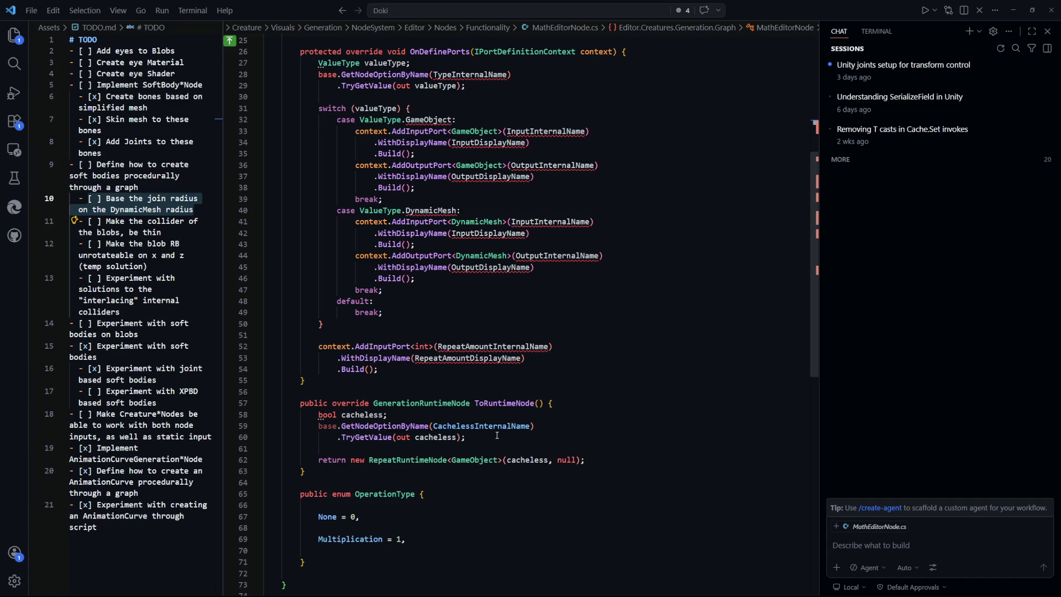
scroll(497, 436, "up", 5)
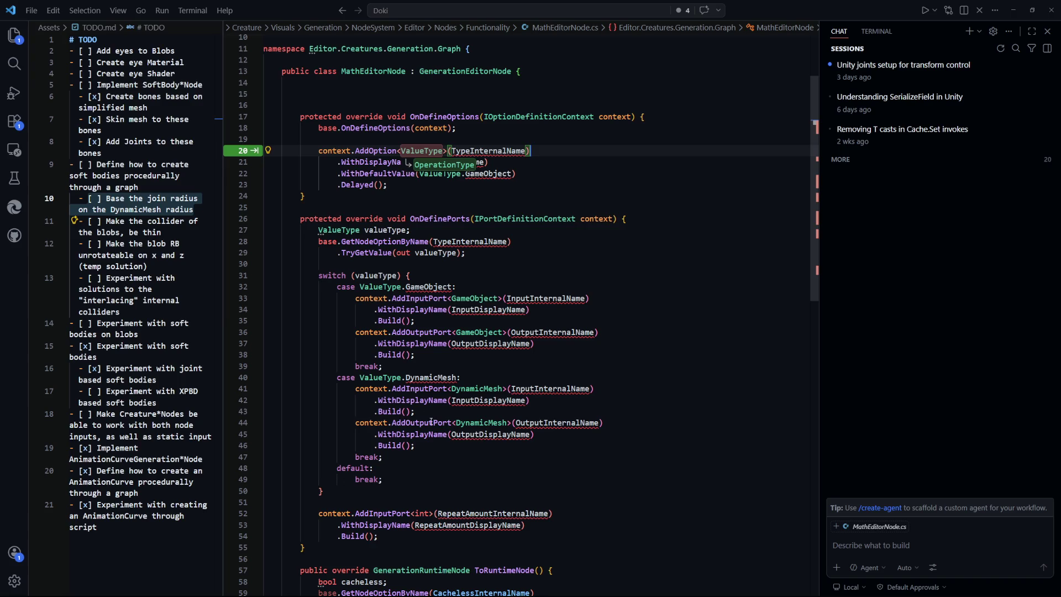
scroll(497, 256, "up", 1)
scroll(497, 255, "up", 1)
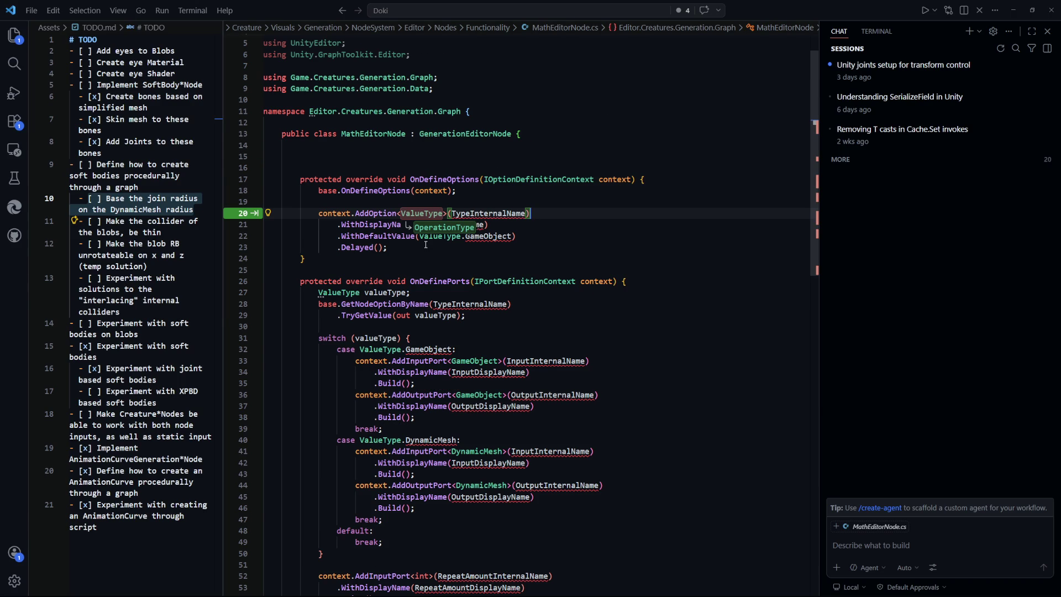
left_click_drag(426, 246, 337, 224)
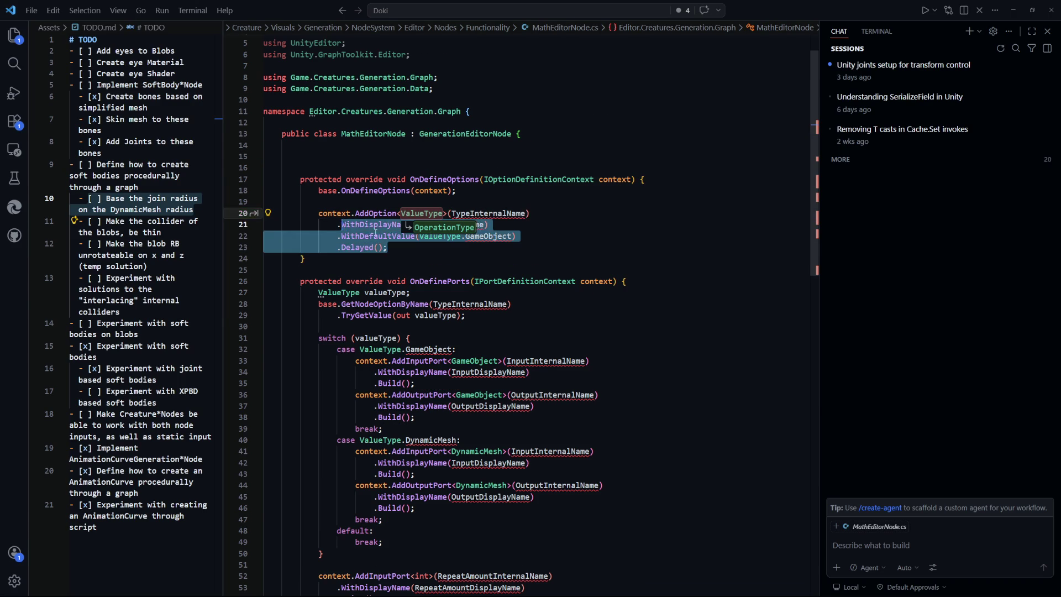
scroll(497, 332, "down", 8)
left_click(588, 418)
scroll(525, 332, "up", 7)
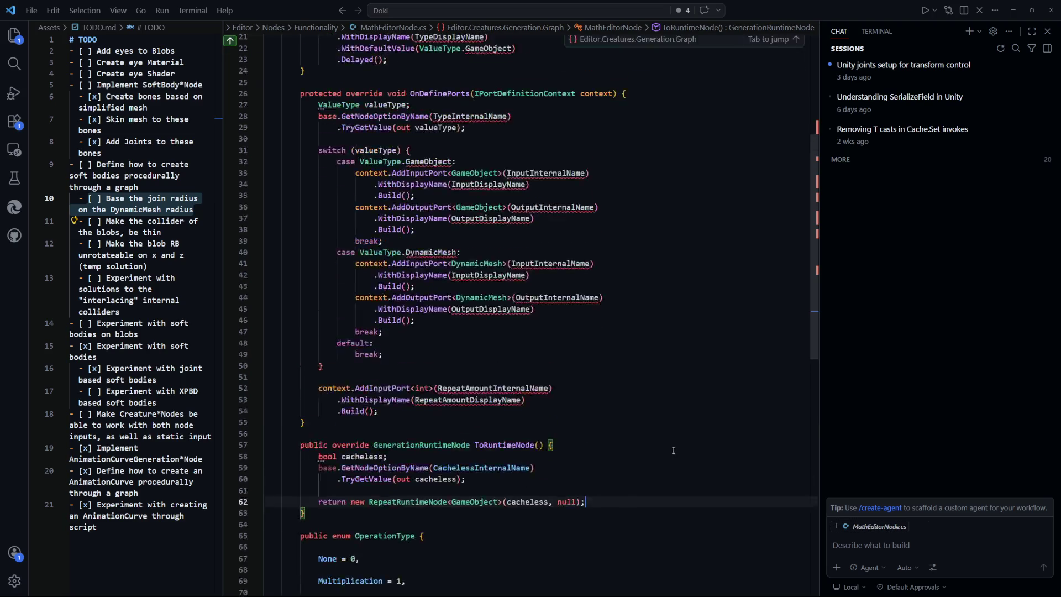
left_click(432, 206)
scroll(431, 244, "up", 2)
key("Tab")
key("Tab")
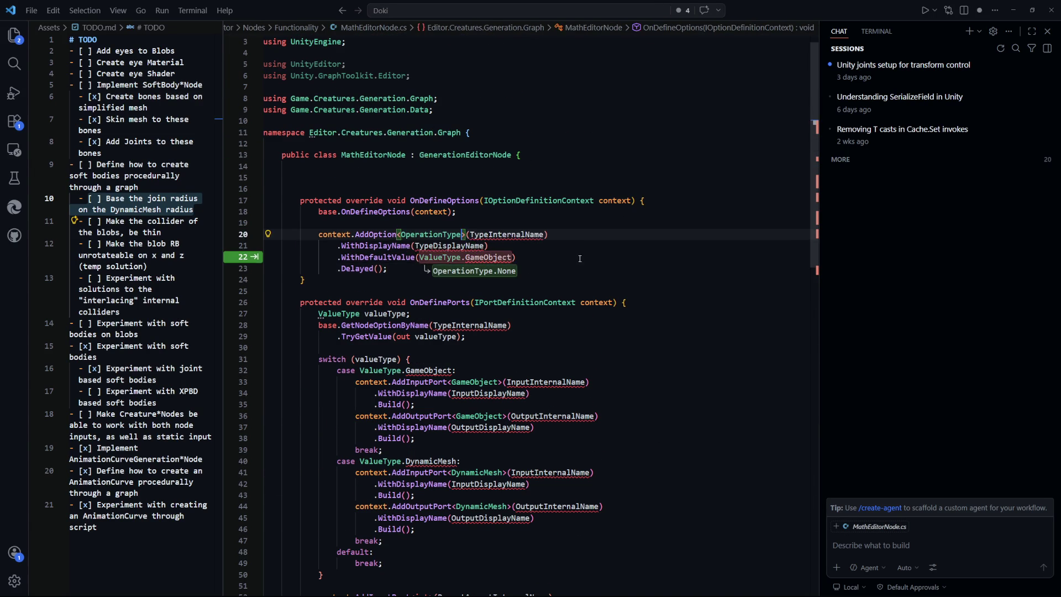
key("Tab")
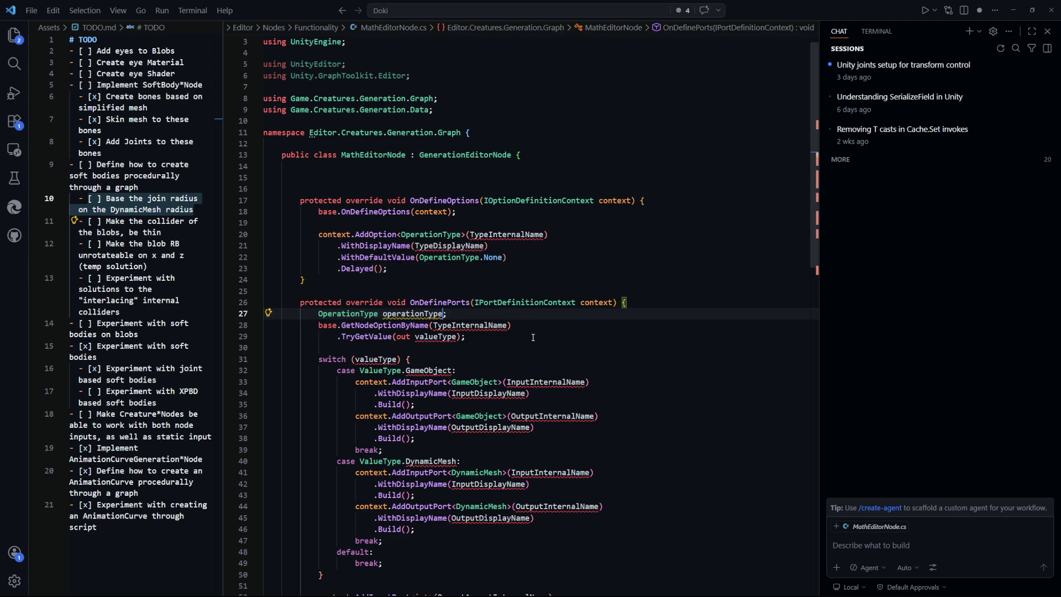
key("Tab")
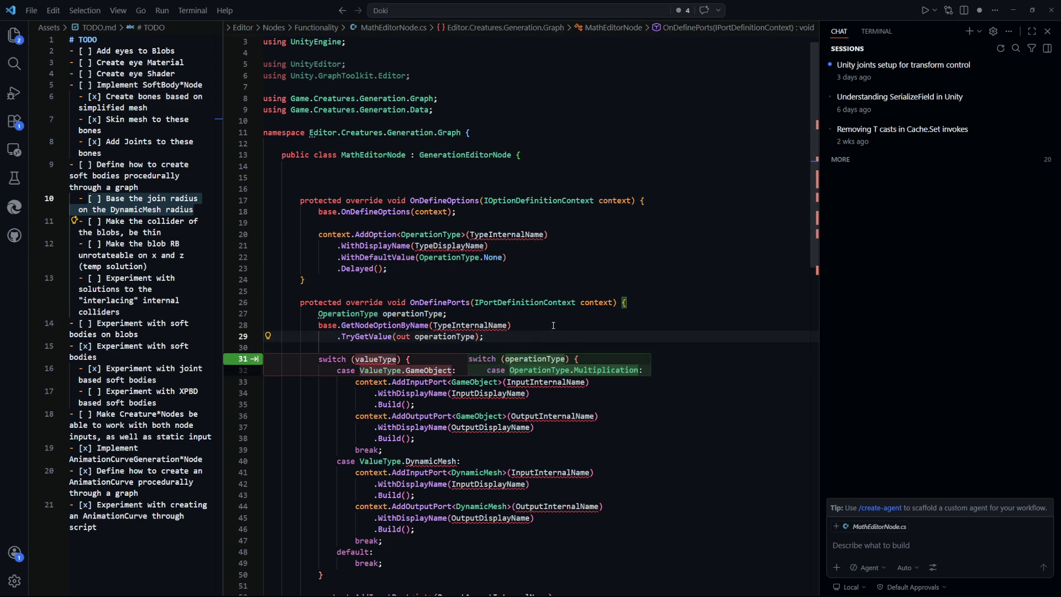
Step: Reject the suggested switch statement rewrite and browse the recently used files
key("alt+Left")
left_click(310, 187)
key("ctrl+Tab")
key("Escape")
scroll(326, 410, "down", 10)
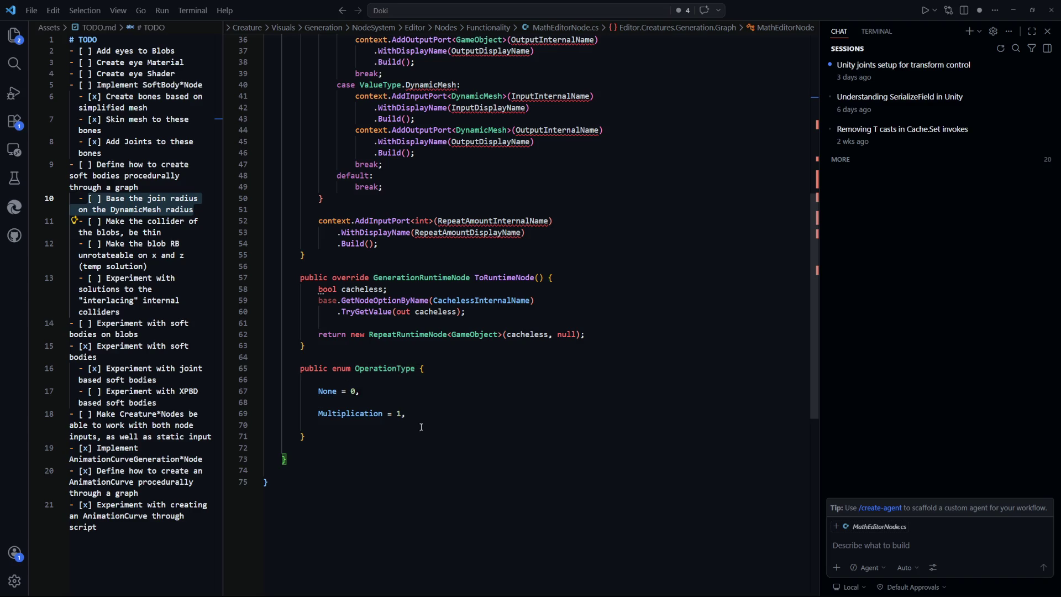
scroll(432, 416, "up", 7)
key("ctrl+Tab")
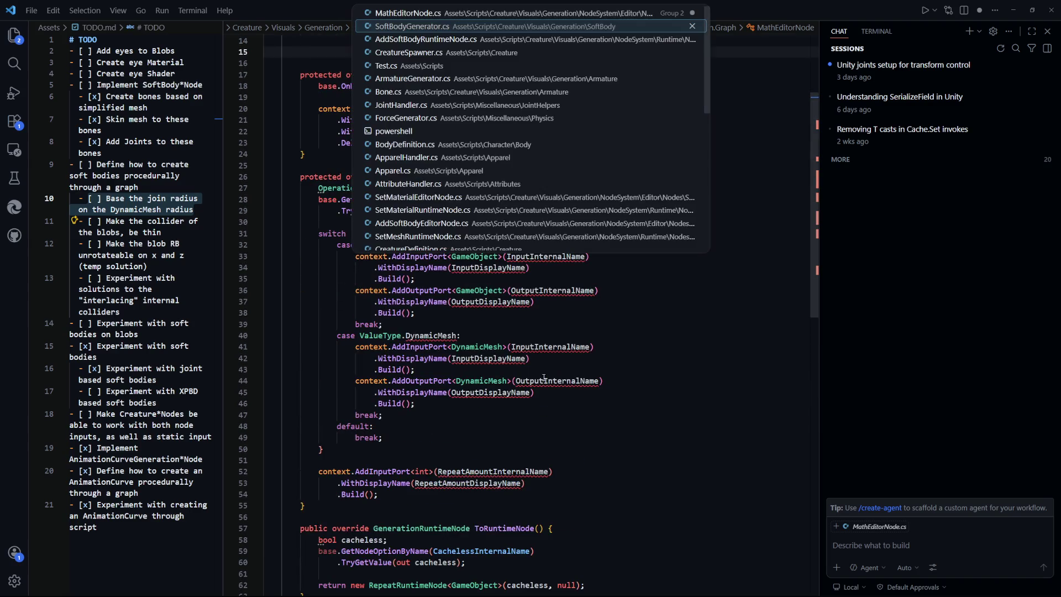
Step: Open RandomEditorNode.cs and select its KeepRatio constant declarations
key("ctrl+shift+Tab")
key("ctrl+Tab")
key("ctrl+shift+Tab")
key("ctrl+p")
type("edi")
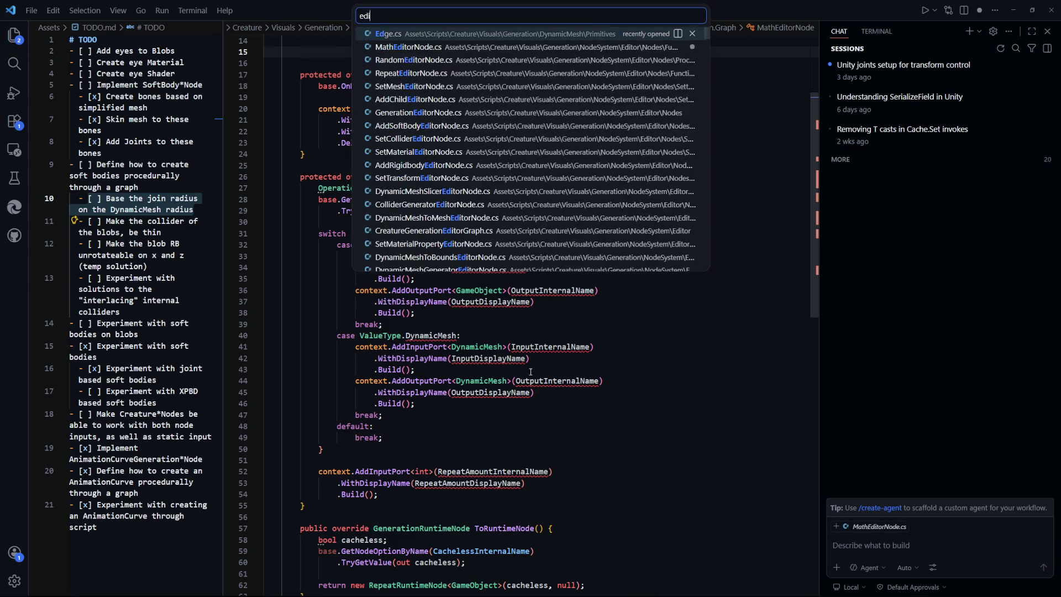
type("tornode")
key("Down")
key("Return")
left_click_drag(718, 187, 268, 175)
left_click(690, 234)
Step: Add the constants to MathEditorNode.cs renamed to OperationType, with 'Operation Type' display name
key("ctrl+Tab")
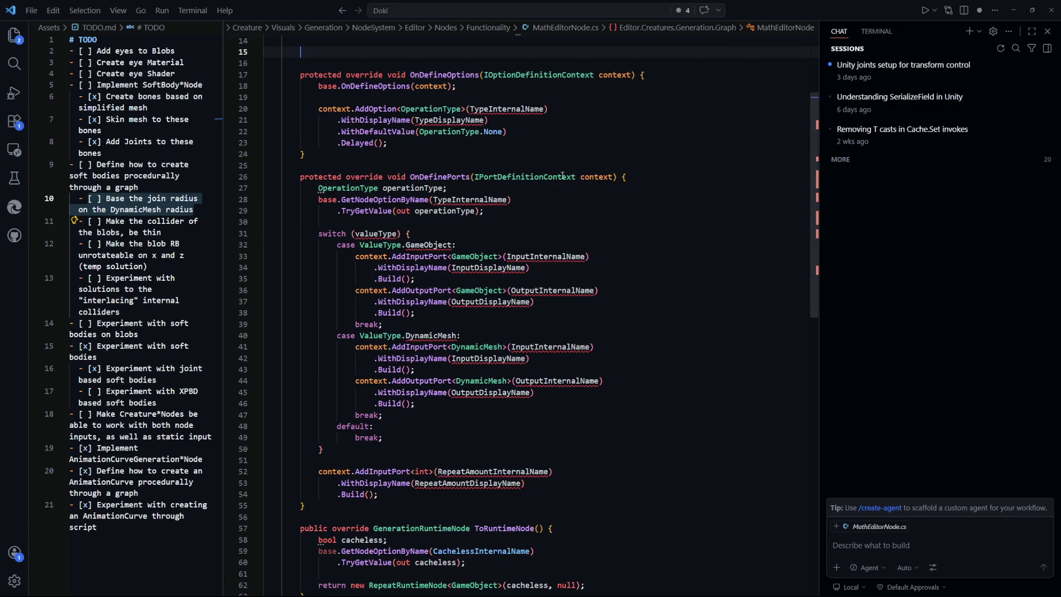
scroll(614, 189, "up", 5)
type("private const string KeepRatioInternalName = \"keepRatio\";         private const string KeepRatioDisplayName = \"Keep Ratio\";")
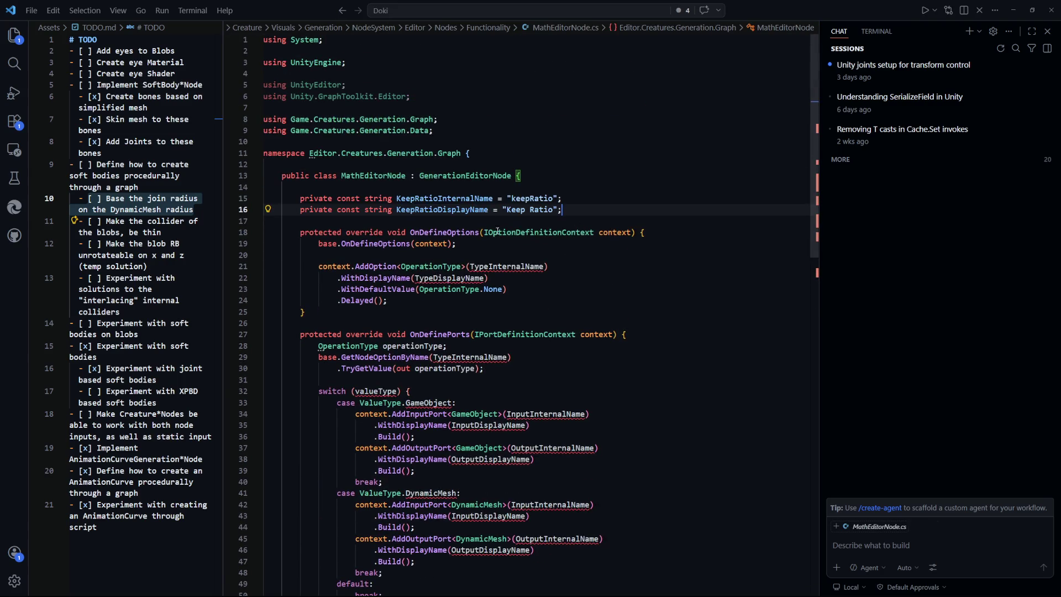
double_click(439, 198)
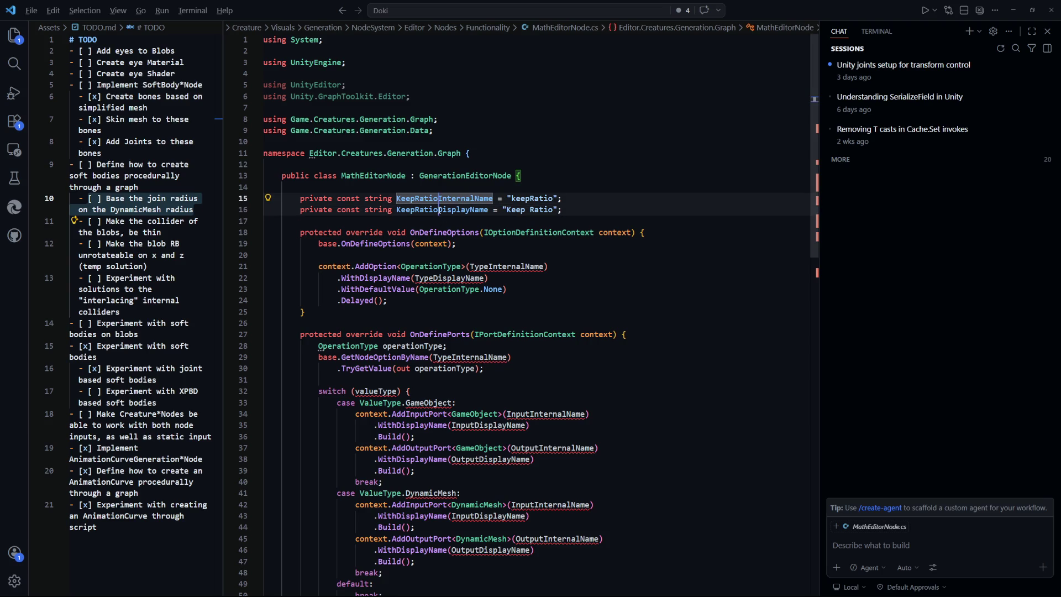
key("ctrl+z")
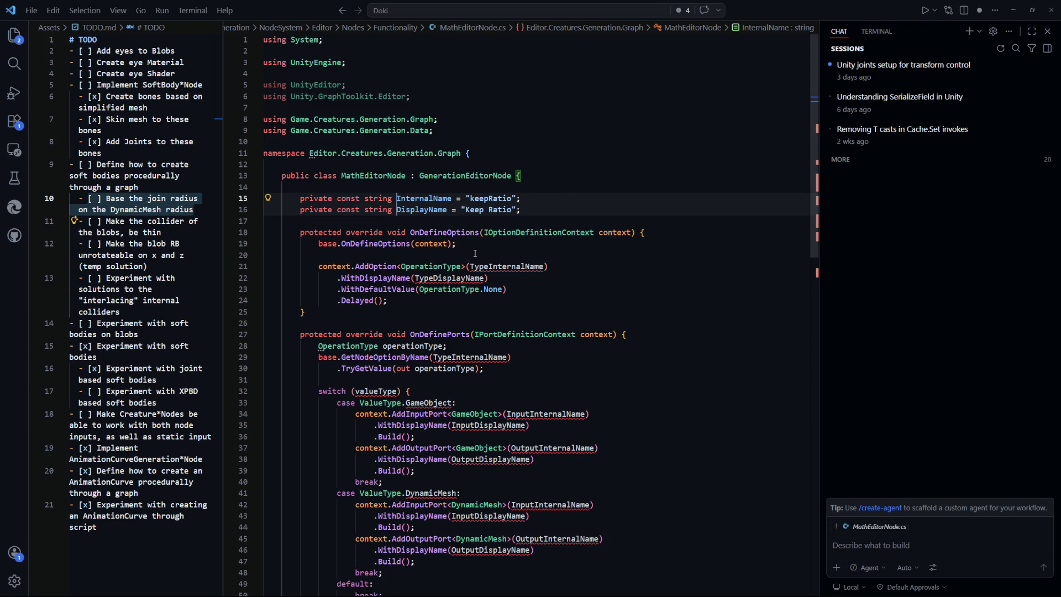
type("OperationType")
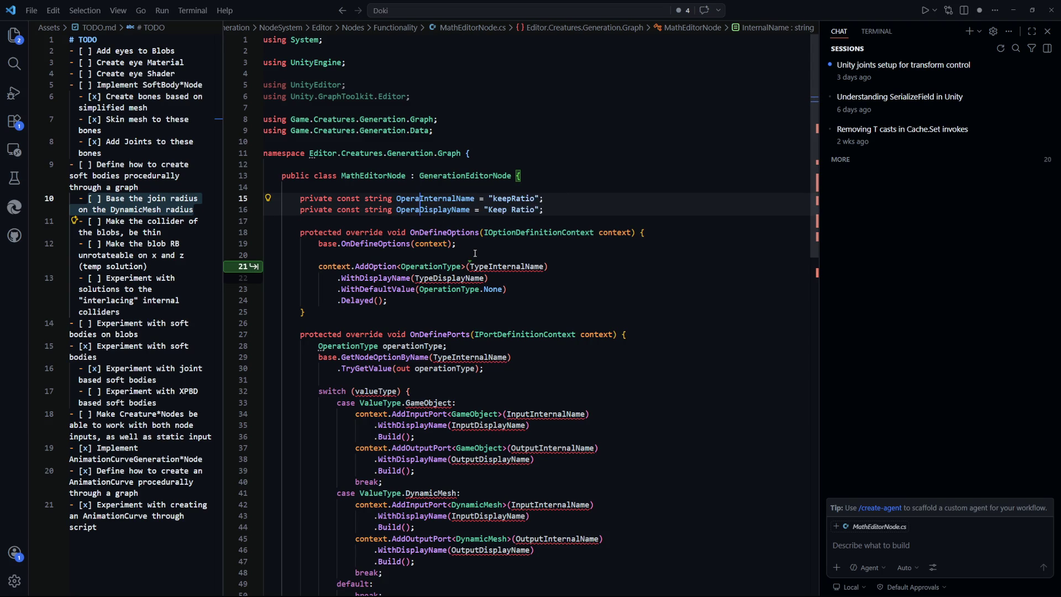
key("ctrl+s")
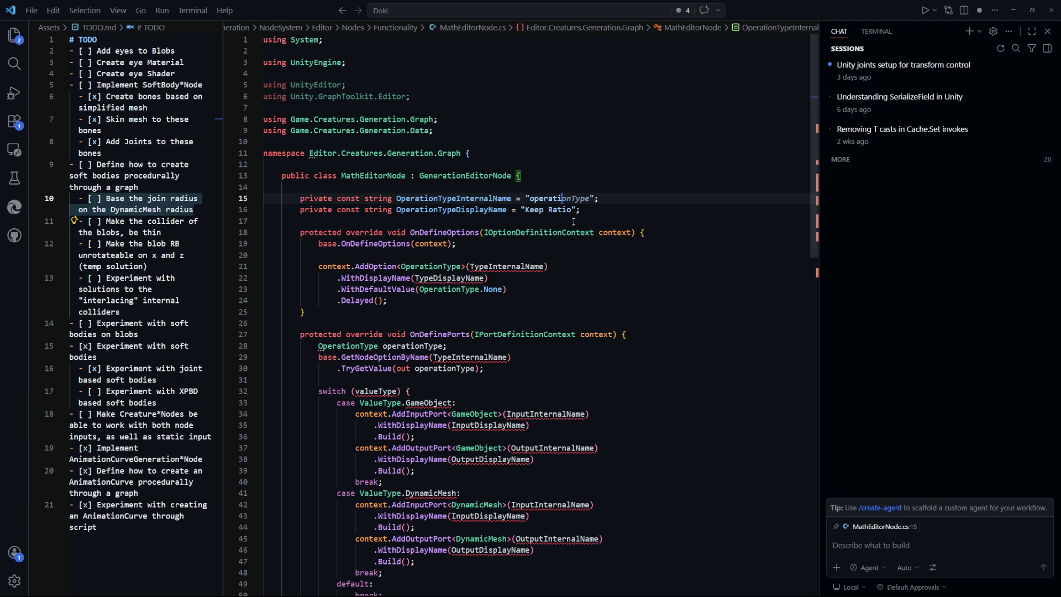
key("Tab")
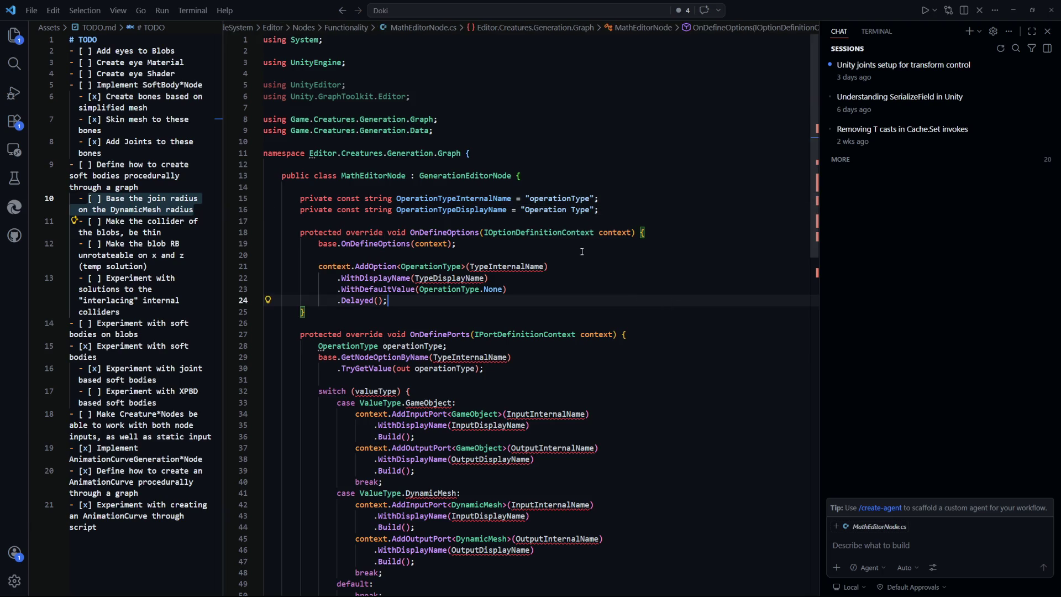
scroll(487, 252, "down", 4)
key("ctrl+s")
Step: Point the option references to OperationTypeInternalName and OperationTypeDisplayName
double_click(487, 253)
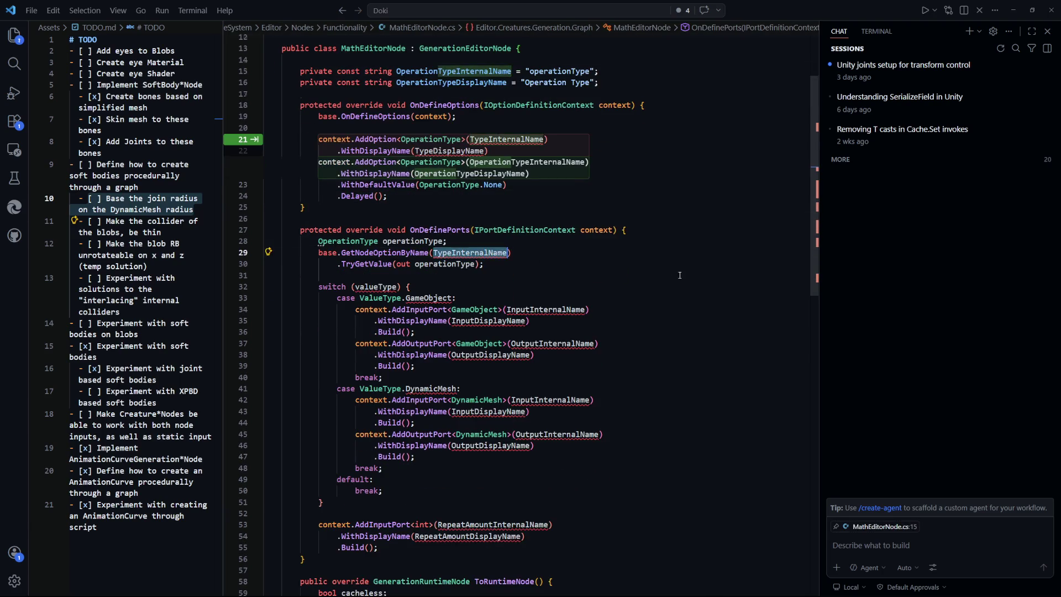
type("OperationTypeInternalName")
key("Tab")
key("Tab")
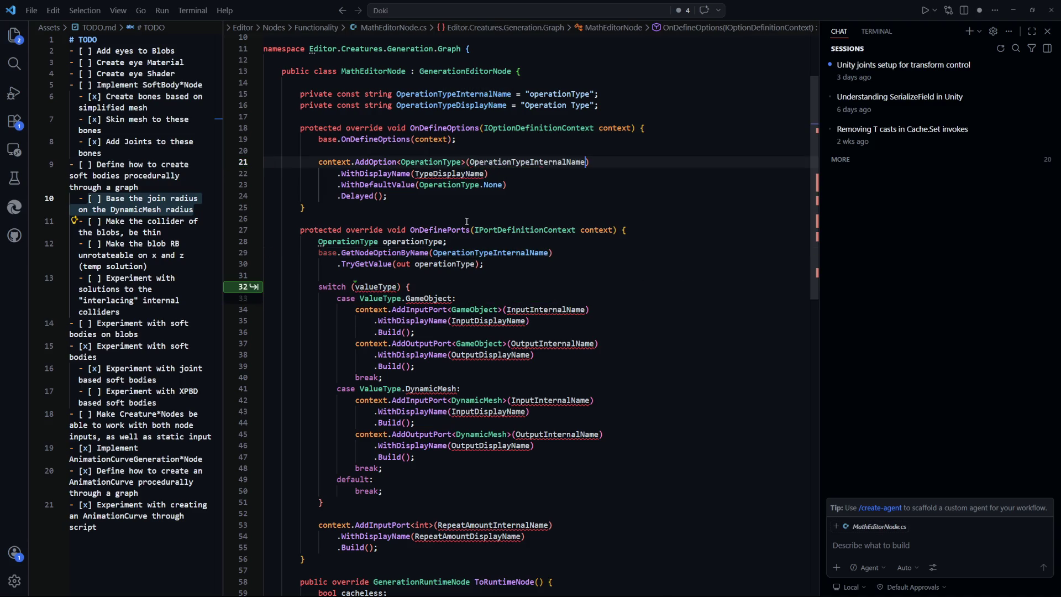
double_click(451, 105)
key("ctrl+c")
double_click(463, 174)
key("ctrl+v")
key("ctrl+s")
key("Tab")
scroll(493, 199, "down", 2)
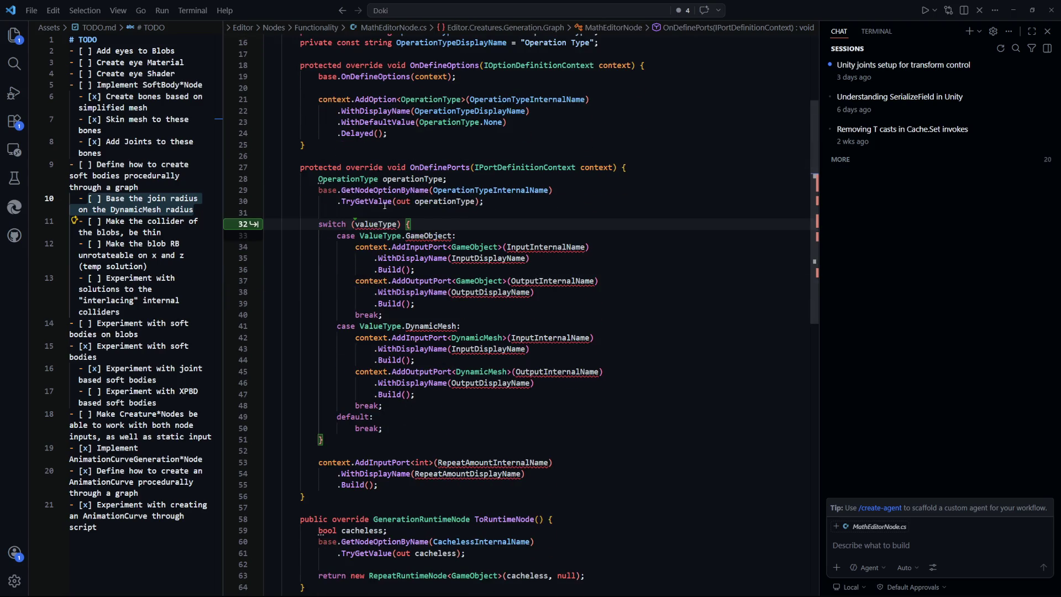
Step: Switch on operationType with a single OperationType.Multiplication case, removing the DynamicMesh and GameObject code
double_click(413, 179)
key("Tab")
mouse_move(387, 407)
left_mouse_down()
mouse_move(359, 406)
mouse_move(340, 247)
mouse_move(238, 338)
mouse_move(233, 326)
left_mouse_up()
key("Delete")
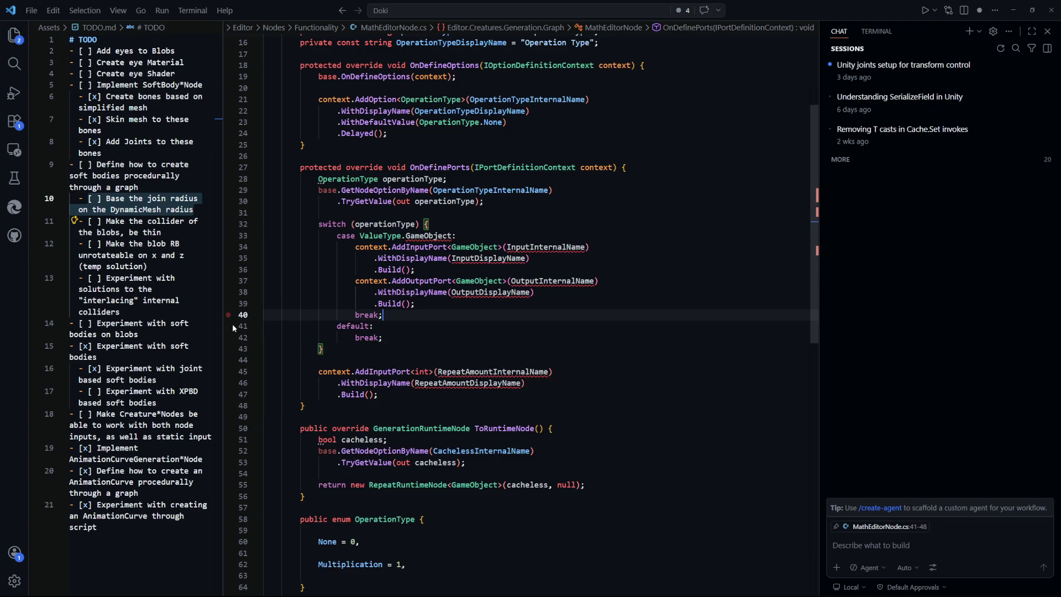
mouse_move(415, 303)
left_mouse_down()
mouse_move(242, 263)
mouse_move(243, 250)
left_mouse_up()
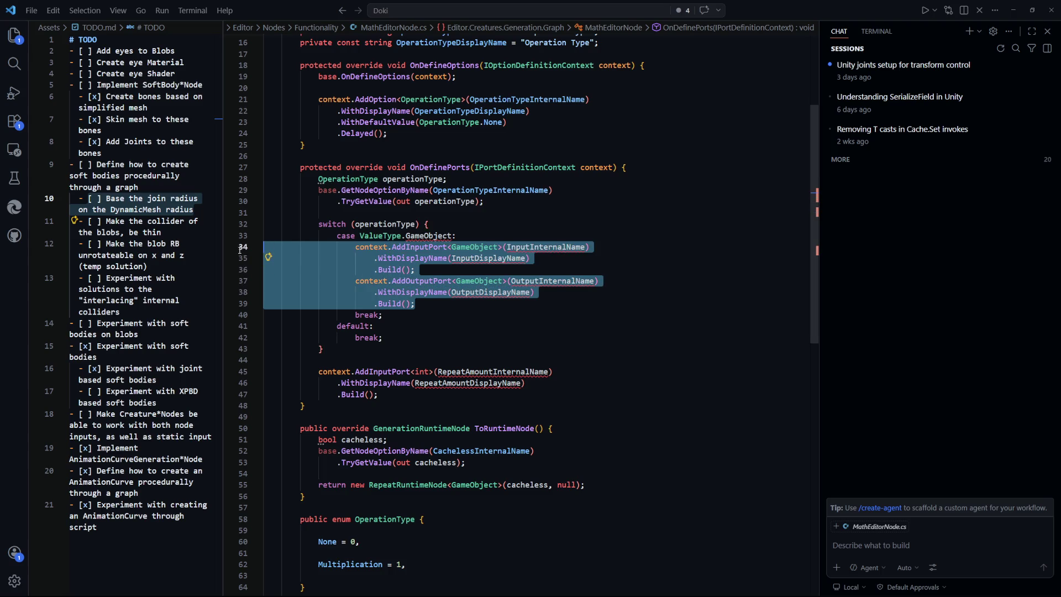
key("Delete")
left_click(386, 224)
left_click(403, 238)
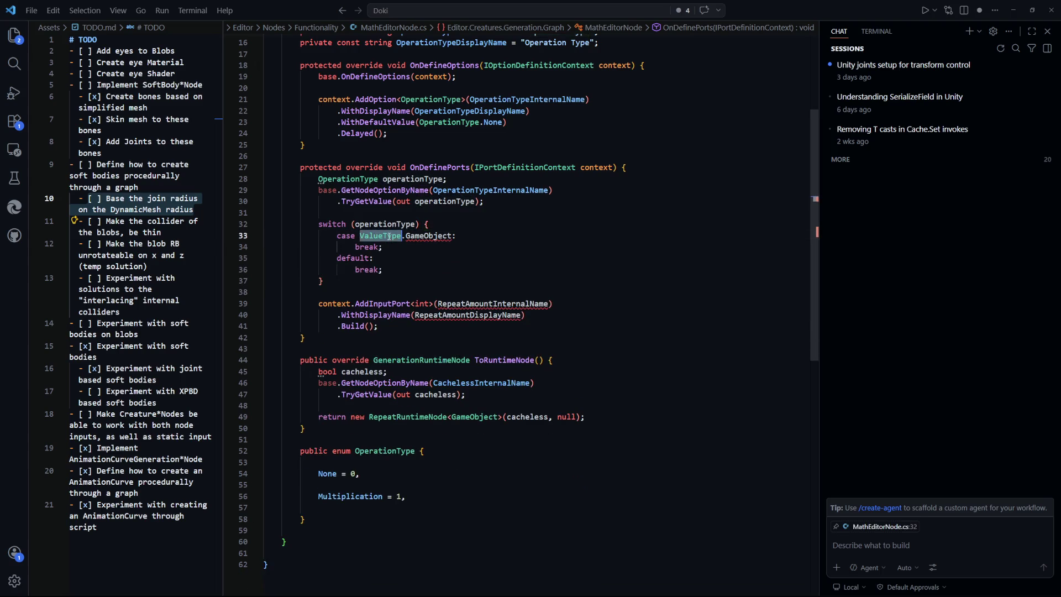
left_click(402, 239, "ctrl")
type("OperationType")
double_click(445, 236)
type("Multiplication")
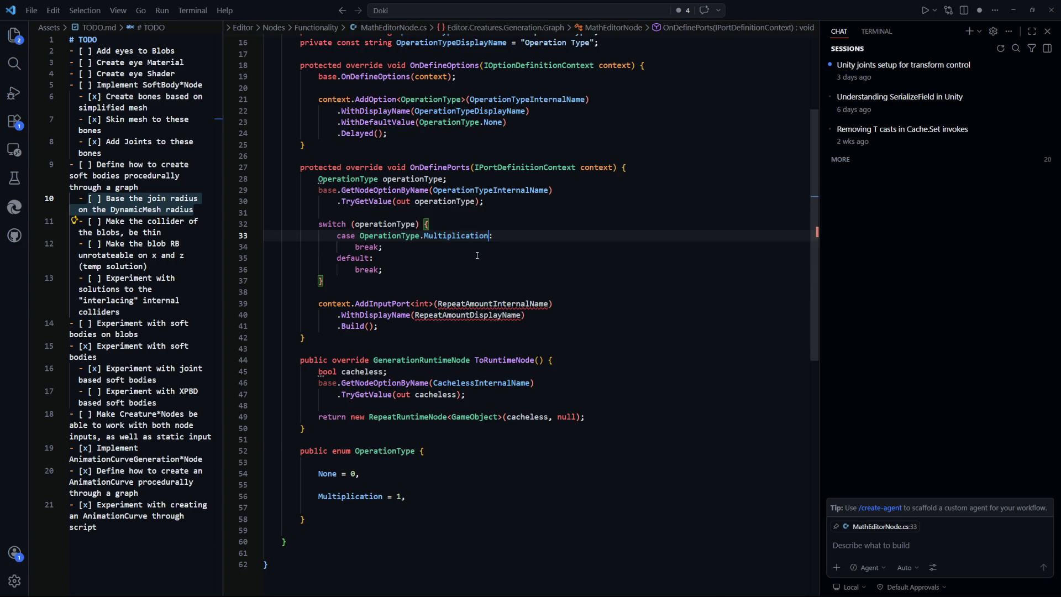
Step: Move the RepeatAmount input port statement into the Multiplication case
left_click(469, 326)
scroll(469, 326, "down", 1)
scroll(450, 303, "up", 1)
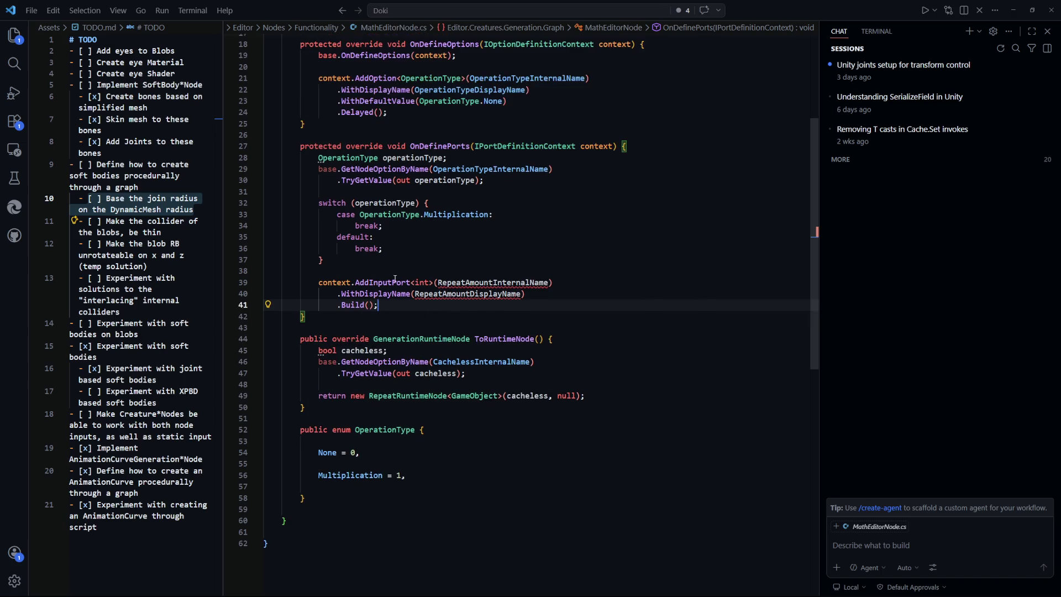
key("shift+Up")
key("shift+Up")
key("shift+Home")
key("BackSpace")
key("BackSpace")
key("BackSpace")
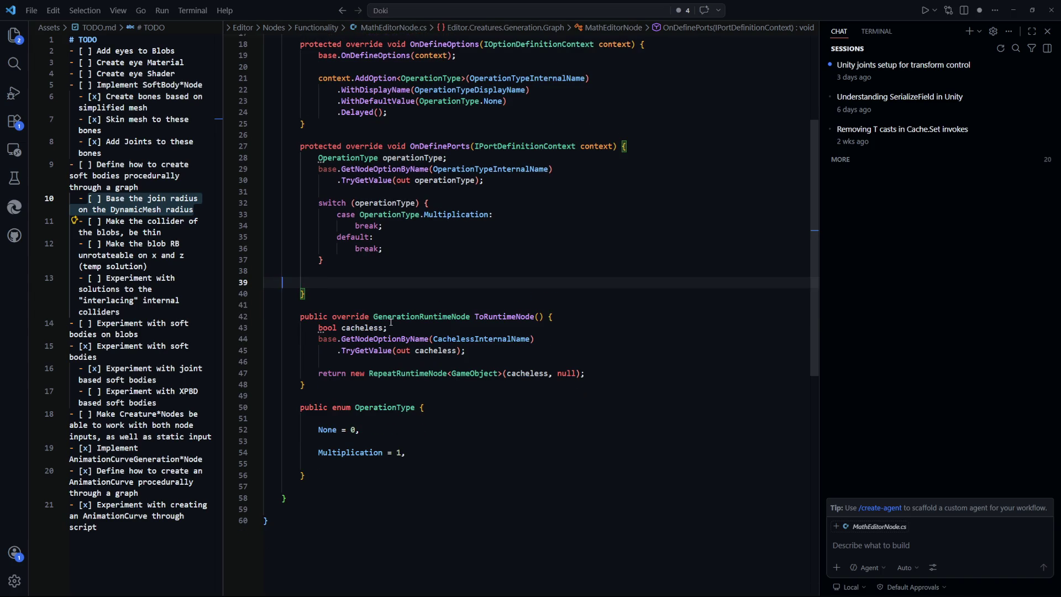
key("ctrl+s")
scroll(459, 285, "up", 1)
key("ctrl+z")
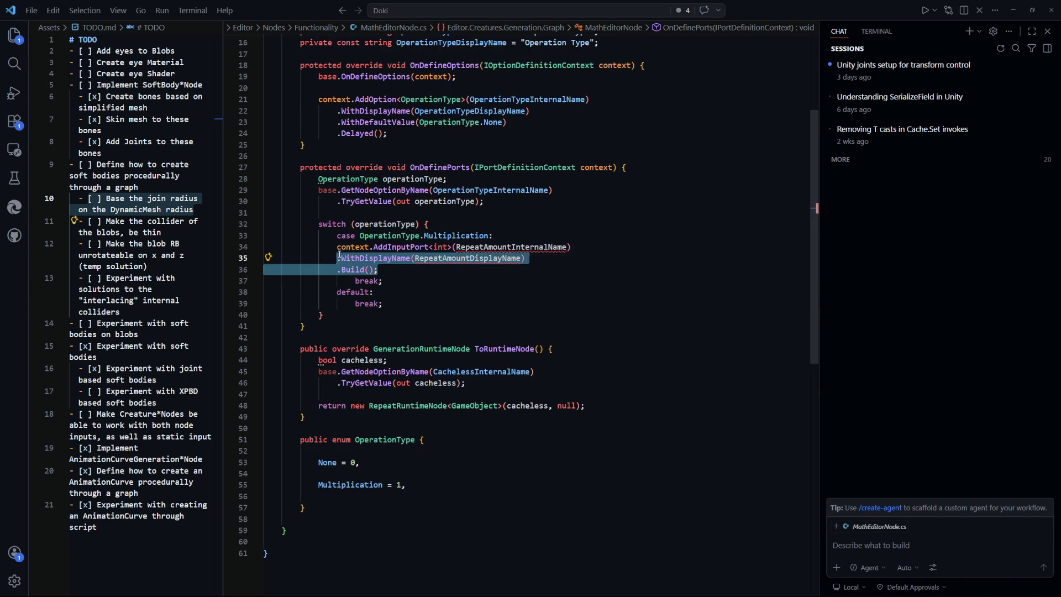
Step: Indent the port statement and change its port type from int to float
left_click(393, 269)
left_click_drag(394, 269, 471, 258)
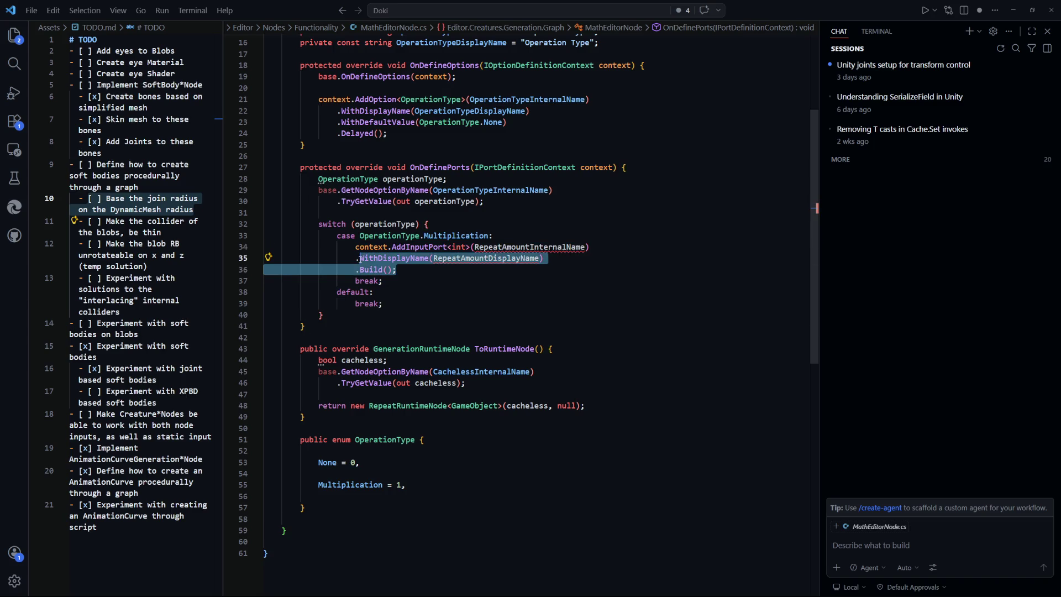
key("Tab")
double_click(460, 247)
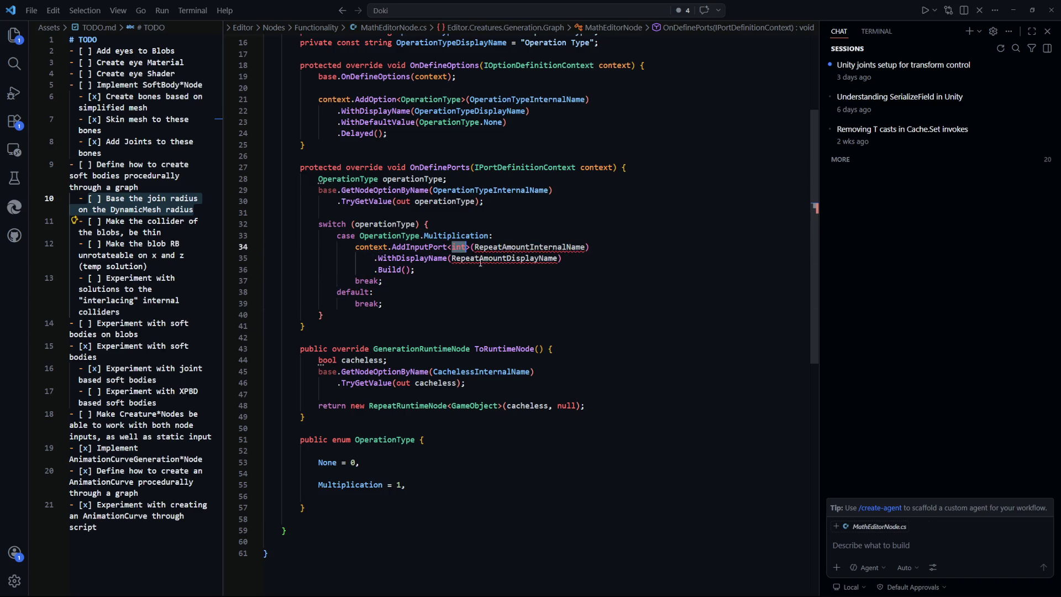
type("float")
key("ctrl+s")
left_click(653, 199)
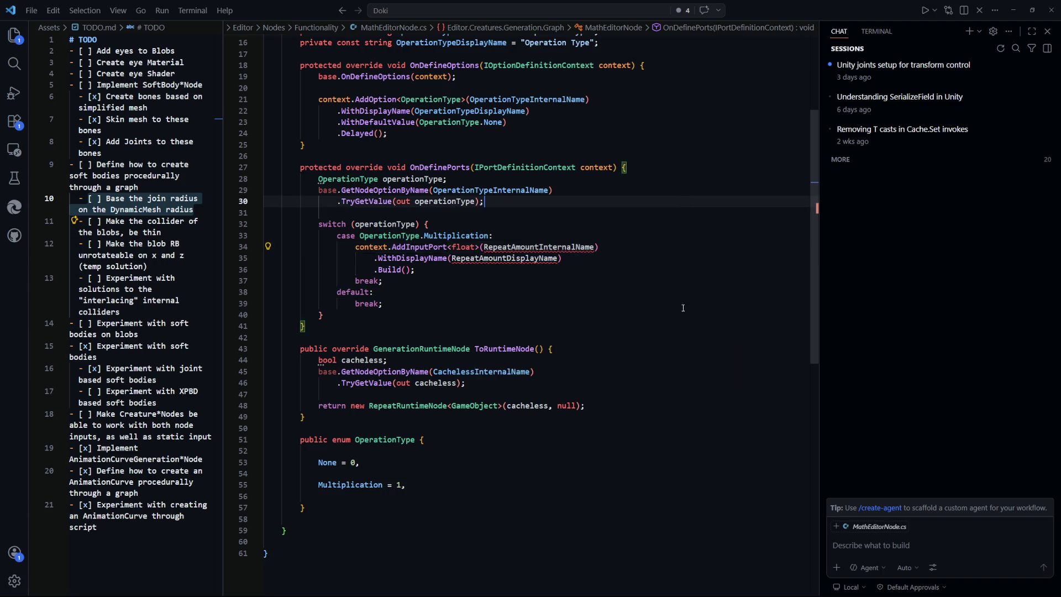
Step: Duplicate the two Operation Type constant declarations below a blank line
scroll(630, 160, "up", 3)
left_click_drag(609, 147, 300, 137)
key("ctrl+c")
key("Left")
key("Return")
key("Return")
key("Up")
key("Up")
key("ctrl+v")
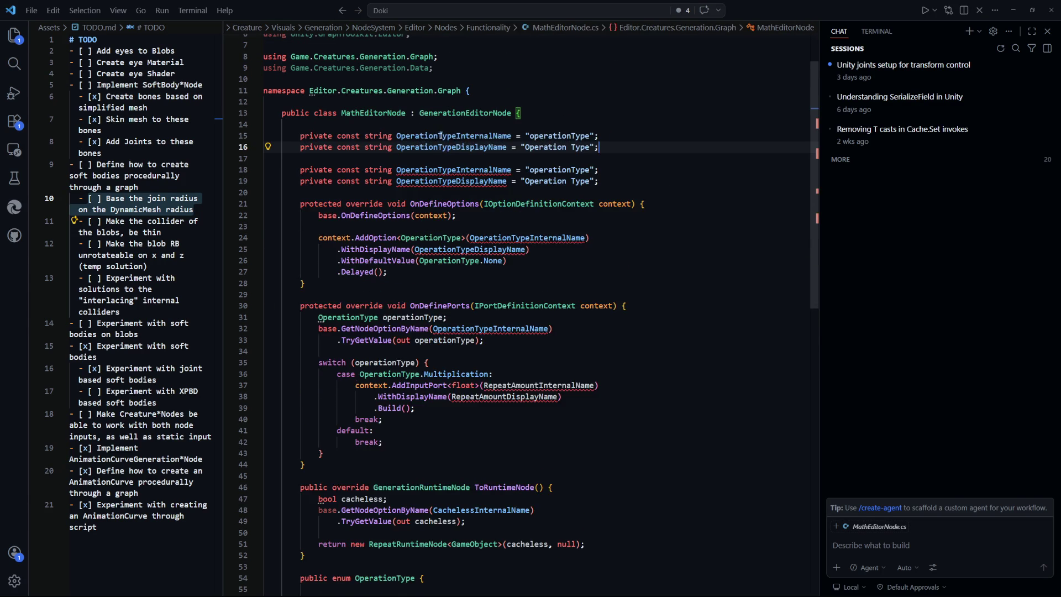
Step: Rename the name constants to InputOne, duplicate them as InputTwo constants, and save
left_click(455, 137)
key("ctrl+BackSpace")
type("Input")
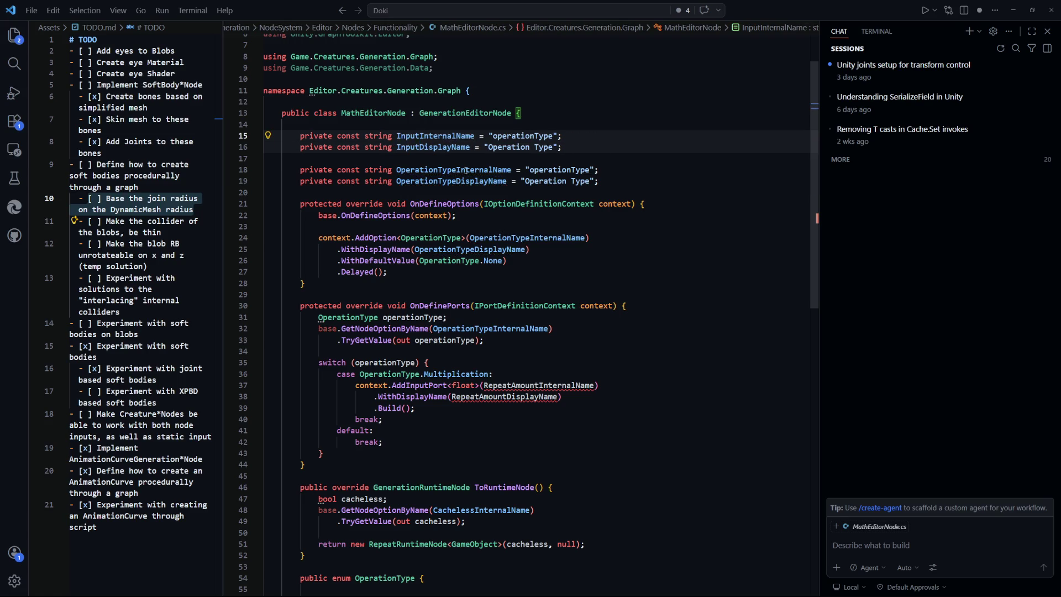
type("One")
mouse_move(577, 147)
left_mouse_down()
mouse_move(326, 147)
mouse_move(301, 137)
left_mouse_up()
key("ctrl+c")
key("Right")
key("Return")
key("Return")
key("ctrl+v")
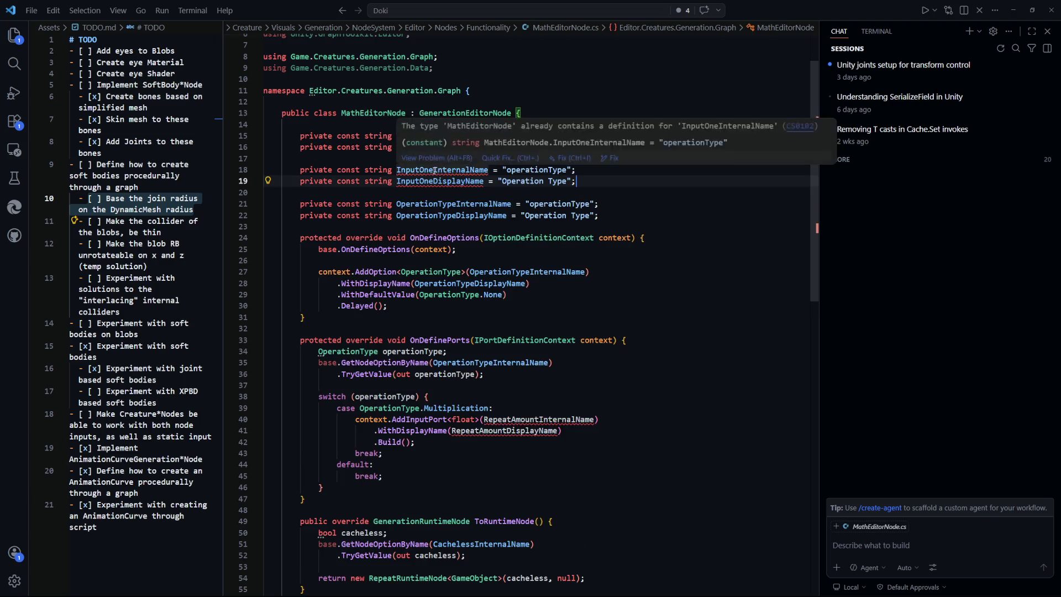
key("Tab")
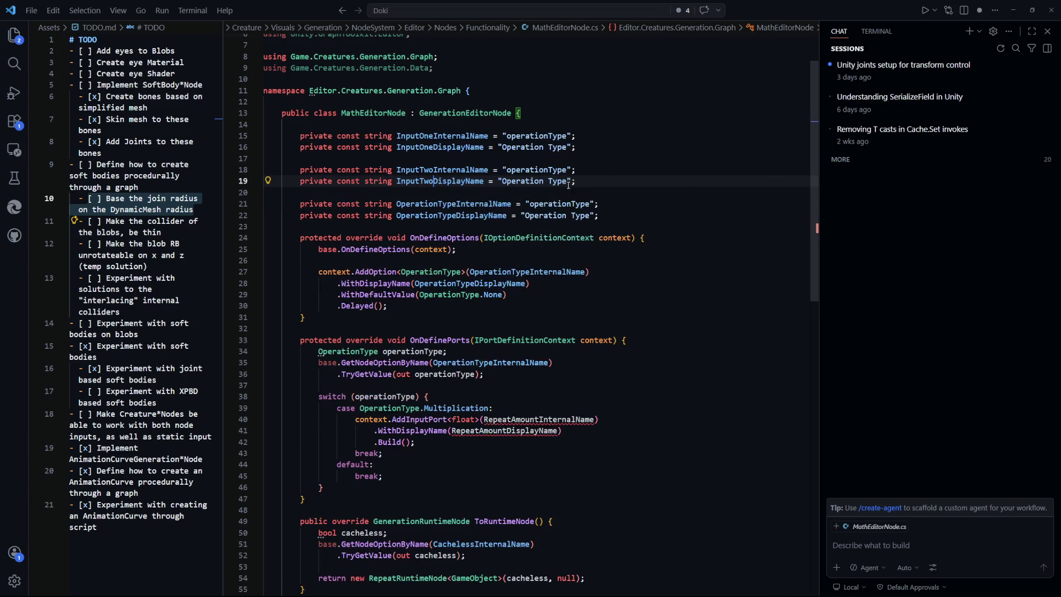
key("ctrl+s")
Step: Set the internal name values to 'inputOne' and 'inputTwo'
double_click(564, 137)
key("ctrl+d")
key("BackSpace")
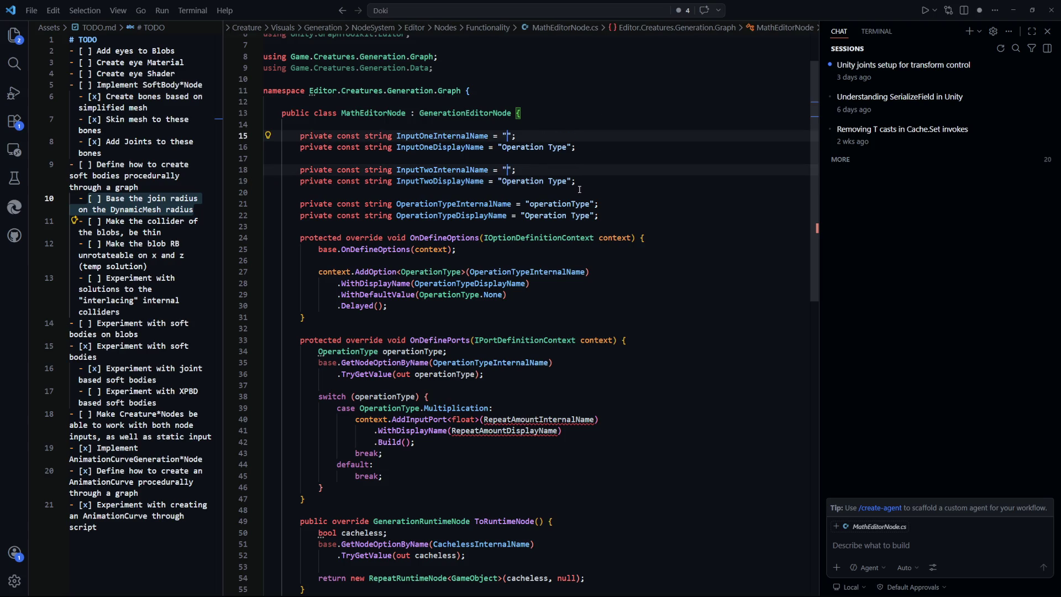
type("inputOne")
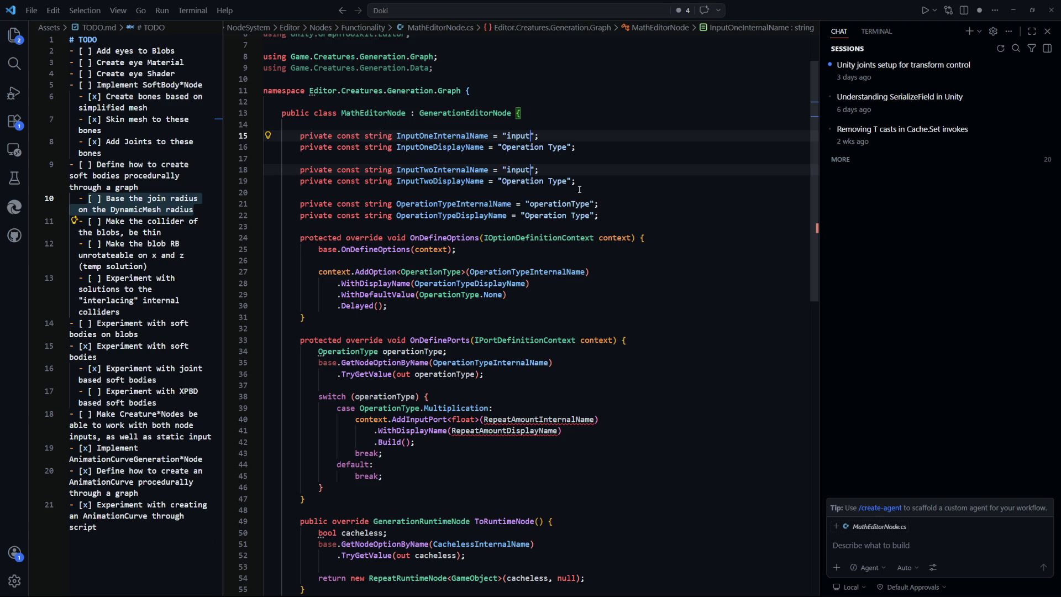
key("Escape")
key("Down")
key("Down")
key("Down")
key("BackSpace")
key("BackSpace")
key("BackSpace")
type("Two")
Step: Set the display name values to 'Input One' and 'Input Two'
key("Up")
key("Up")
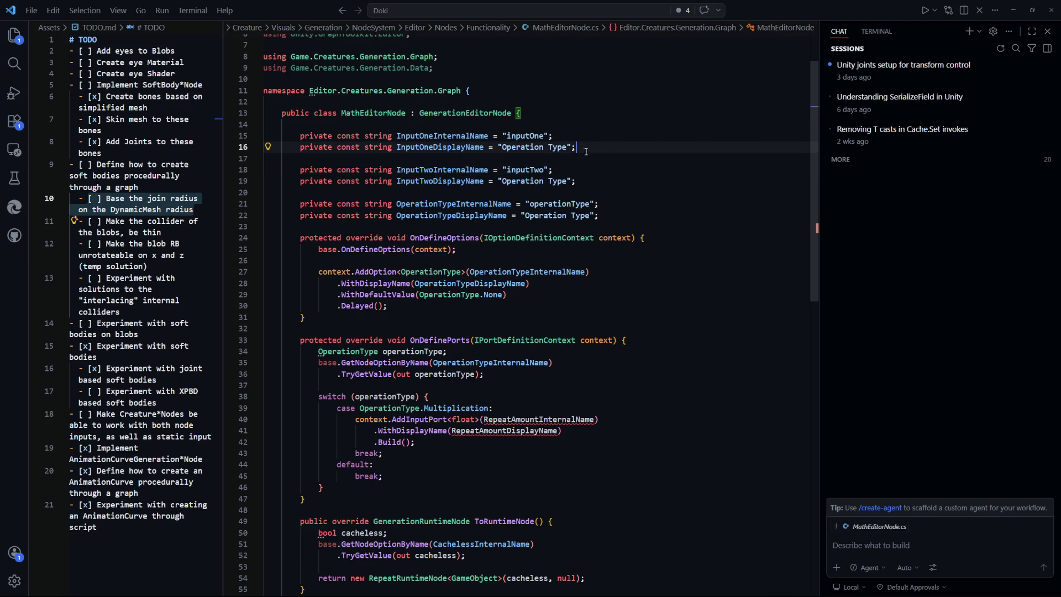
key("shift+alt+Right")
key("shift+alt+Right")
type("Input One")
key("Down")
key("Down")
key("Down")
key("shift+alt+Right")
key("shift+alt+Right")
type("Input Two")
key("Down")
key("Down")
key("Down")
key("Down")
key("Down")
key("Down")
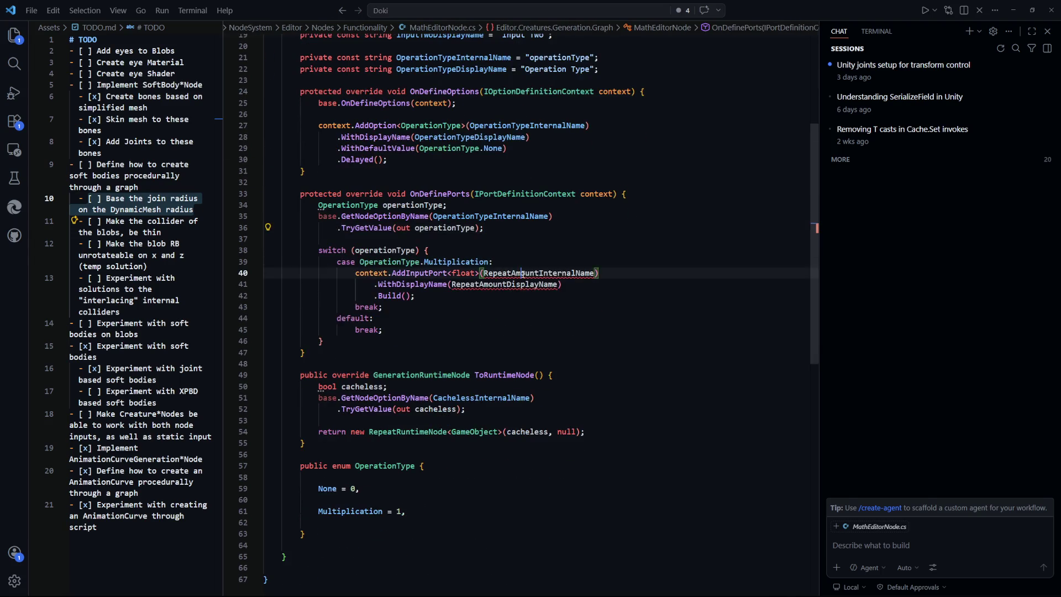
key("shift+alt+Right")
Step: Make the first port use InputOneInternalName and InputOneDisplayName instead of the RepeatAmount names
scroll(672, 307, "up", 5)
double_click(463, 134)
double_click(539, 420)
key("ctrl+v")
double_click(442, 147)
key("ctrl+c")
double_click(505, 431)
key("ctrl+v")
Step: Add a second float AddInputPort block for Input Two after the first port
left_click(439, 442)
scroll(439, 432, "down", 2)
key("Return")
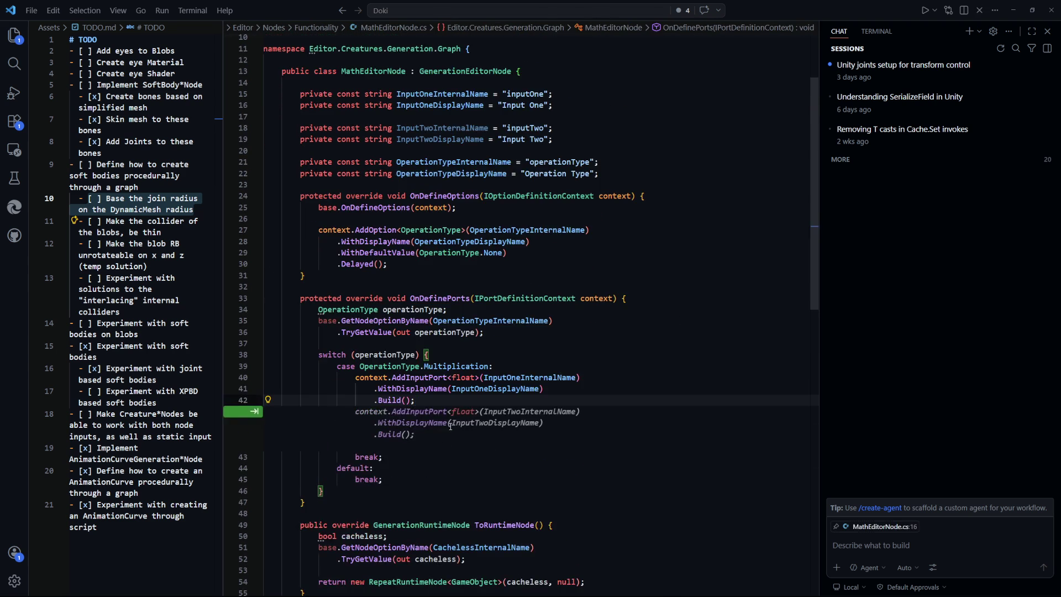
key("Tab")
scroll(440, 452, "down", 3)
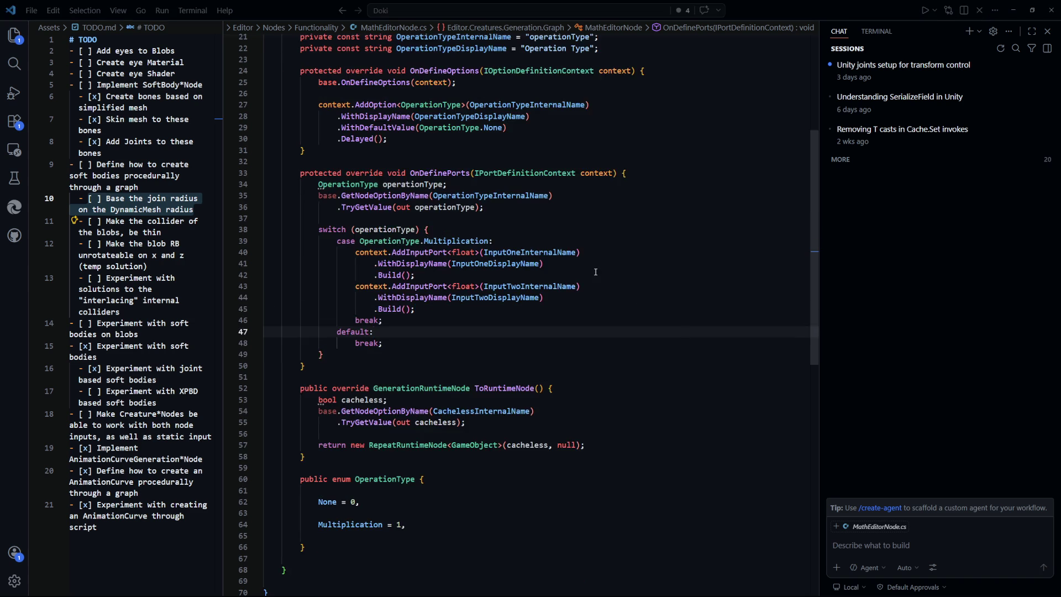
key("alt+Tab")
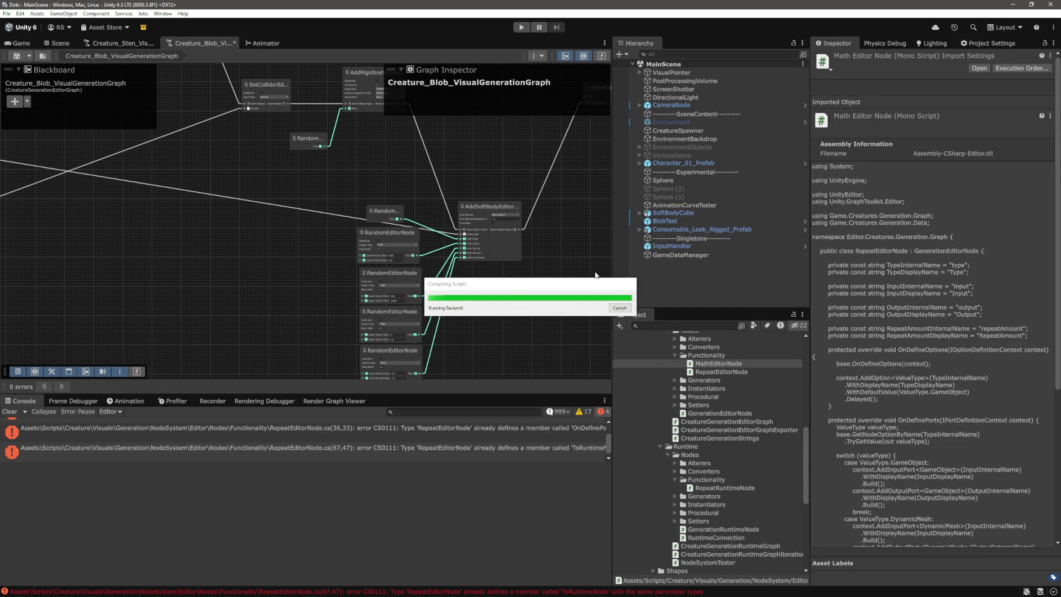
Step: Add a MathEditorNode to the blob creature graph via Add Node search 'math'
mouse_move(289, 276)
left_mouse_down()
mouse_move(357, 279)
mouse_move(395, 266)
left_mouse_up()
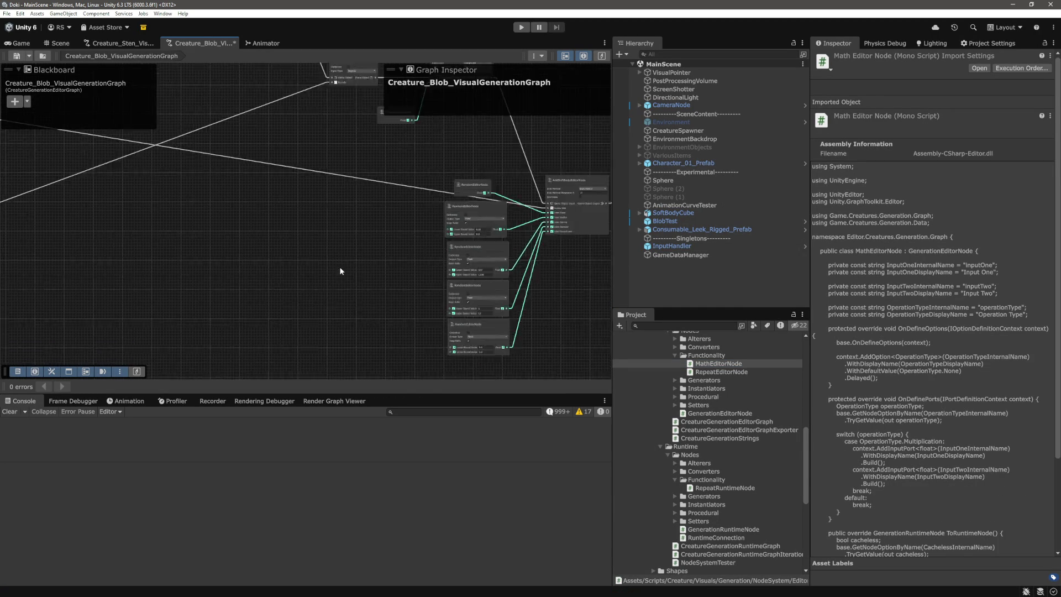
right_click(319, 248)
left_click(358, 254)
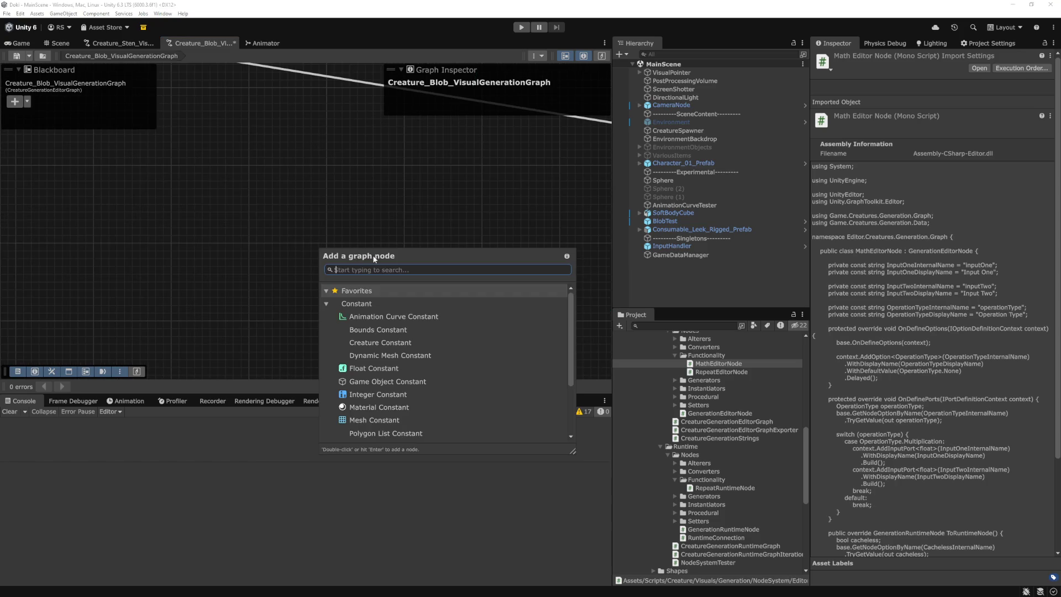
type("math")
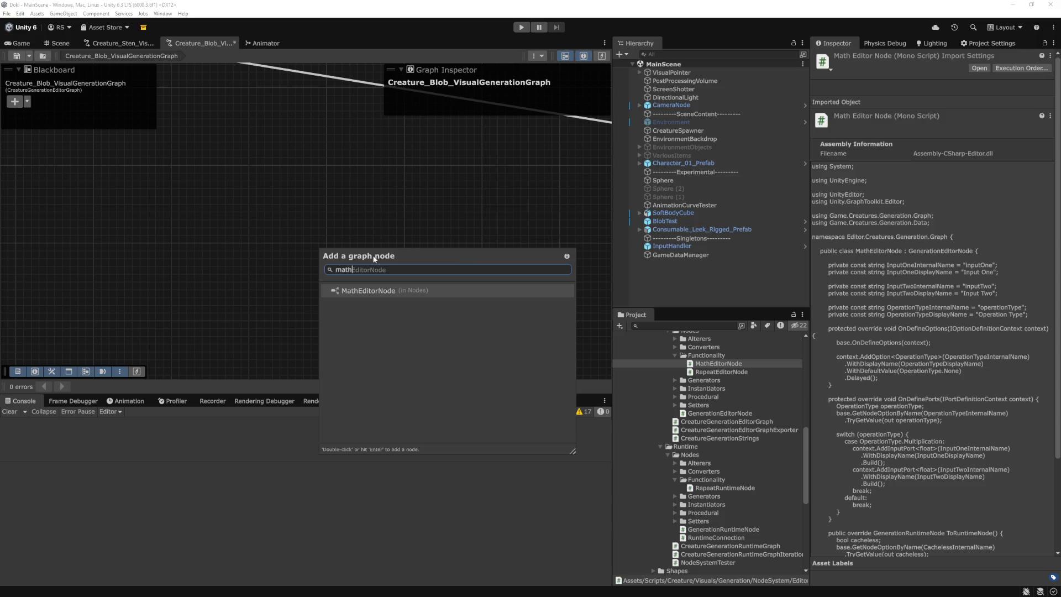
key("Return")
left_click(486, 289)
scroll(486, 289, "up", 3)
scroll(343, 278, "down", 3)
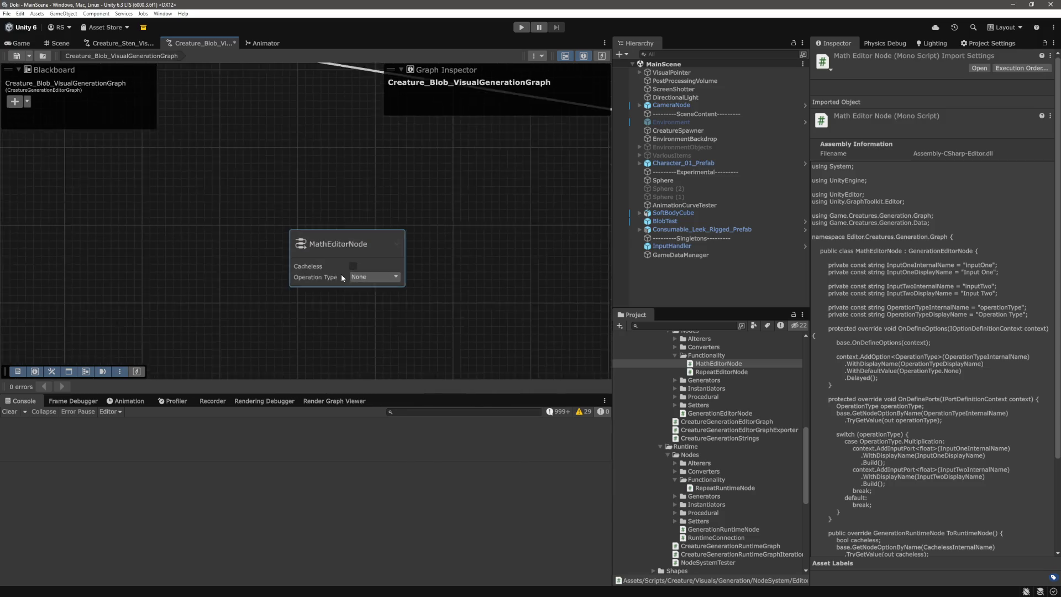
scroll(342, 278, "down", 2)
Step: Set the node's Operation Type to Multiplication, showing Input One and Input Two ports
left_click(371, 263)
left_click(382, 283)
scroll(382, 283, "up", 3)
scroll(506, 300, "down", 4)
left_click_drag(322, 200, 502, 343)
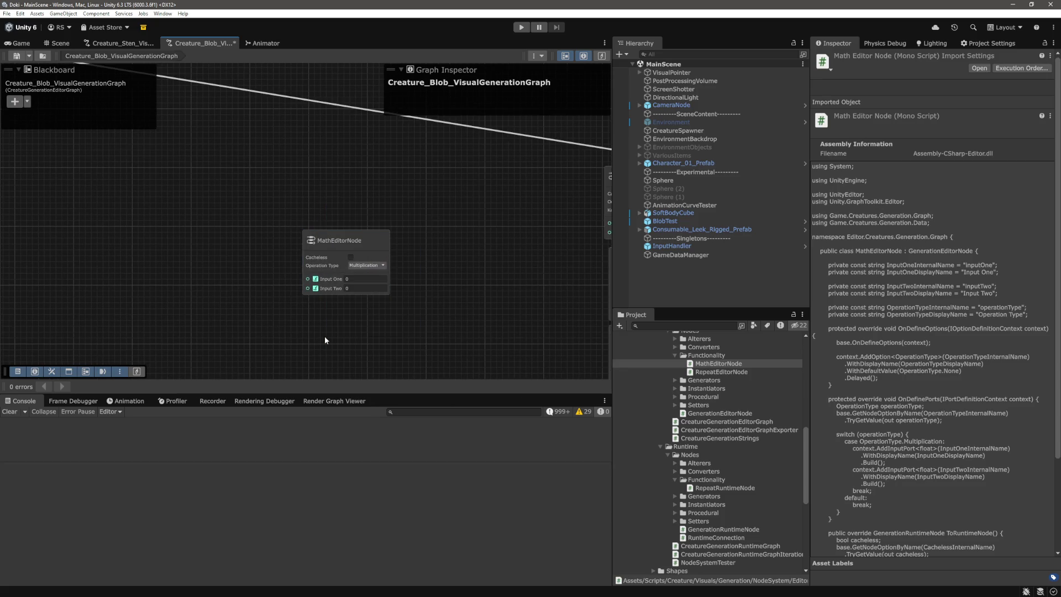
key("alt+Tab")
Step: Paste a copy of the Input Two port block below the operation switch, dedented
key("Down")
key("Down")
key("Down")
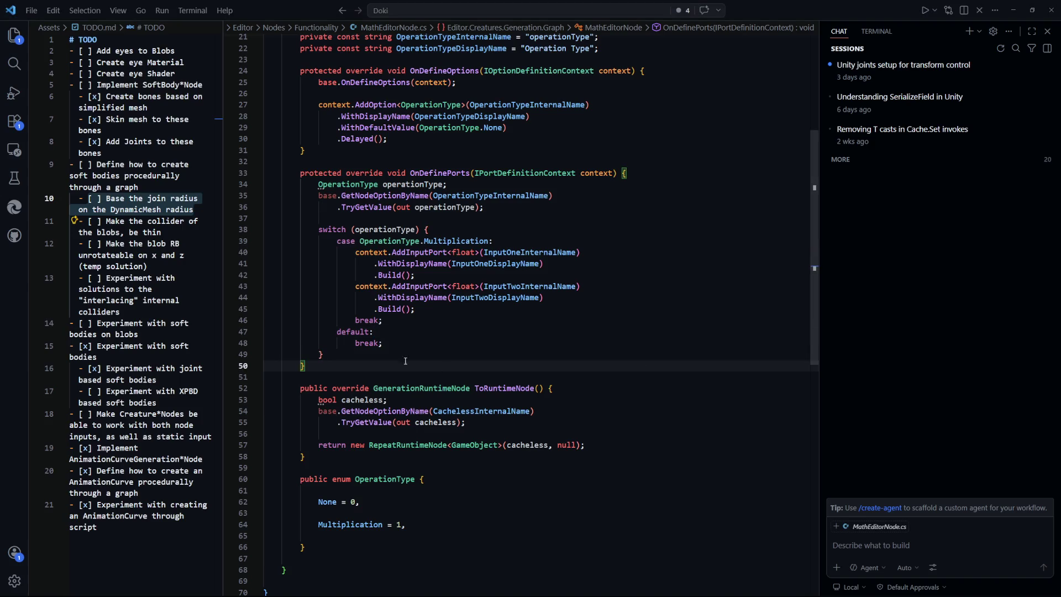
left_click_drag(434, 310, 361, 288)
key("ctrl+c")
left_click(326, 355)
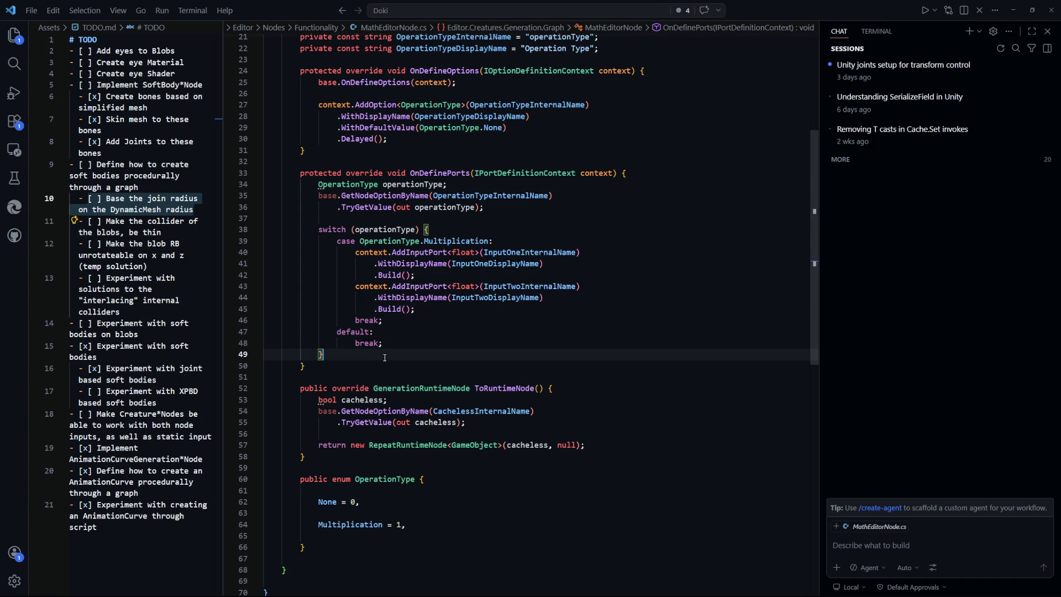
key("Return")
key("Return")
key("ctrl+v")
left_click_drag(418, 400, 375, 388)
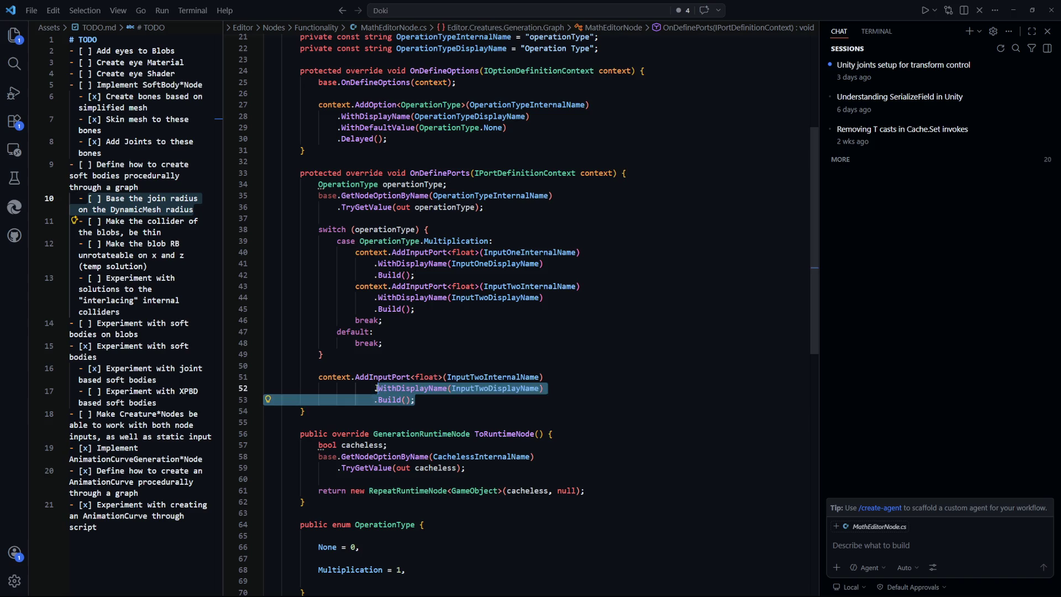
key("shift+Tab")
scroll(619, 397, "up", 5)
scroll(619, 398, "up", 2)
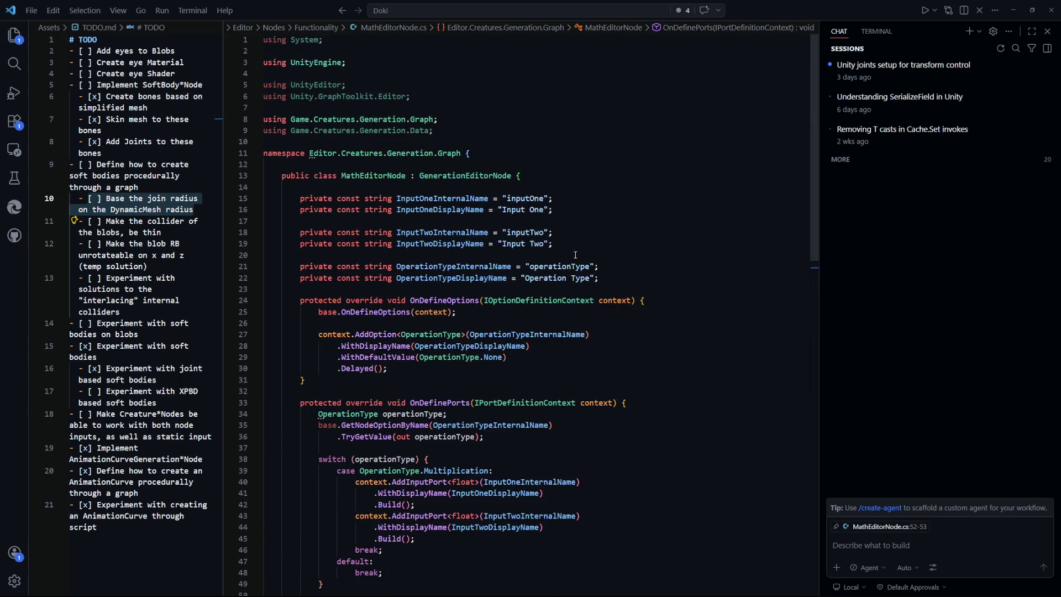
Step: Add ResultInternalName and ResultDisplayName constants with values 'result' and 'Result'
mouse_move(585, 247)
left_mouse_down()
mouse_move(303, 244)
mouse_move(265, 232)
left_mouse_up()
left_click(599, 243)
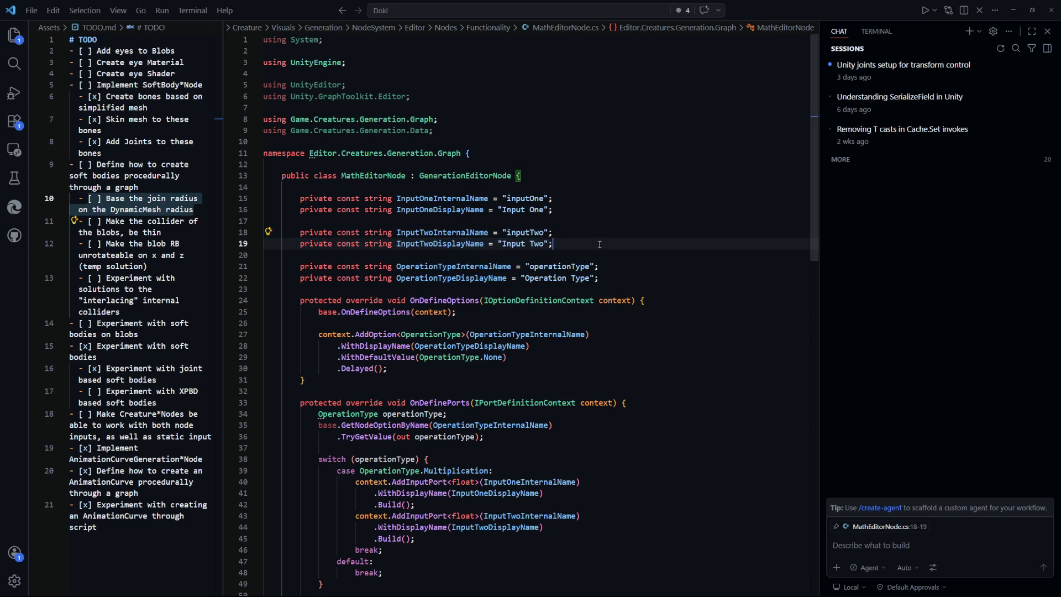
key("Return")
key("Return")
key("ctrl+v")
left_click(434, 266)
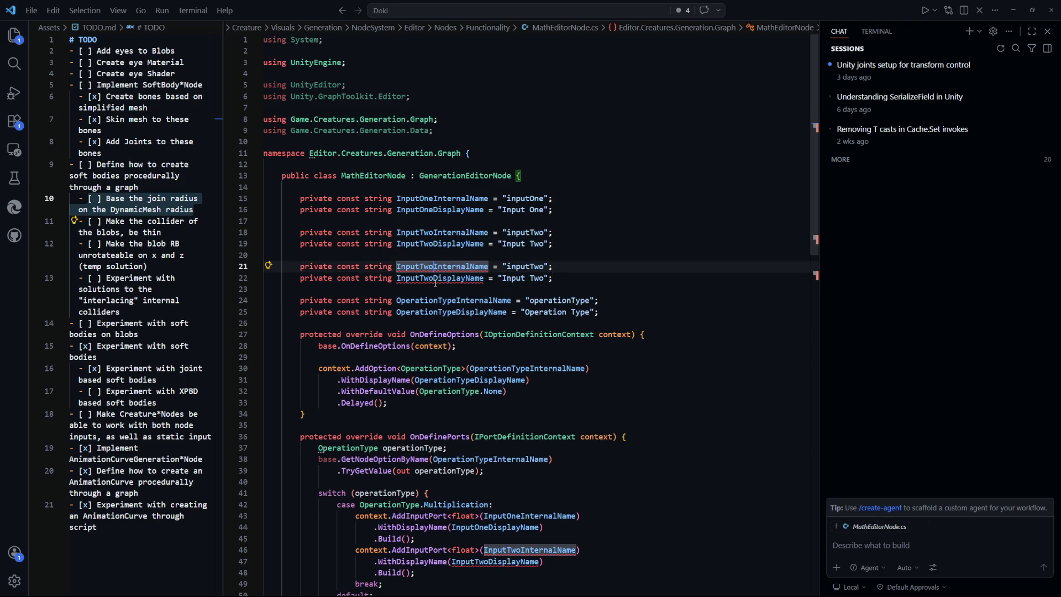
left_click(434, 278, "alt")
key("ctrl+BackSpace")
type("Result")
key("Escape")
left_click(535, 268)
key("Tab")
scroll(395, 336, "down", 10)
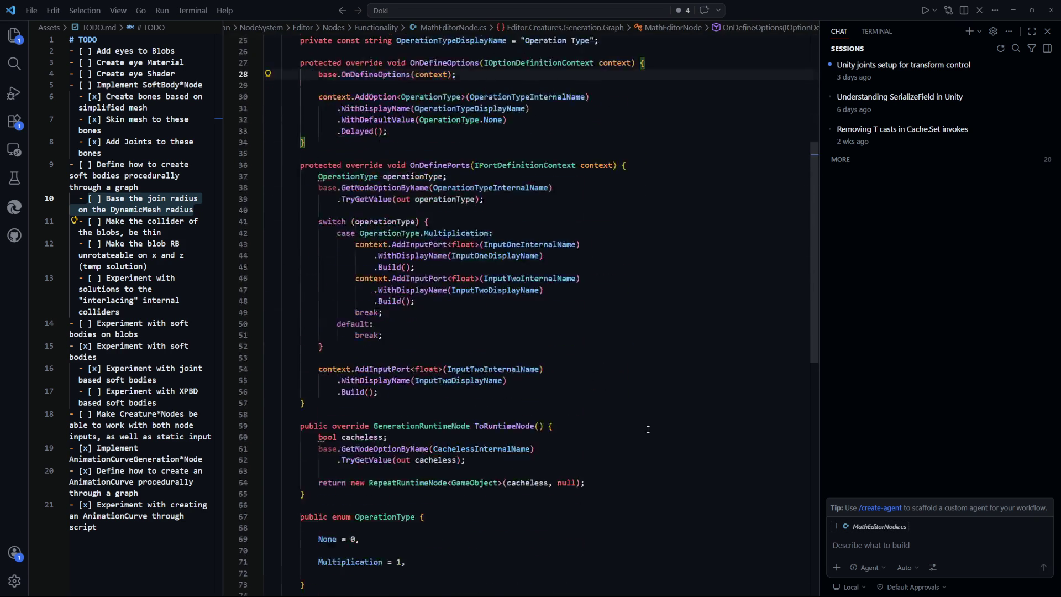
Step: Turn the pasted block into a float AddOutputPort using the Result names, and save
key("Tab")
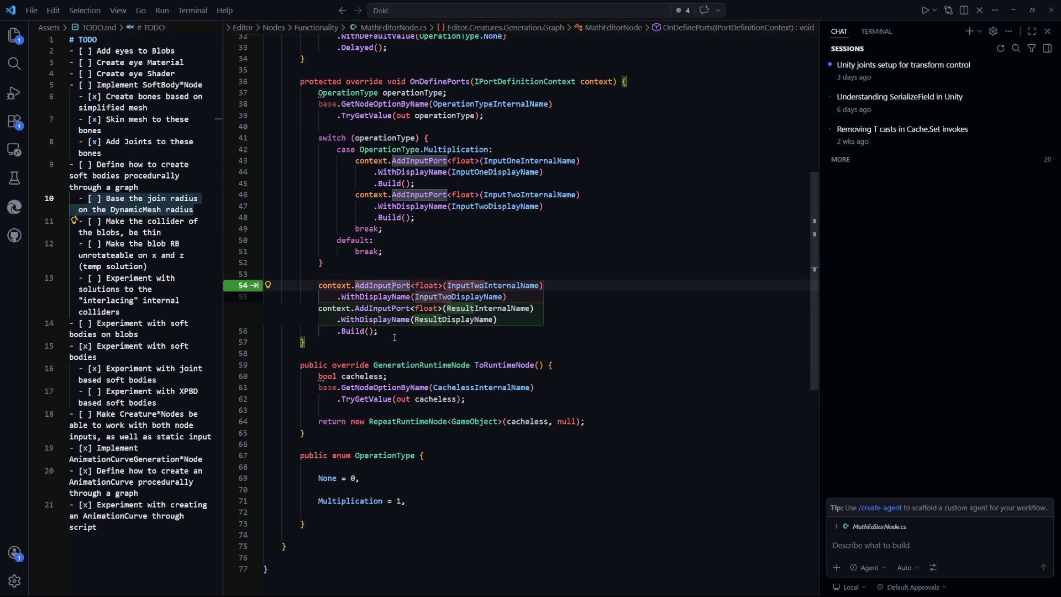
key("BackSpace")
key("BackSpace")
key("BackSpace")
type("Outpu")
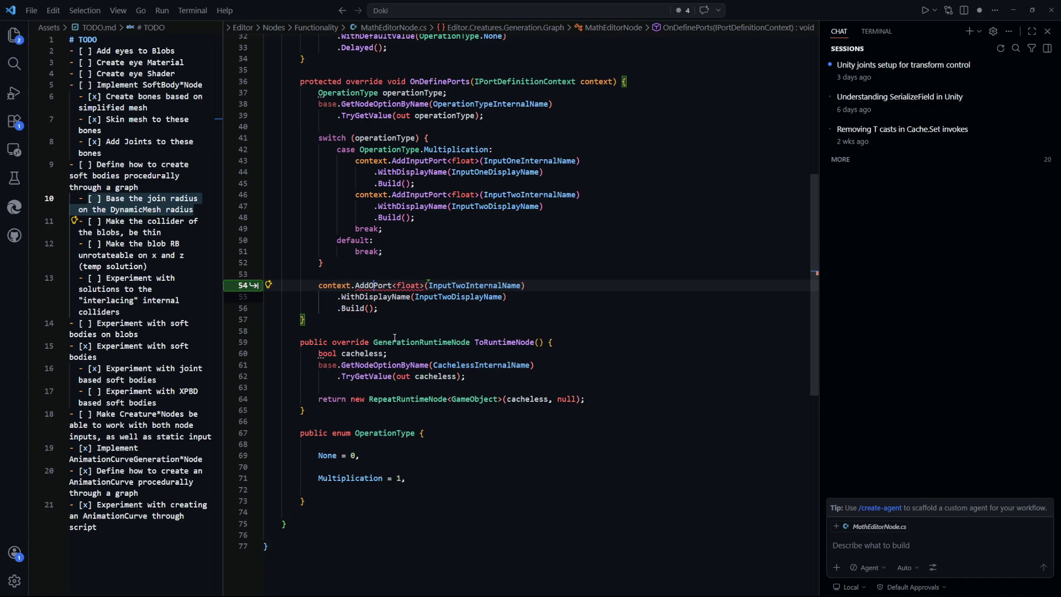
type("t")
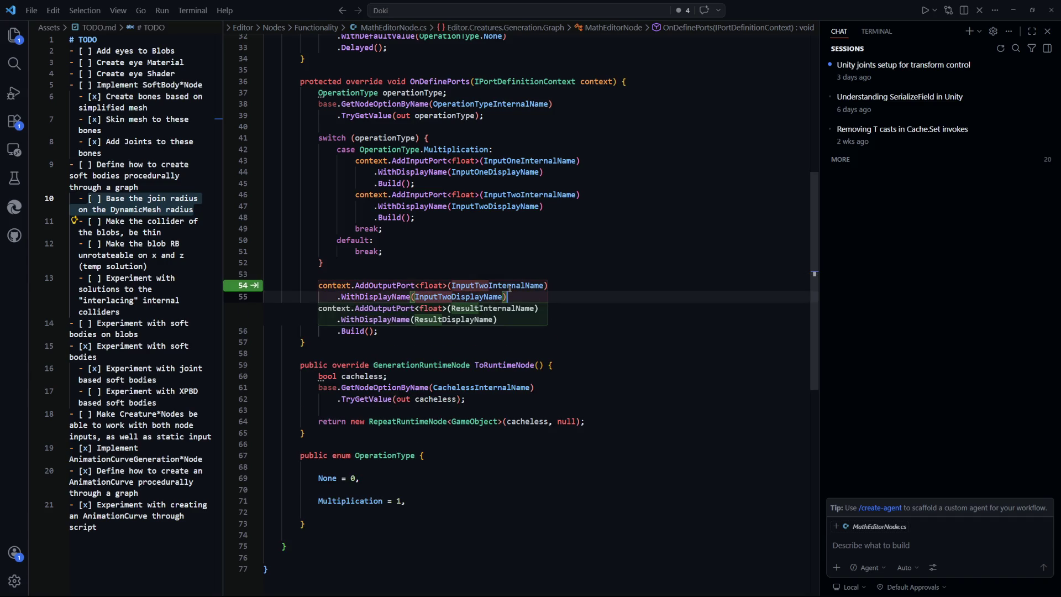
key("Tab")
key("ctrl+s")
key("alt+Tab")
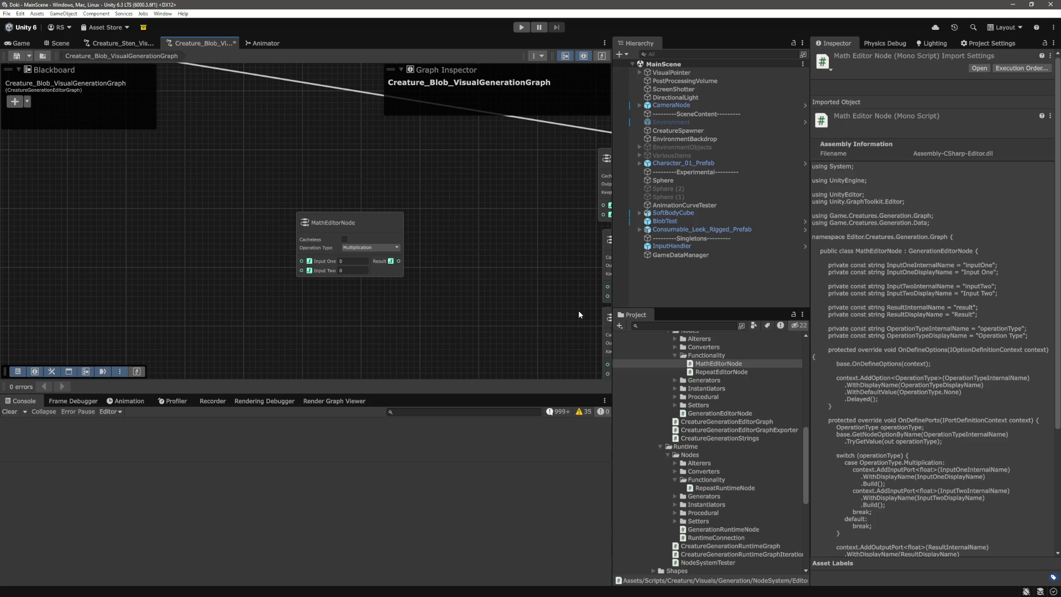
Step: Zoom and pan the graph to inspect the MathEditorNode's Input One, Input Two and Result ports
scroll(293, 223, "down", 5)
scroll(271, 224, "up", 6)
left_click_drag(242, 244, 385, 314)
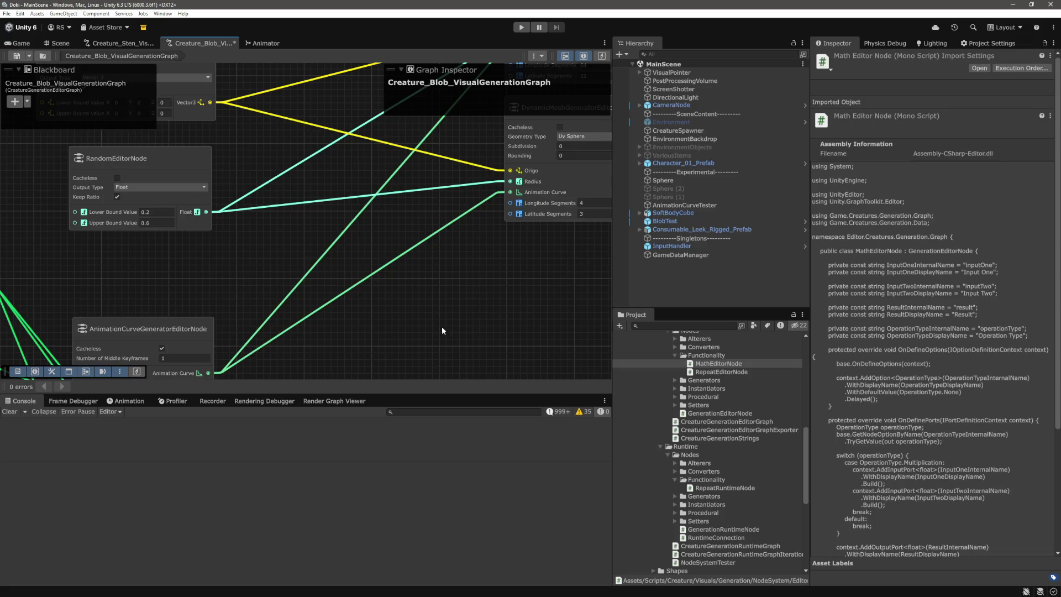
scroll(271, 304, "up", 5)
scroll(273, 305, "down", 5)
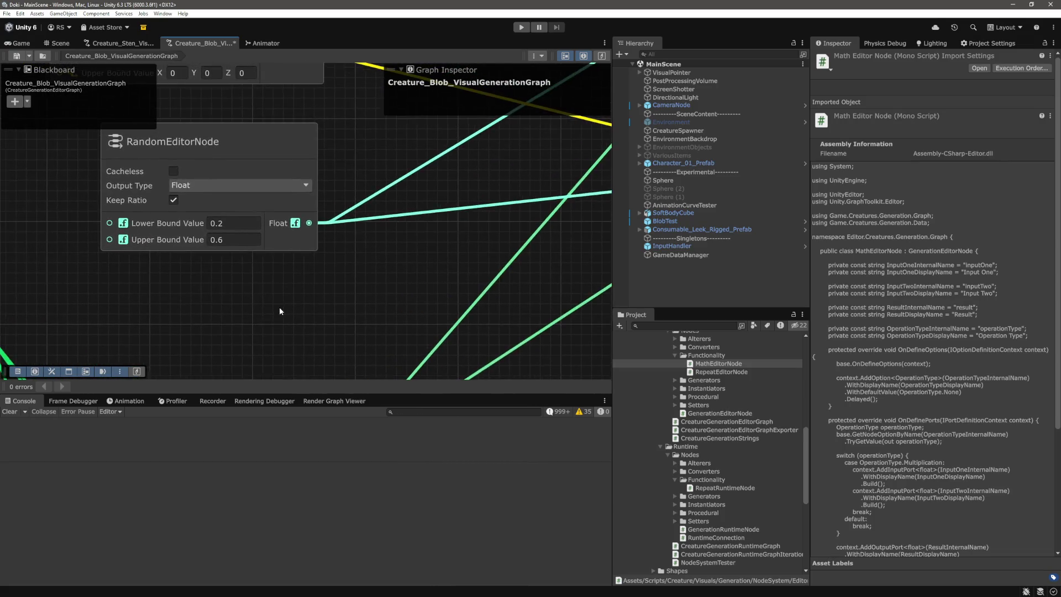
left_click_drag(281, 304, 512, 266)
scroll(513, 266, "up", 4)
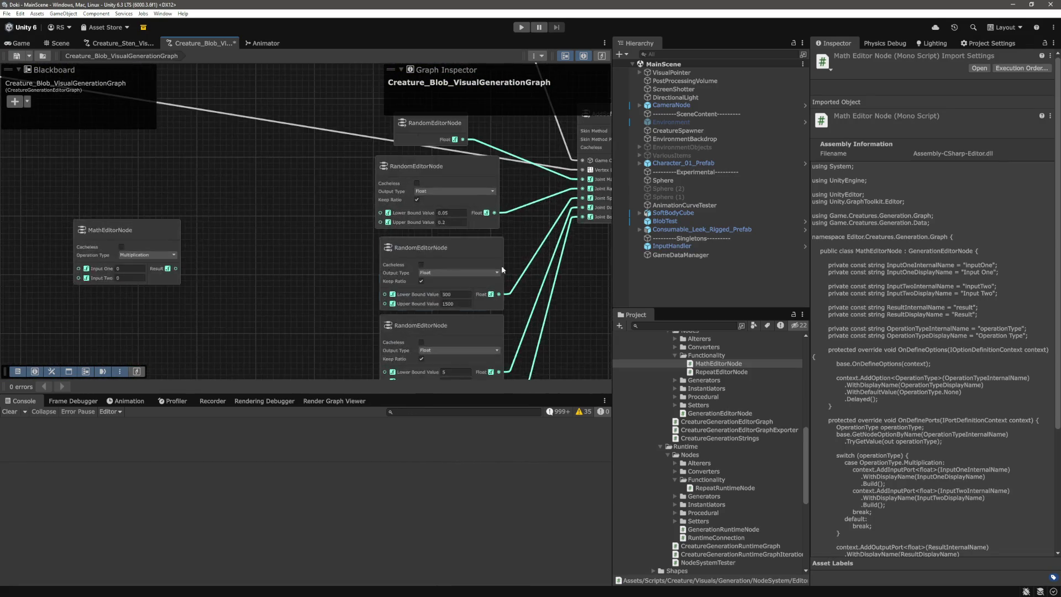
scroll(297, 207, "down", 5)
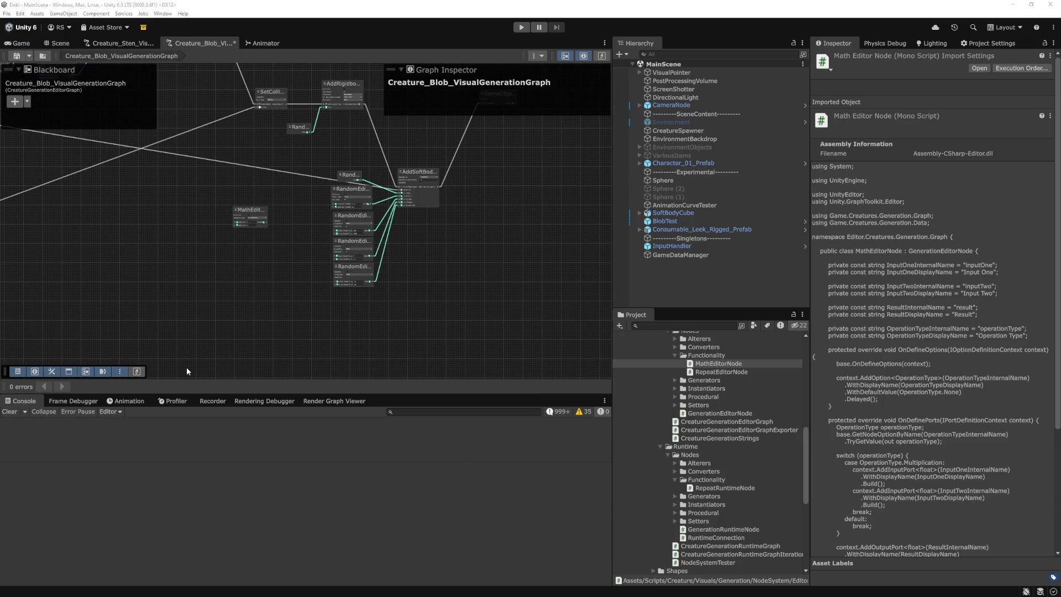
scroll(436, 296, "up", 6)
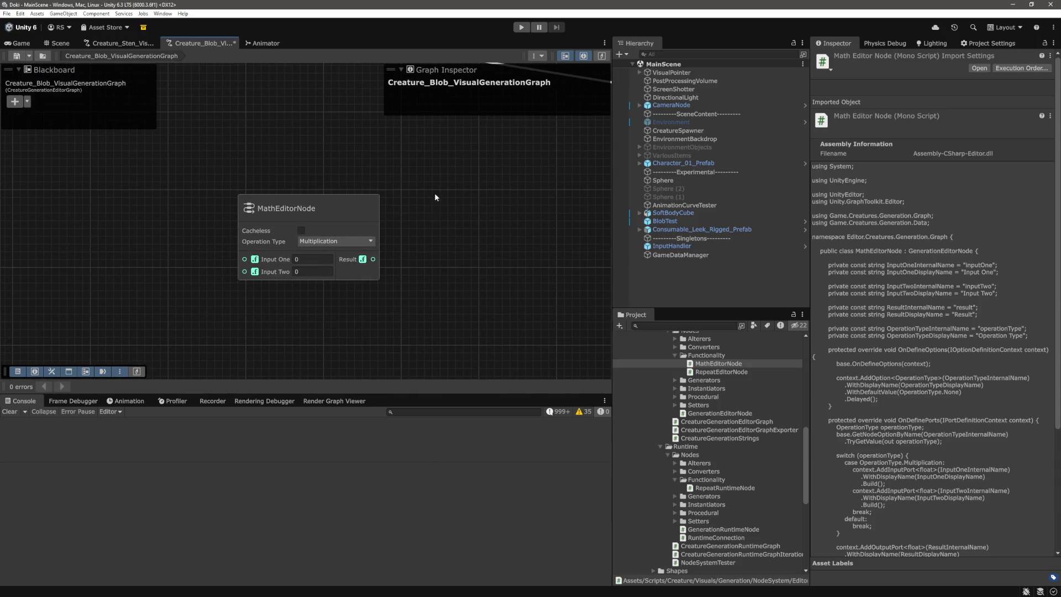
scroll(423, 203, "up", 2)
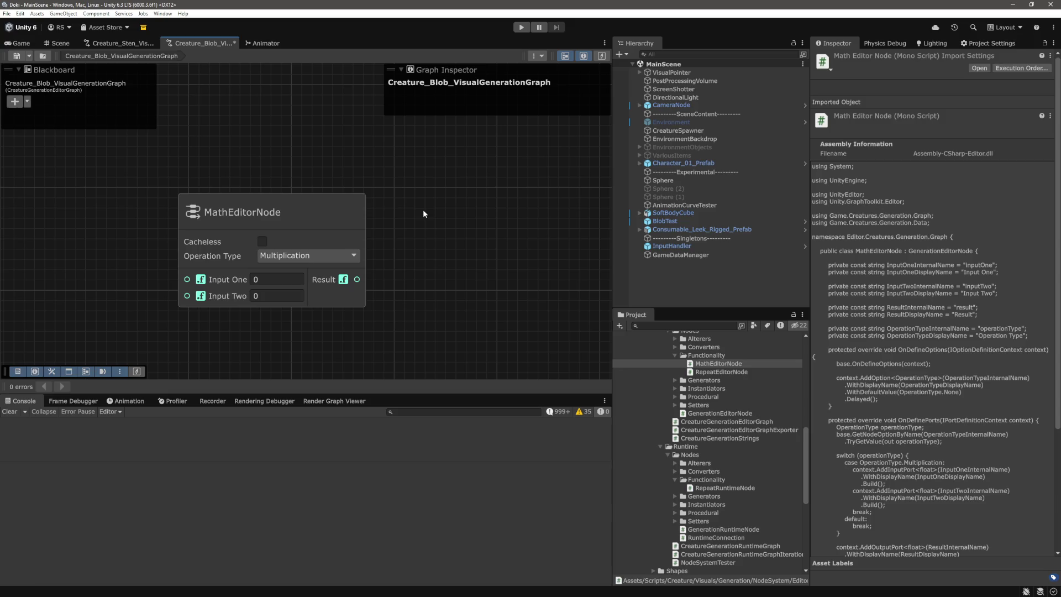
scroll(481, 258, "down", 5)
scroll(479, 262, "up", 5)
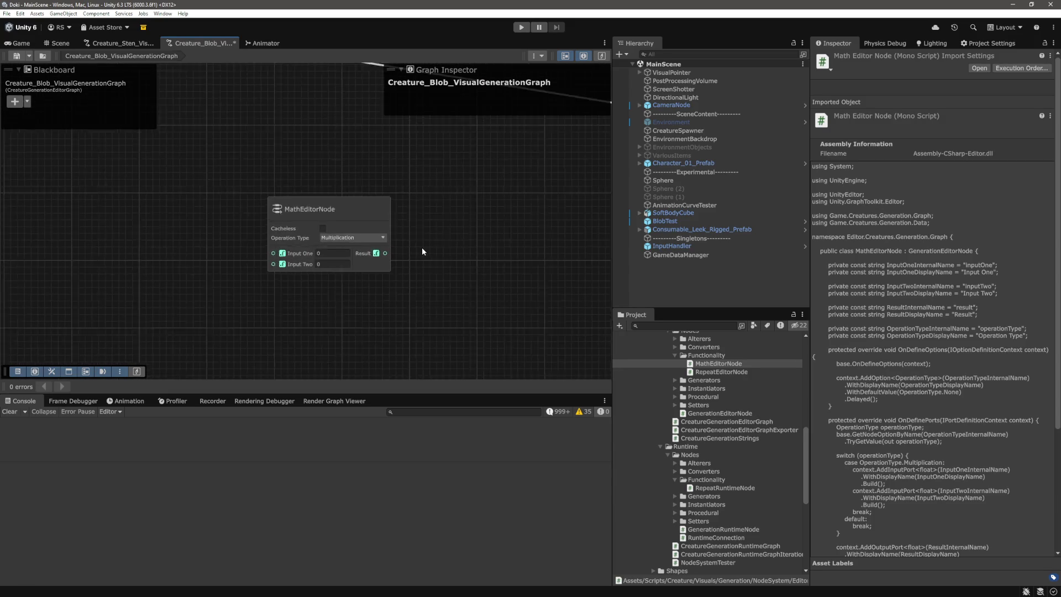
scroll(422, 252, "down", 5)
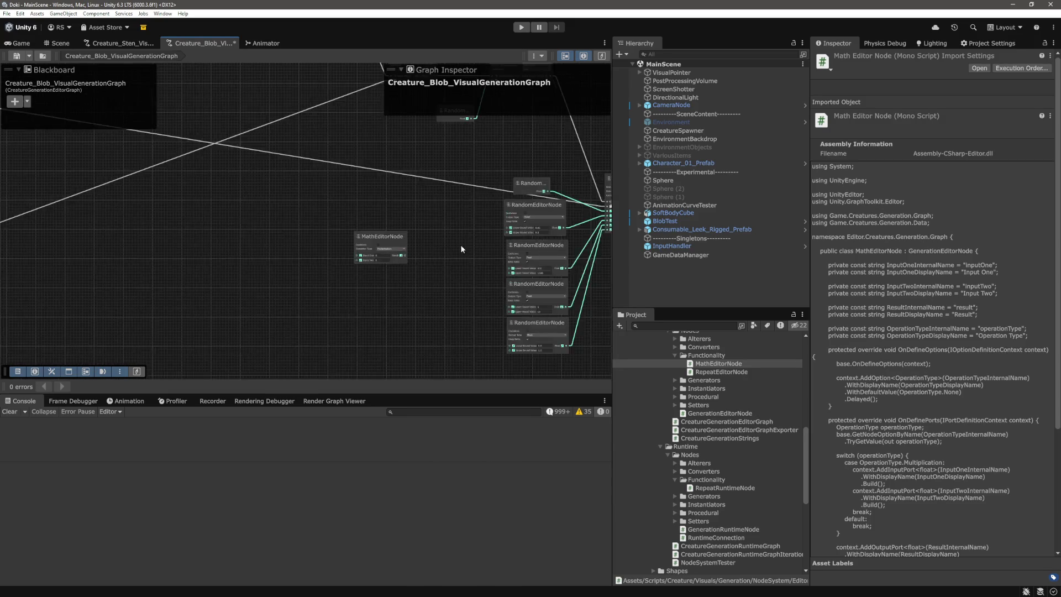